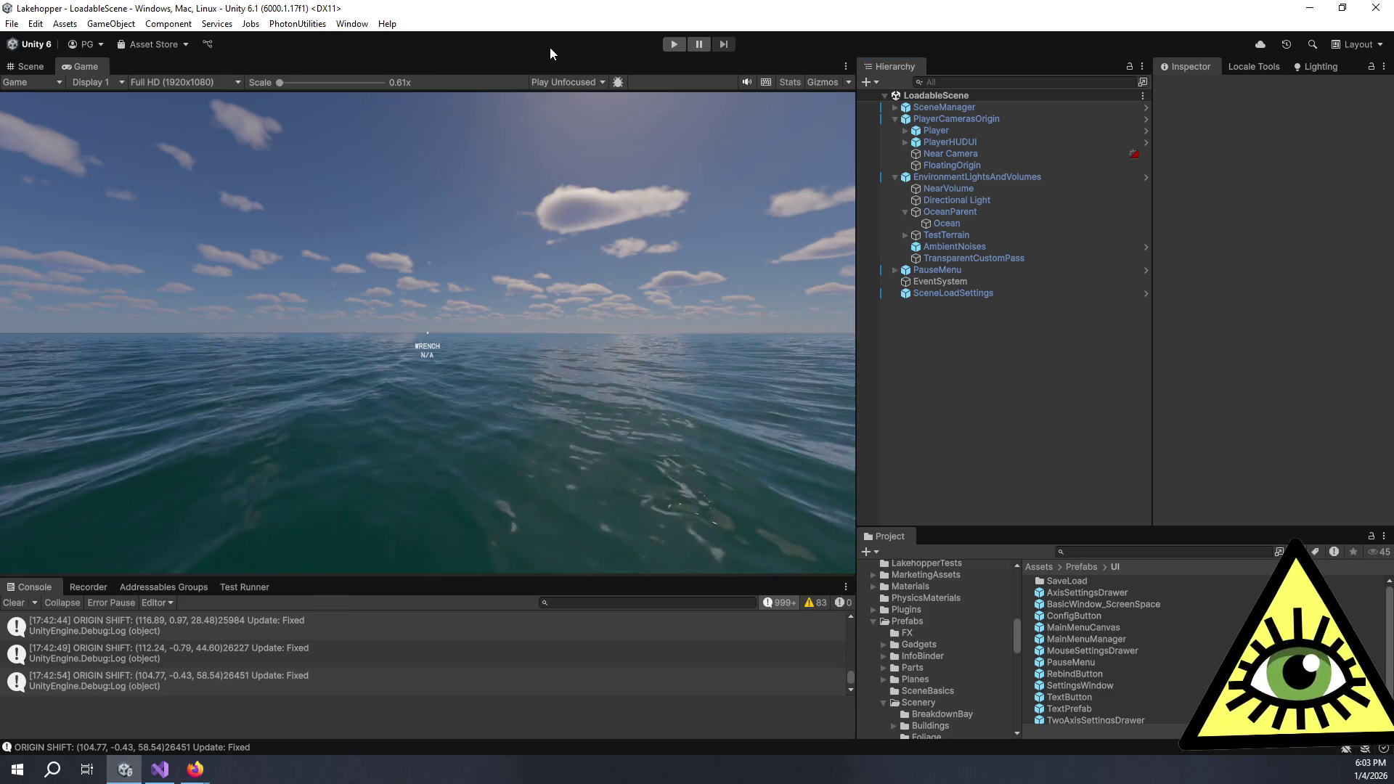
Inspect SceneLoadSettings and SceneManager, collapse PlayerCamerasOrigin, and bring up the Lakehopper Trello board
click(982, 296)
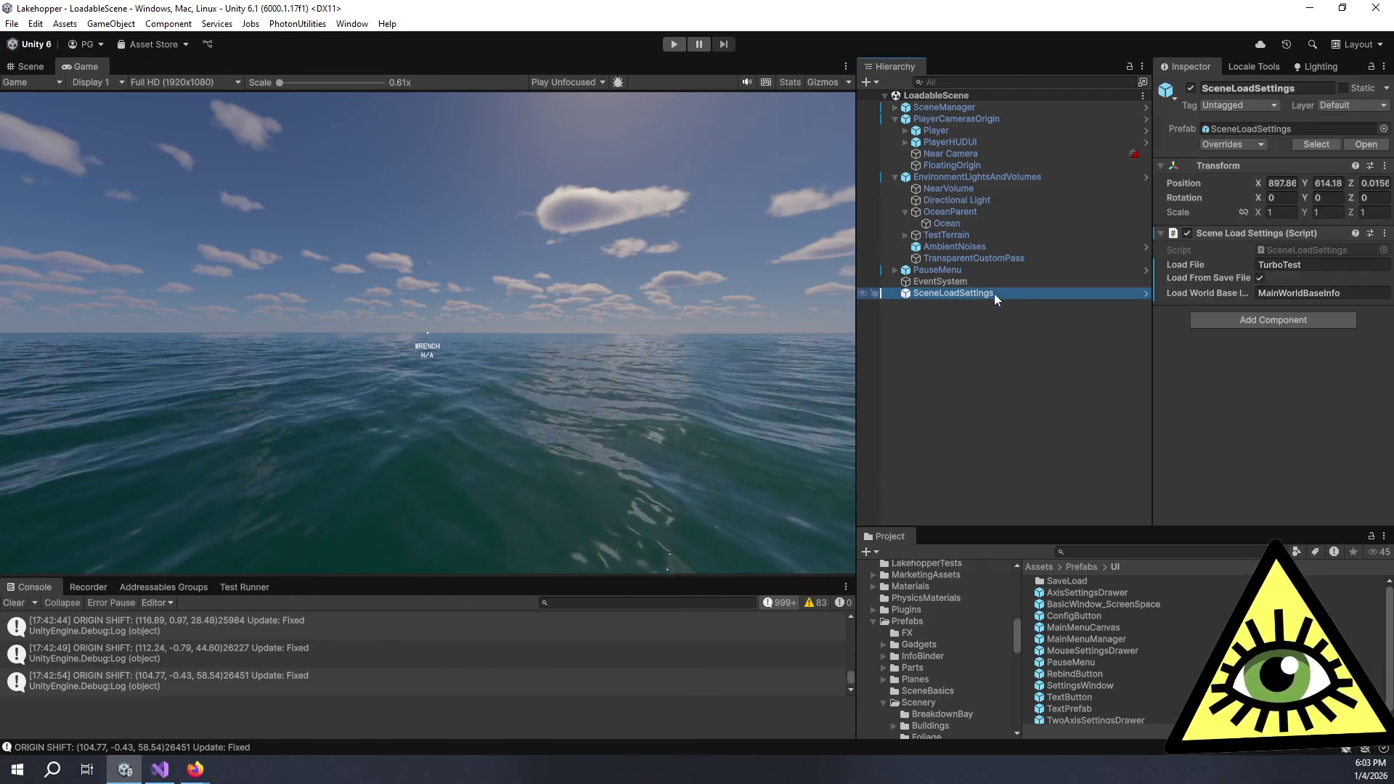
click(953, 111)
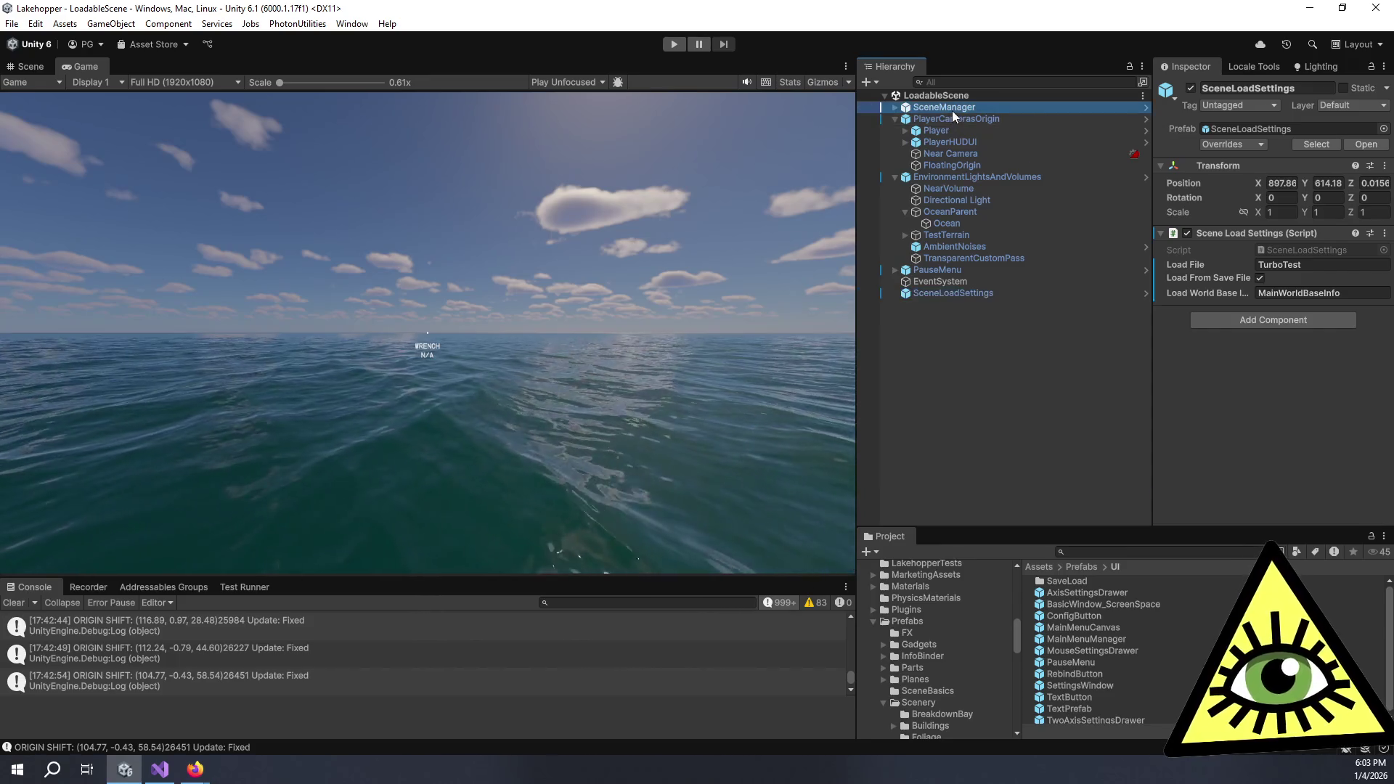
click(895, 118)
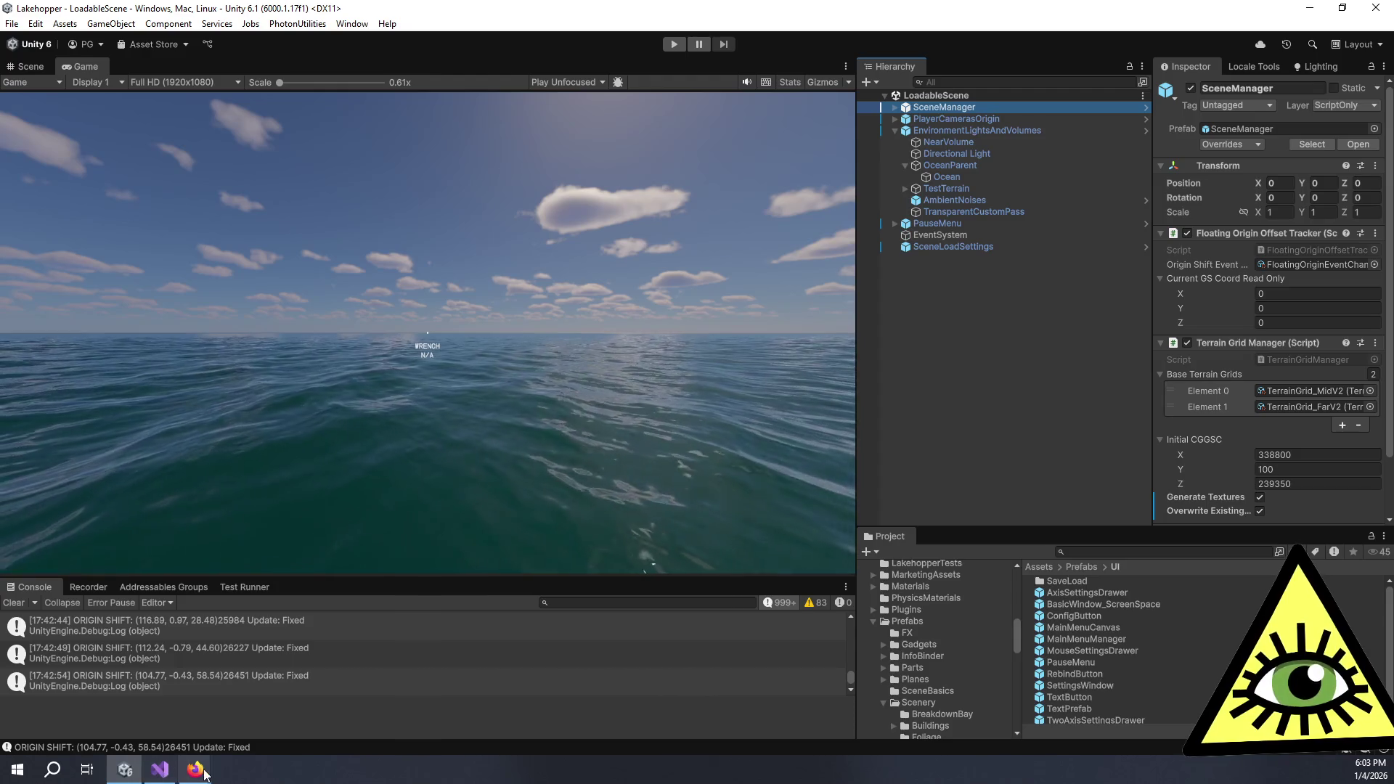
mouse_move(205, 775)
click(165, 730)
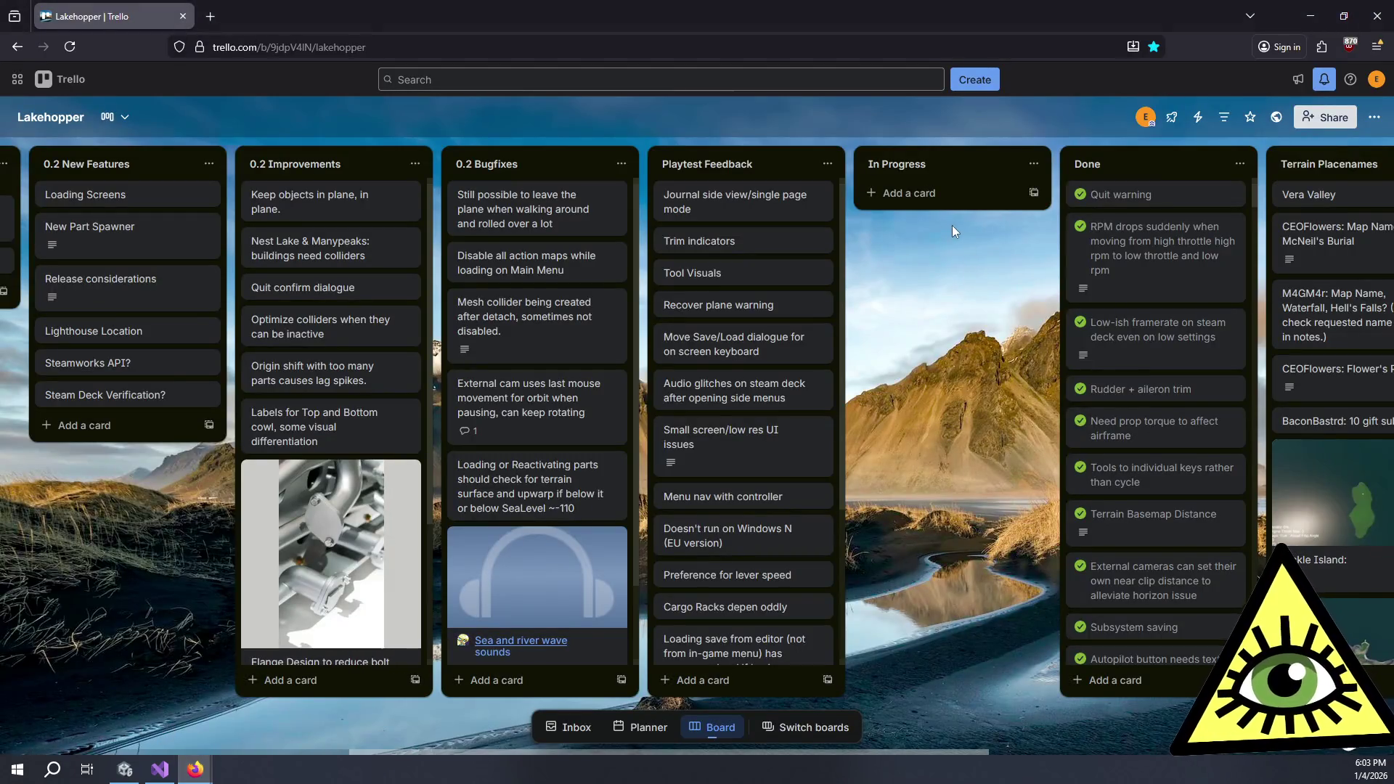
Move 'Recover plane warning' to Done and tick it, and move 'Menu nav with controller' to In Progress
mouse_move(732, 311)
mouse_down()
mouse_move(947, 207)
mouse_move(1155, 204)
mouse_up()
click(1077, 197)
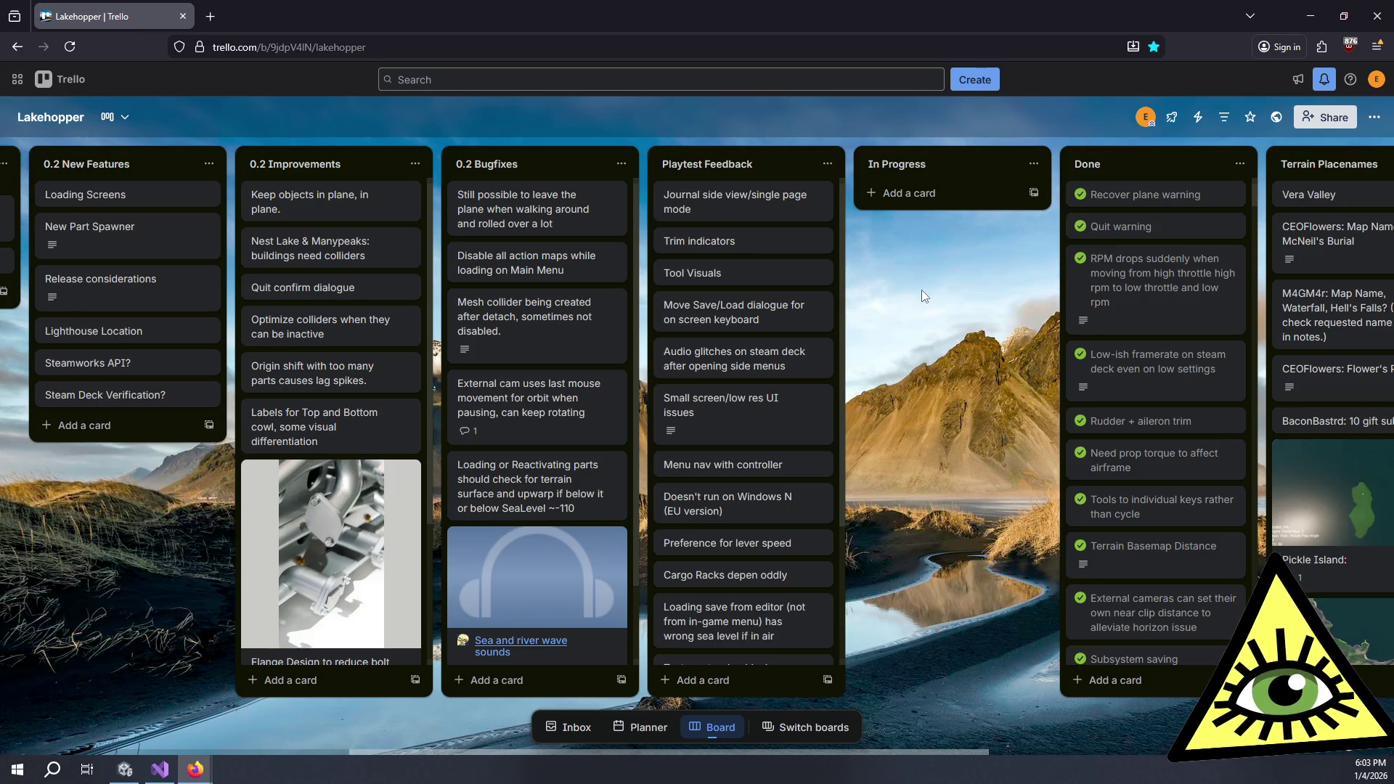
scroll(804, 407, down, 2)
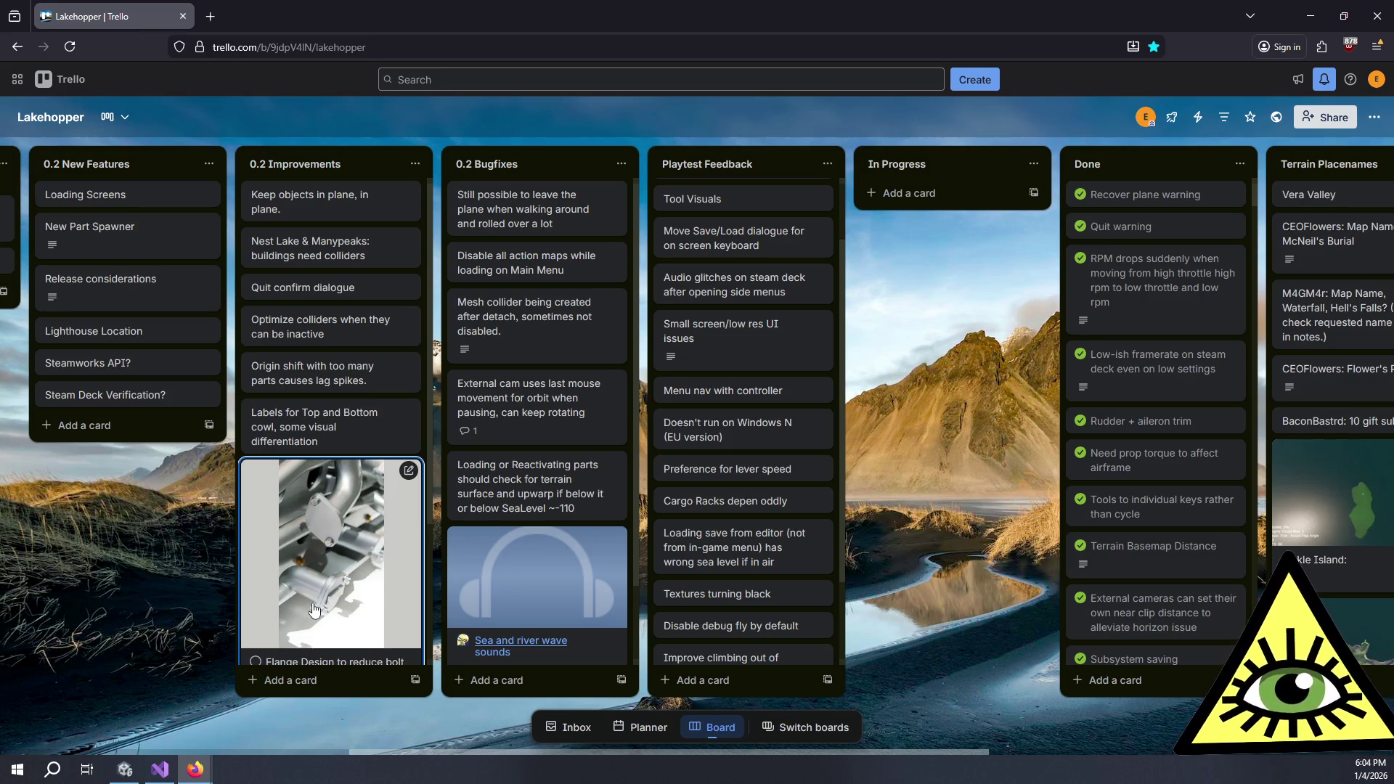
drag(734, 386, 944, 190)
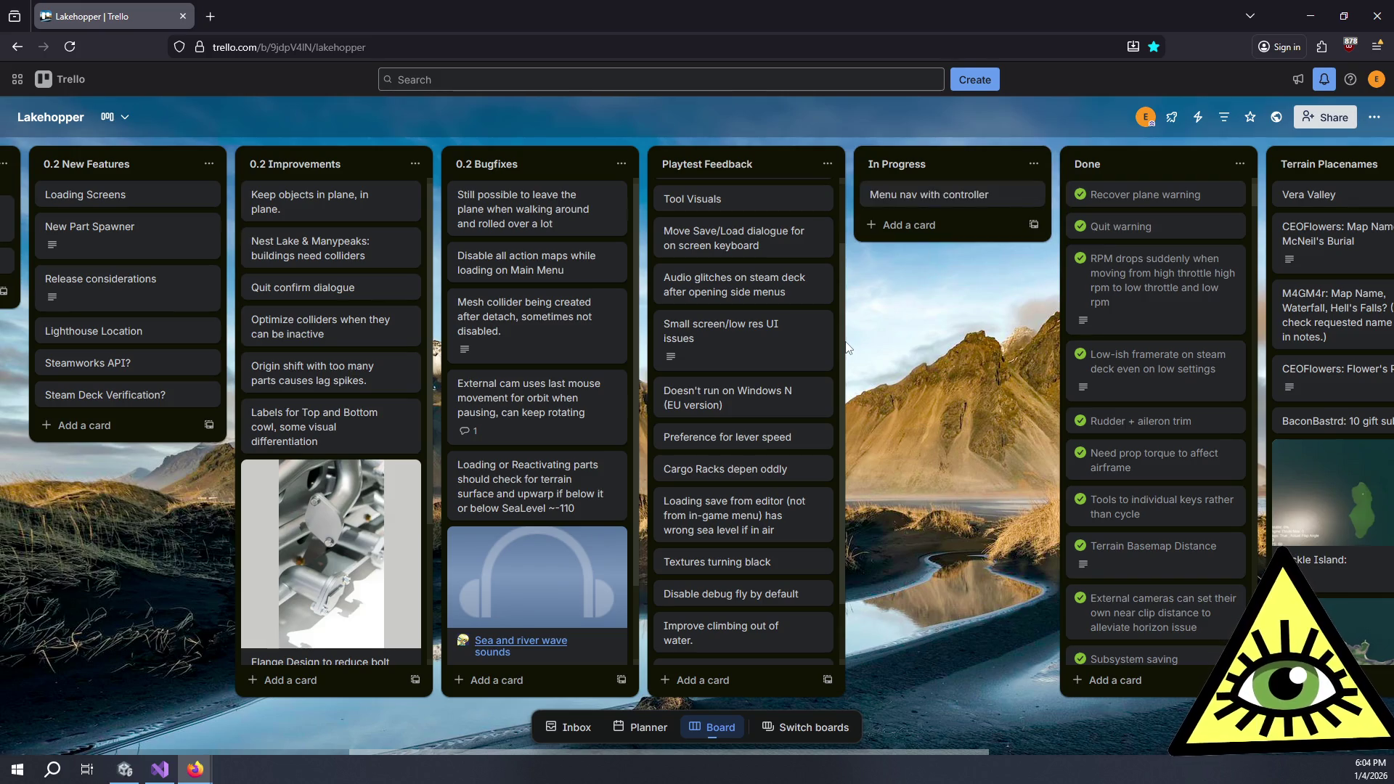
click(135, 778)
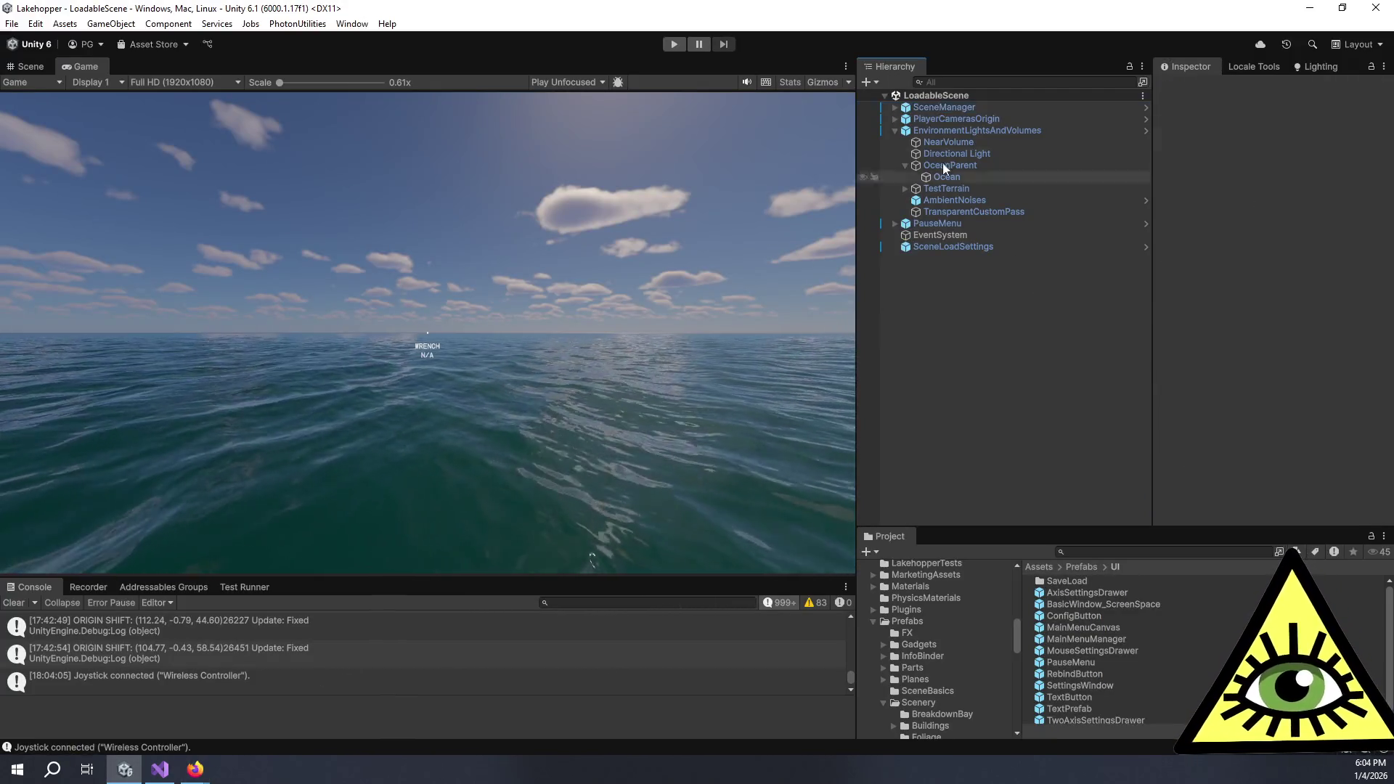
Tidy the Project folder tree and open the MainMenu scene from Assets/Scenes/Main
drag(1024, 529, 1035, 317)
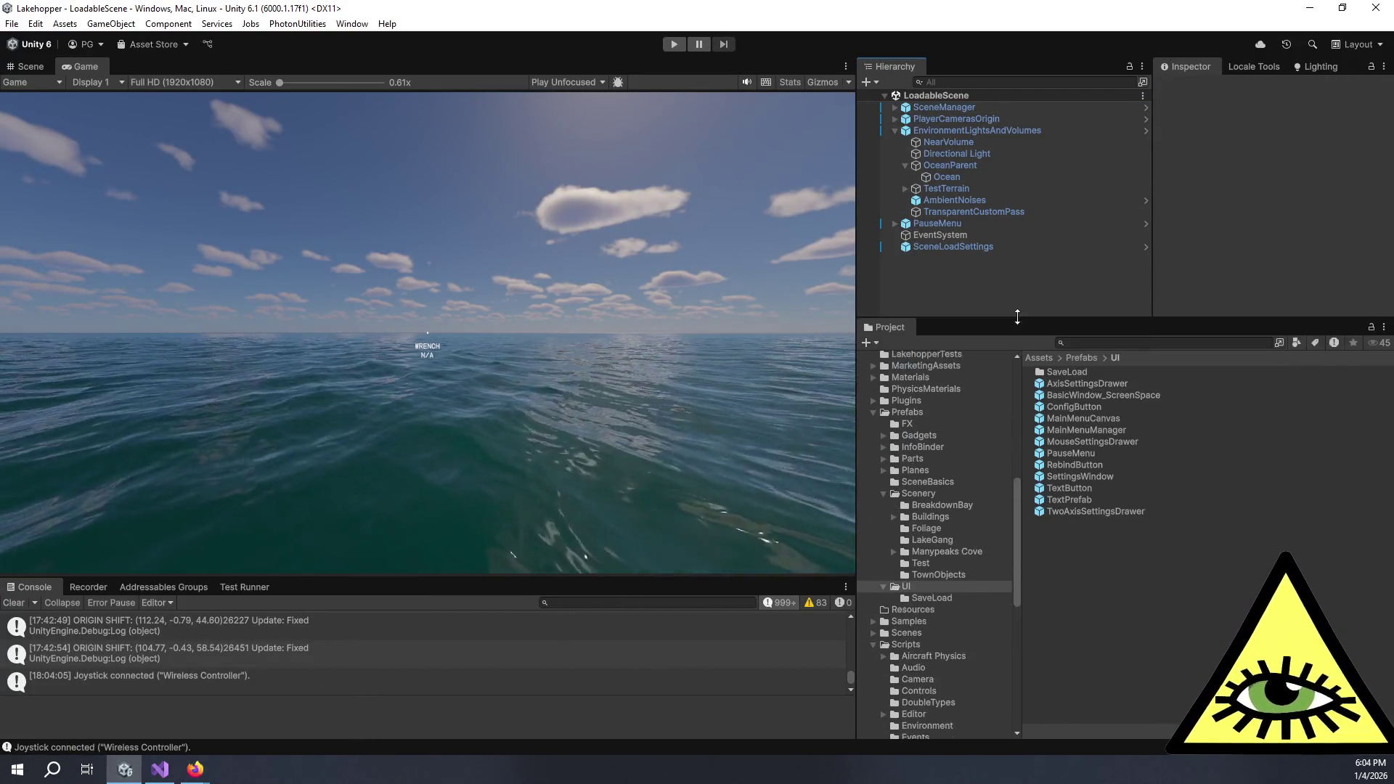
click(884, 492)
click(885, 503)
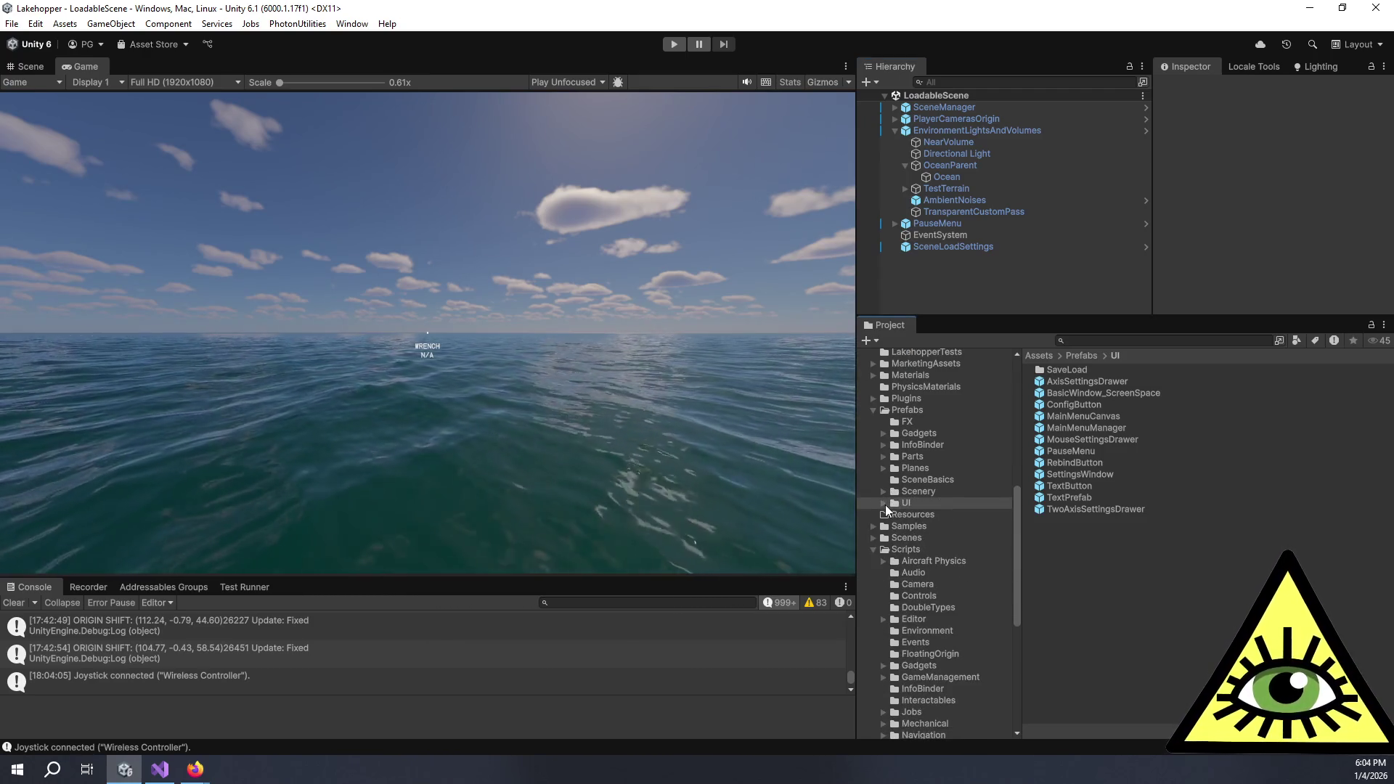
click(874, 410)
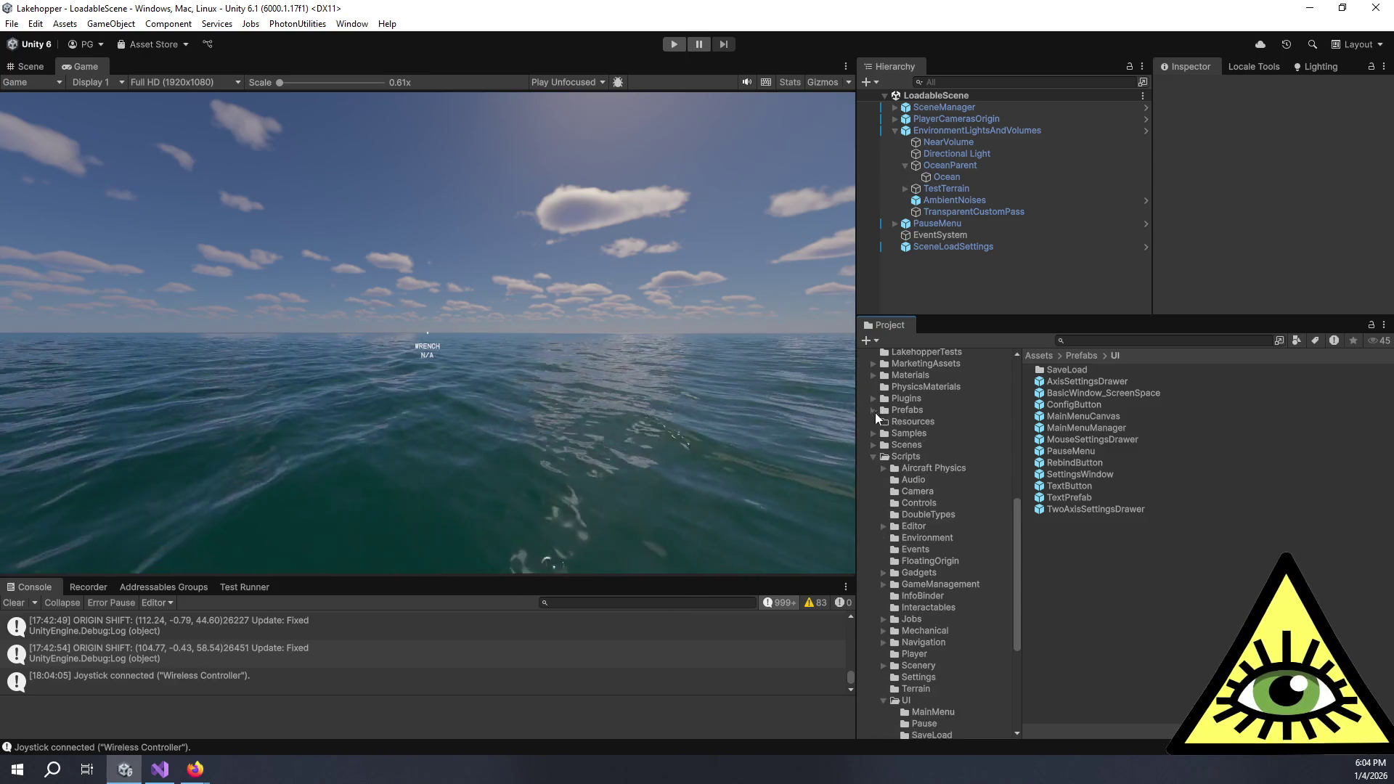
click(873, 444)
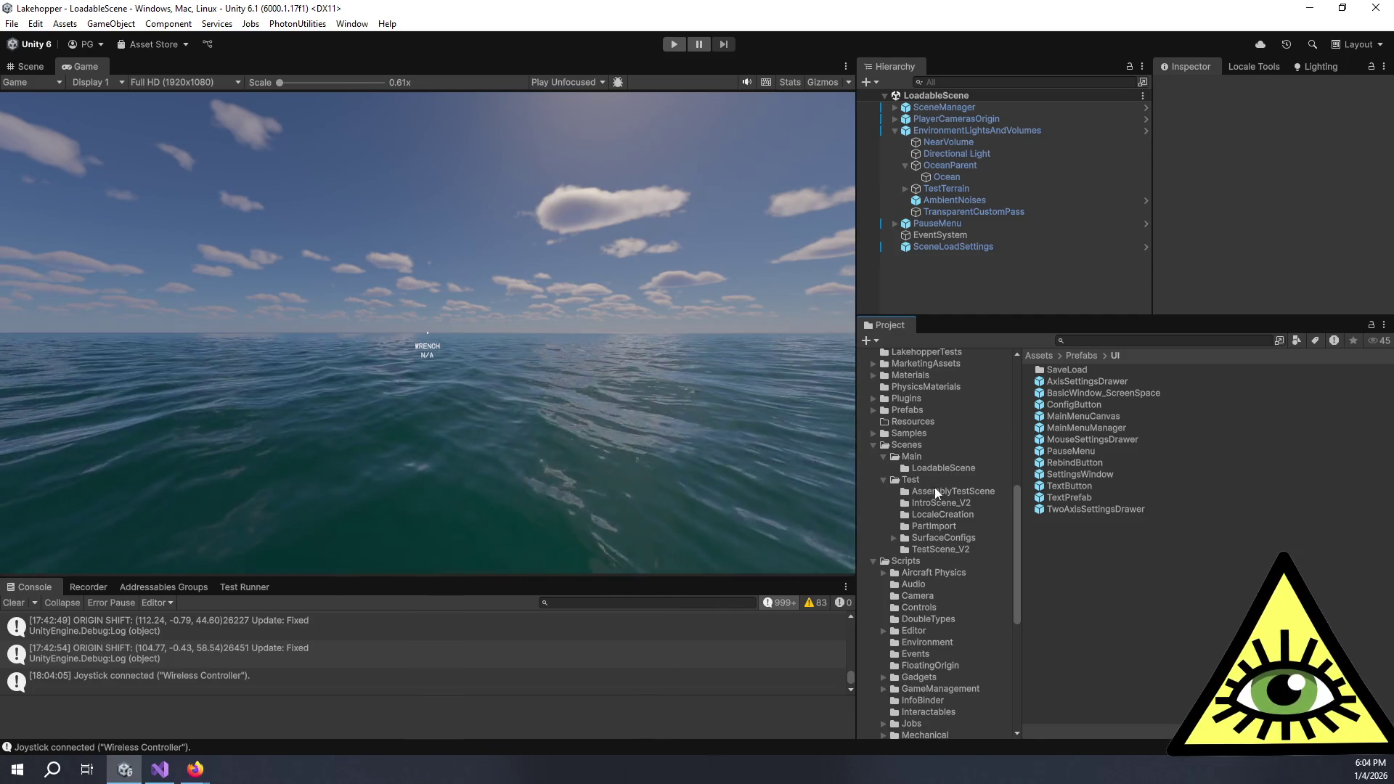
click(937, 457)
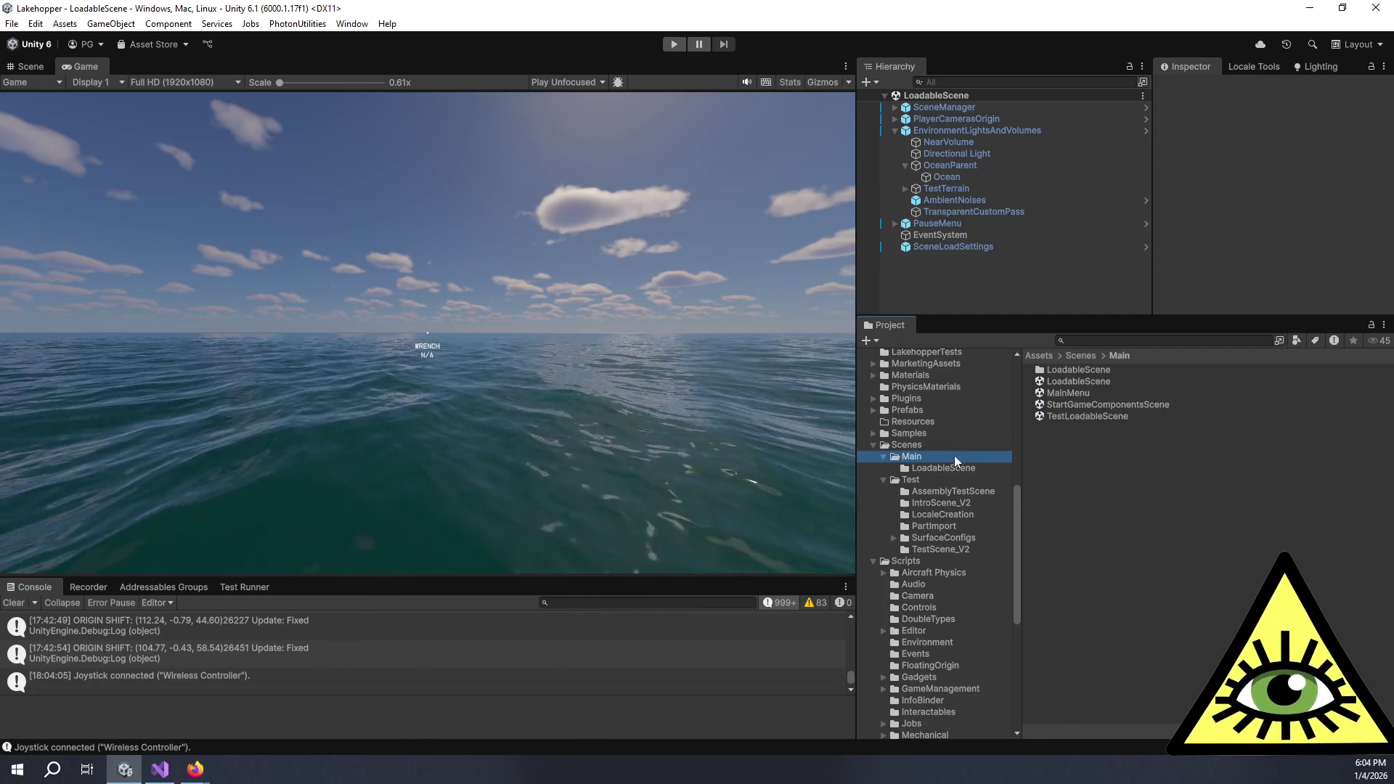
double_click(1074, 393)
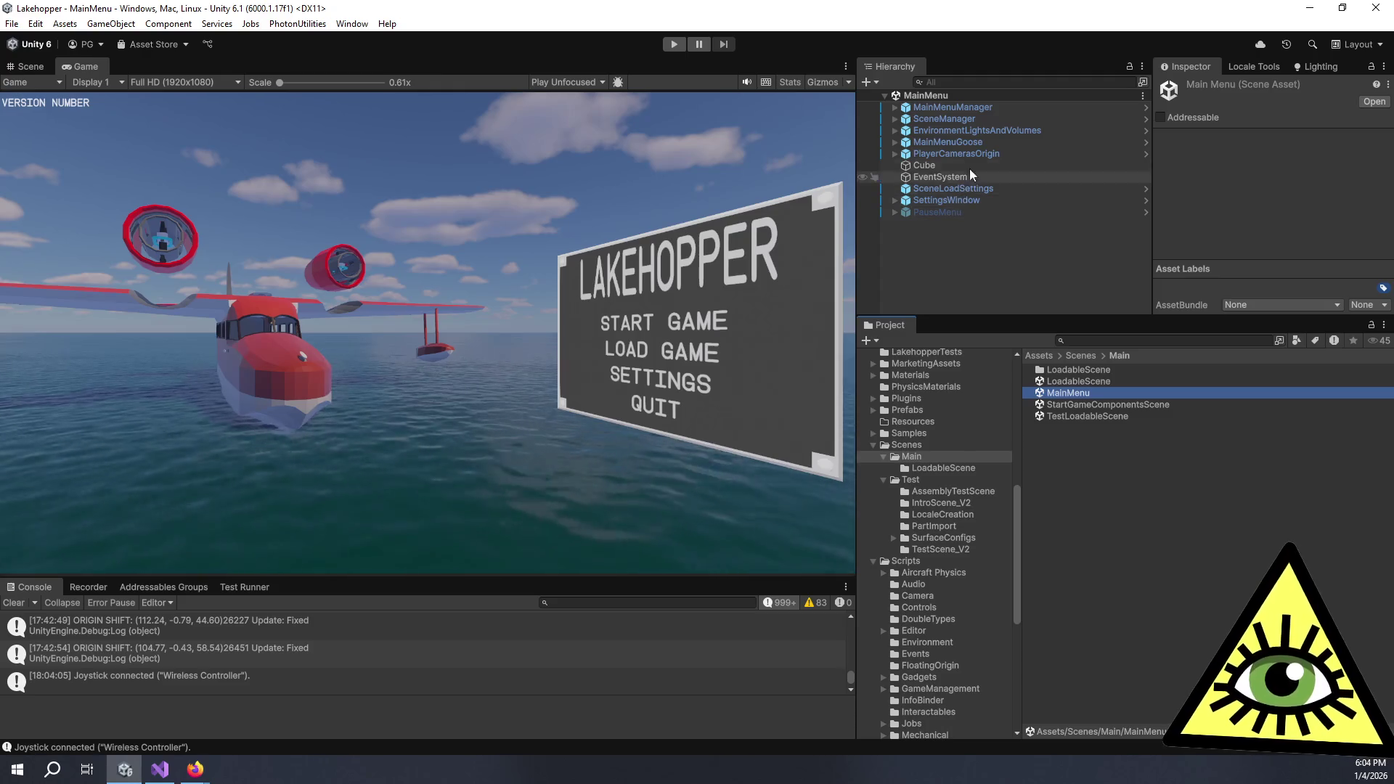
Open the MainMenuManager prefab in Prefab Mode and show it in the Scene view
click(962, 109)
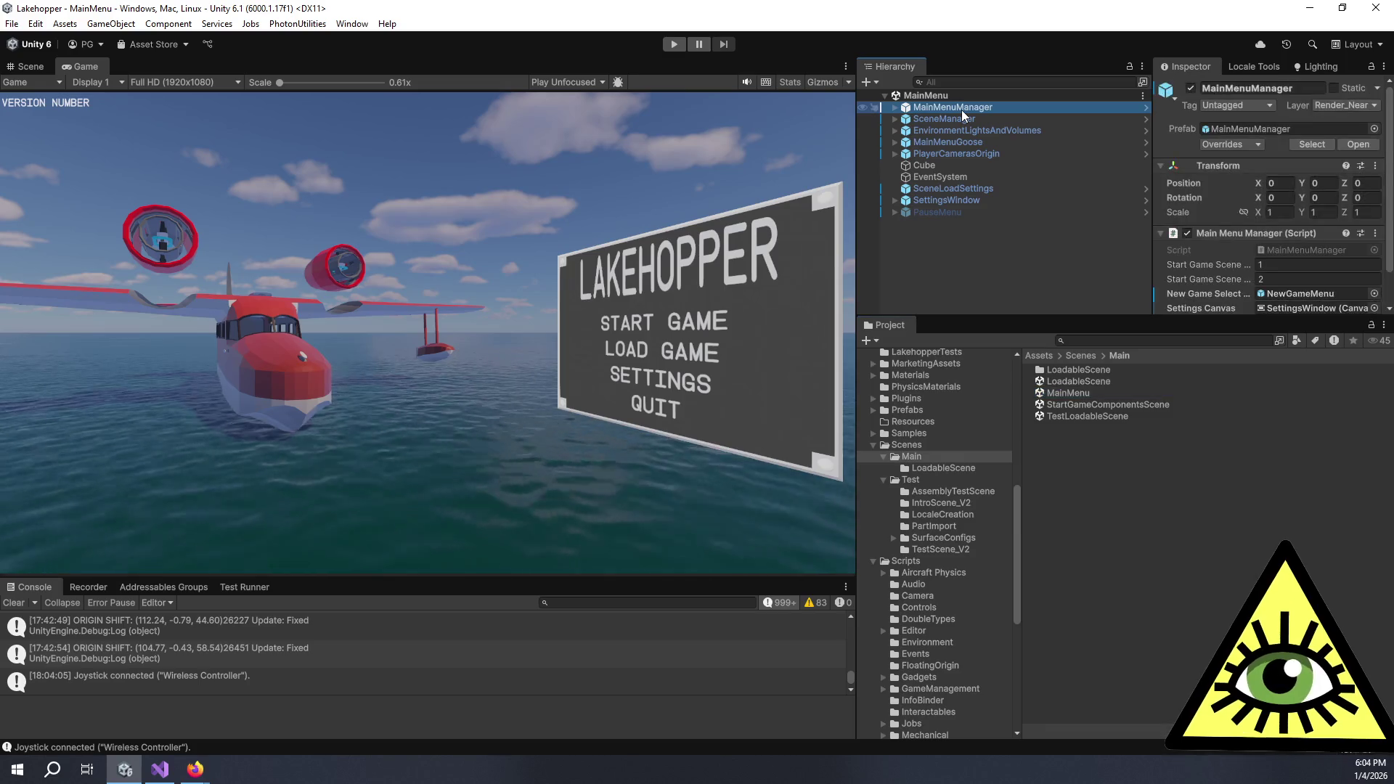
key(Right)
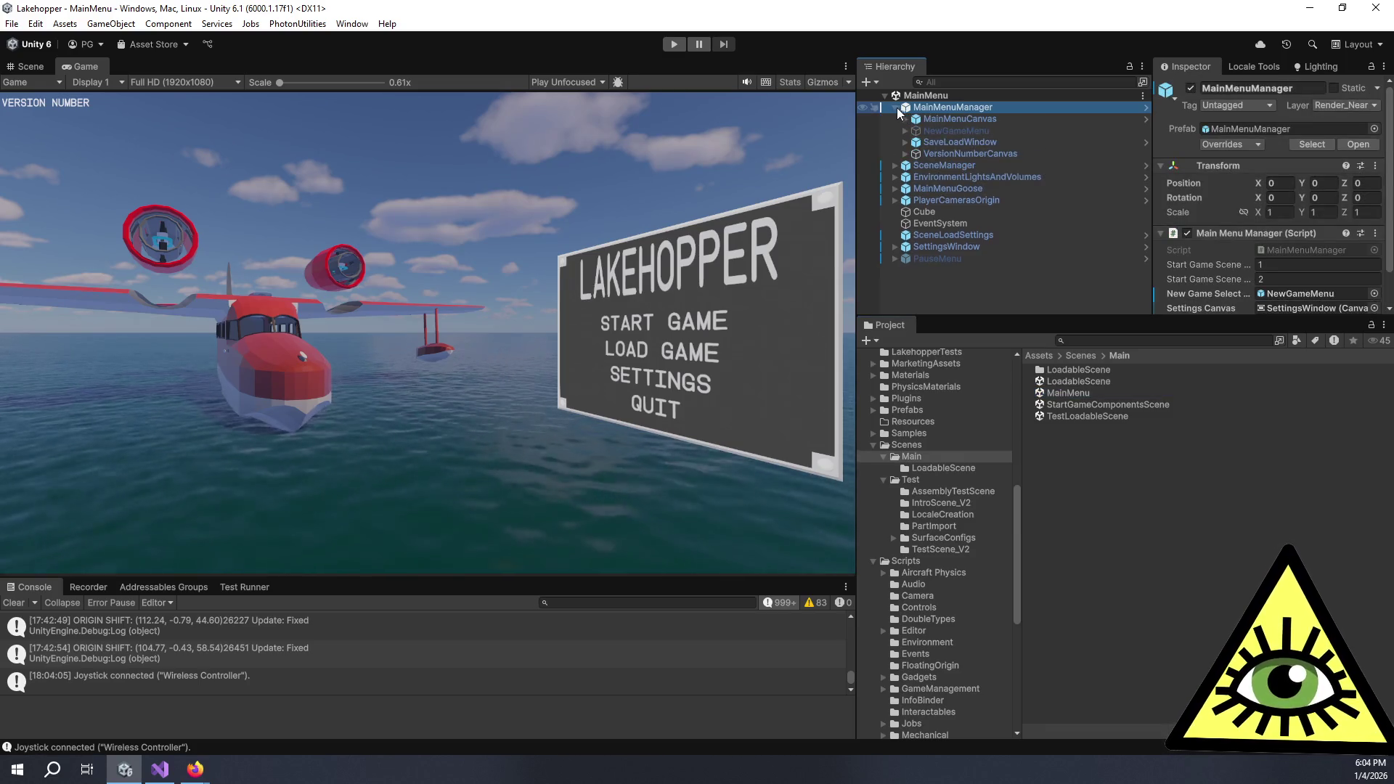
double_click(1251, 128)
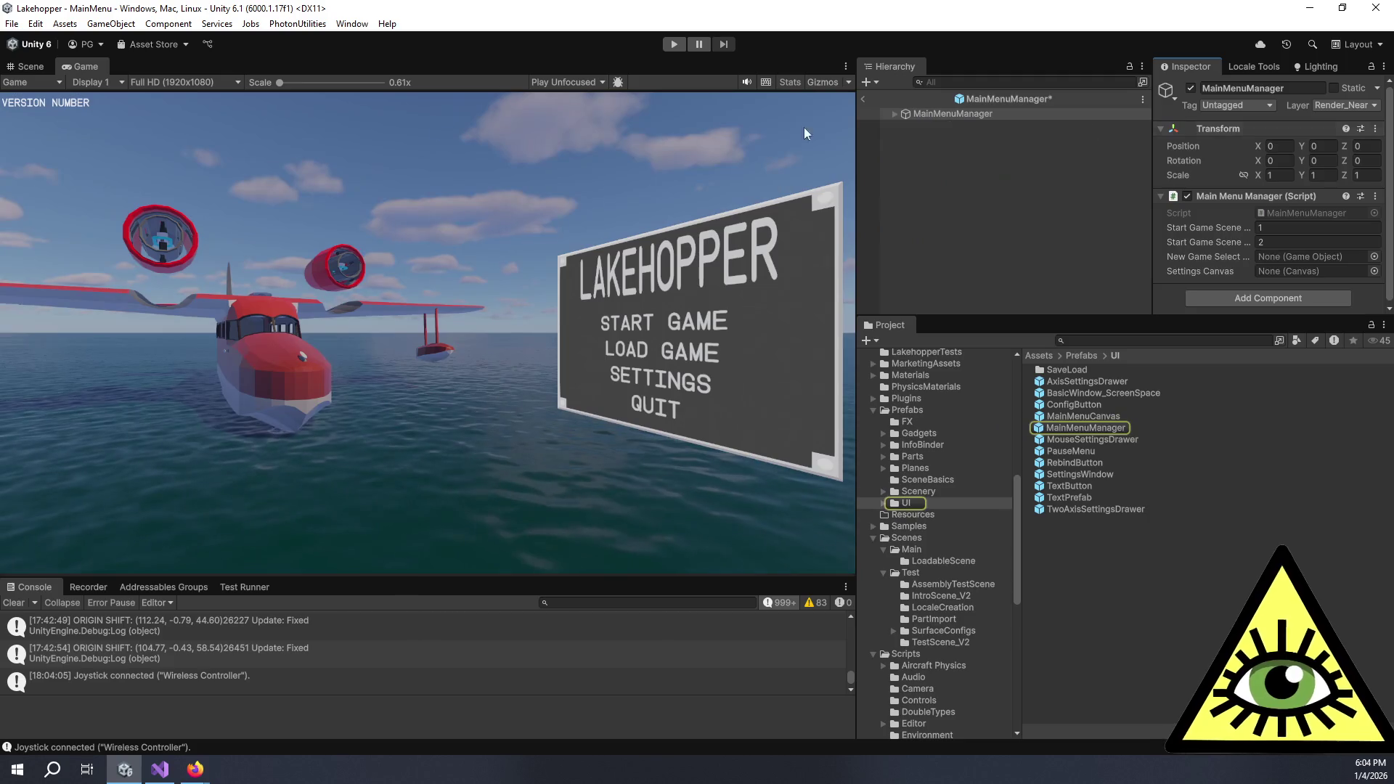
click(31, 66)
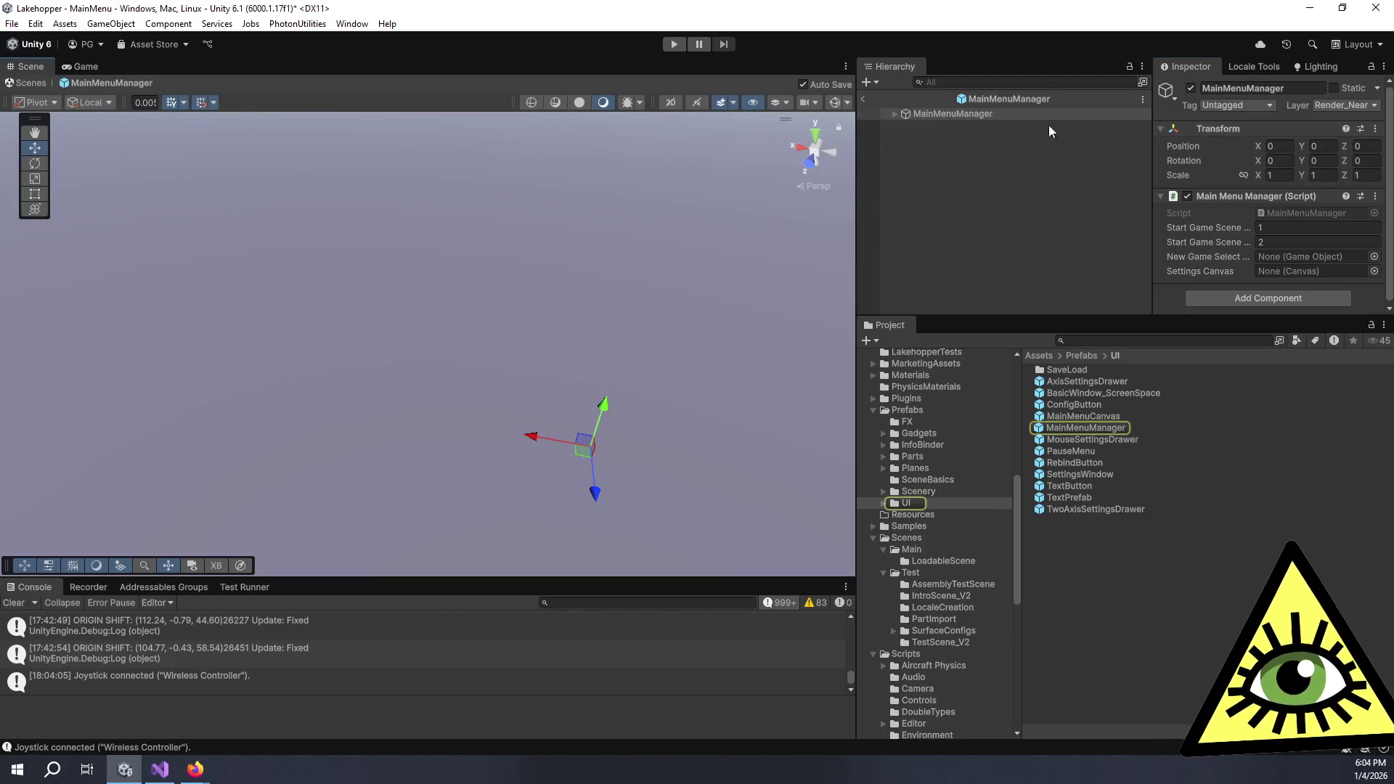
Select MainMenuCanvas and frame it in the Scene view
click(894, 114)
click(934, 125)
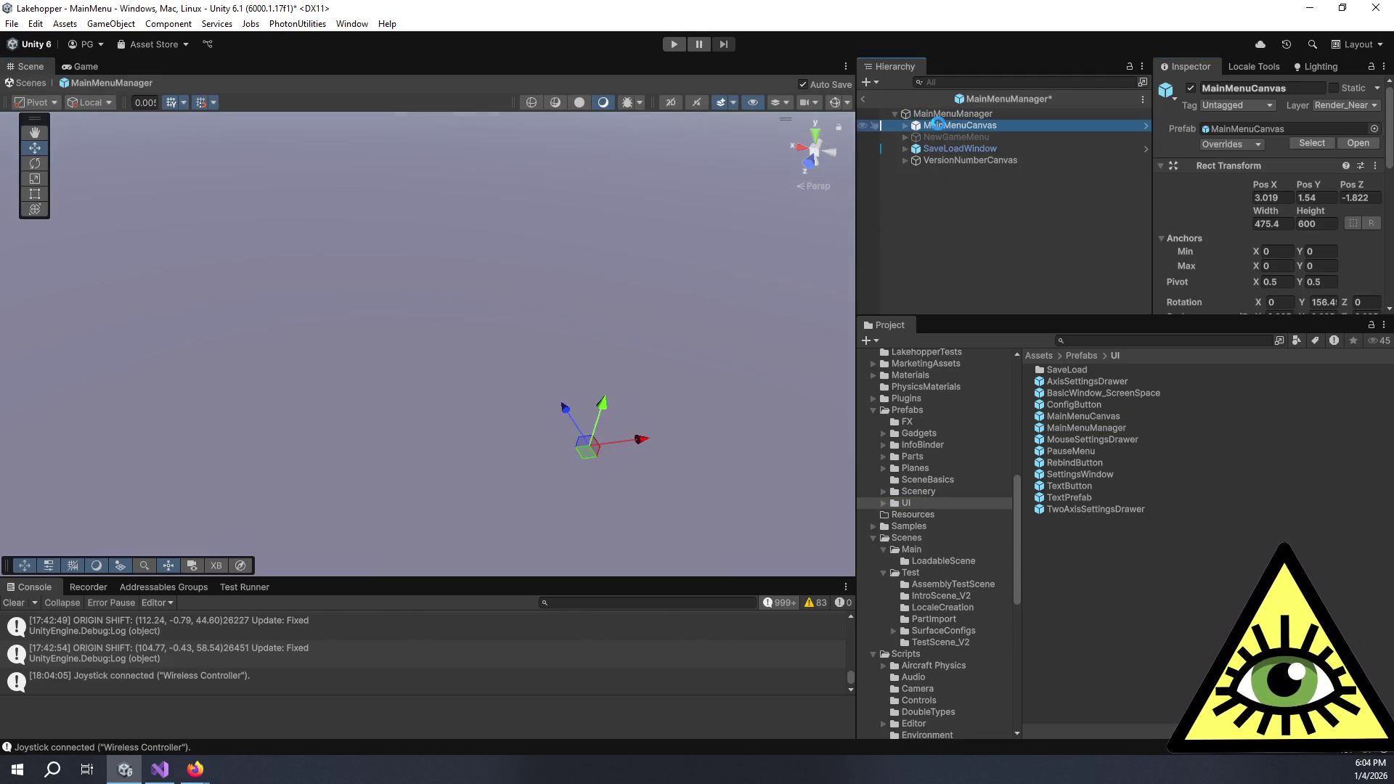
key(f)
mouse_move(560, 466)
mouse_down()
mouse_move(516, 392)
mouse_move(552, 430)
mouse_up()
scroll(516, 372, up, 4)
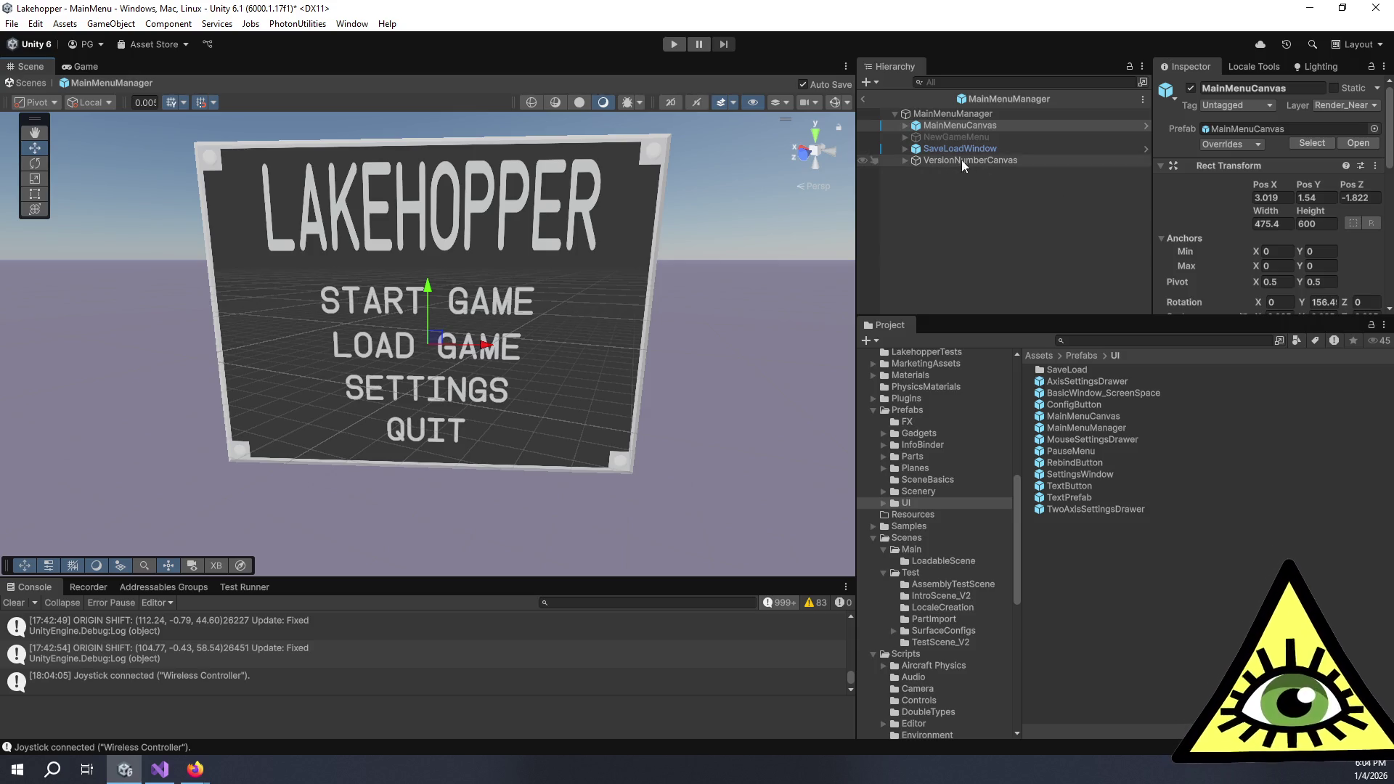
Change the StartNew button's Transition from Animation to Color Tint
click(905, 126)
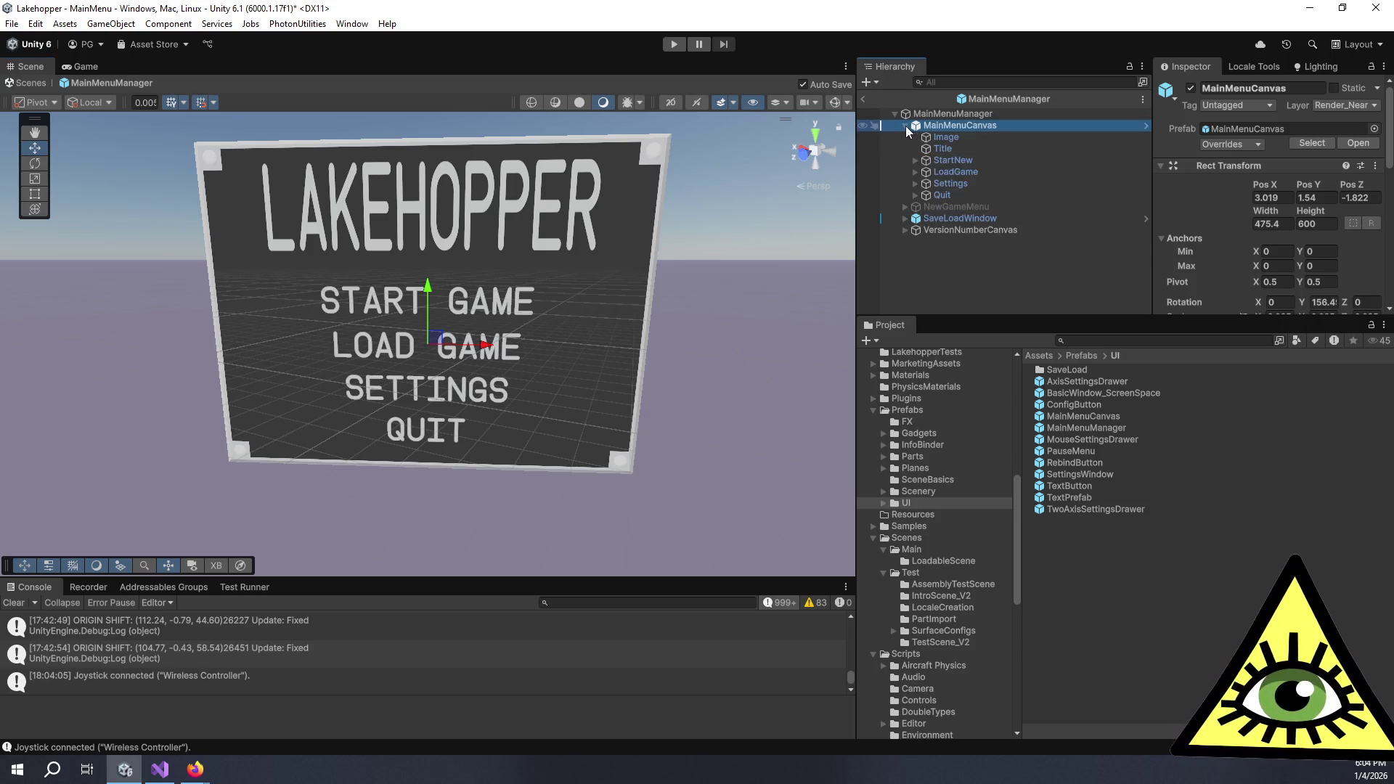
click(964, 161)
drag(1155, 315, 1155, 560)
scroll(1237, 362, down, 3)
scroll(1237, 362, down, 2)
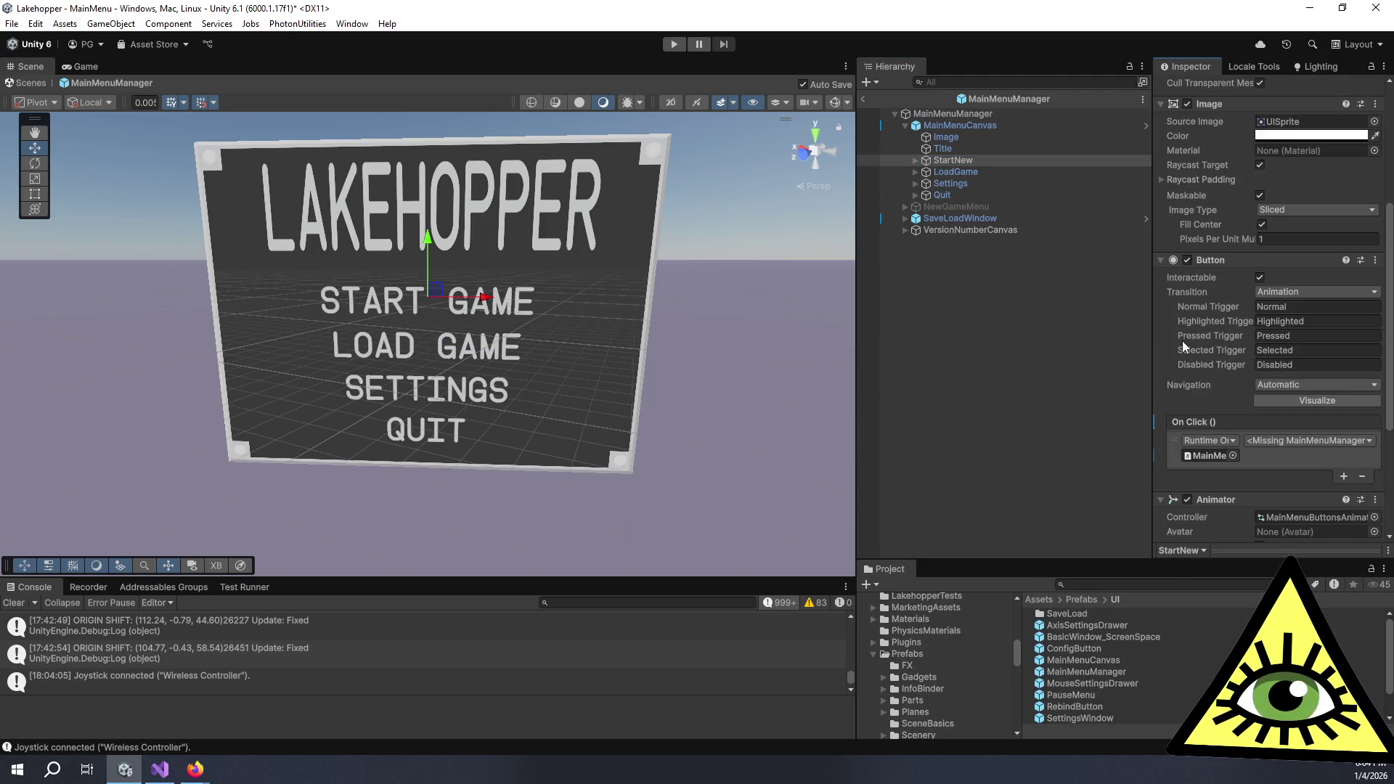
scroll(1191, 312, up, 2)
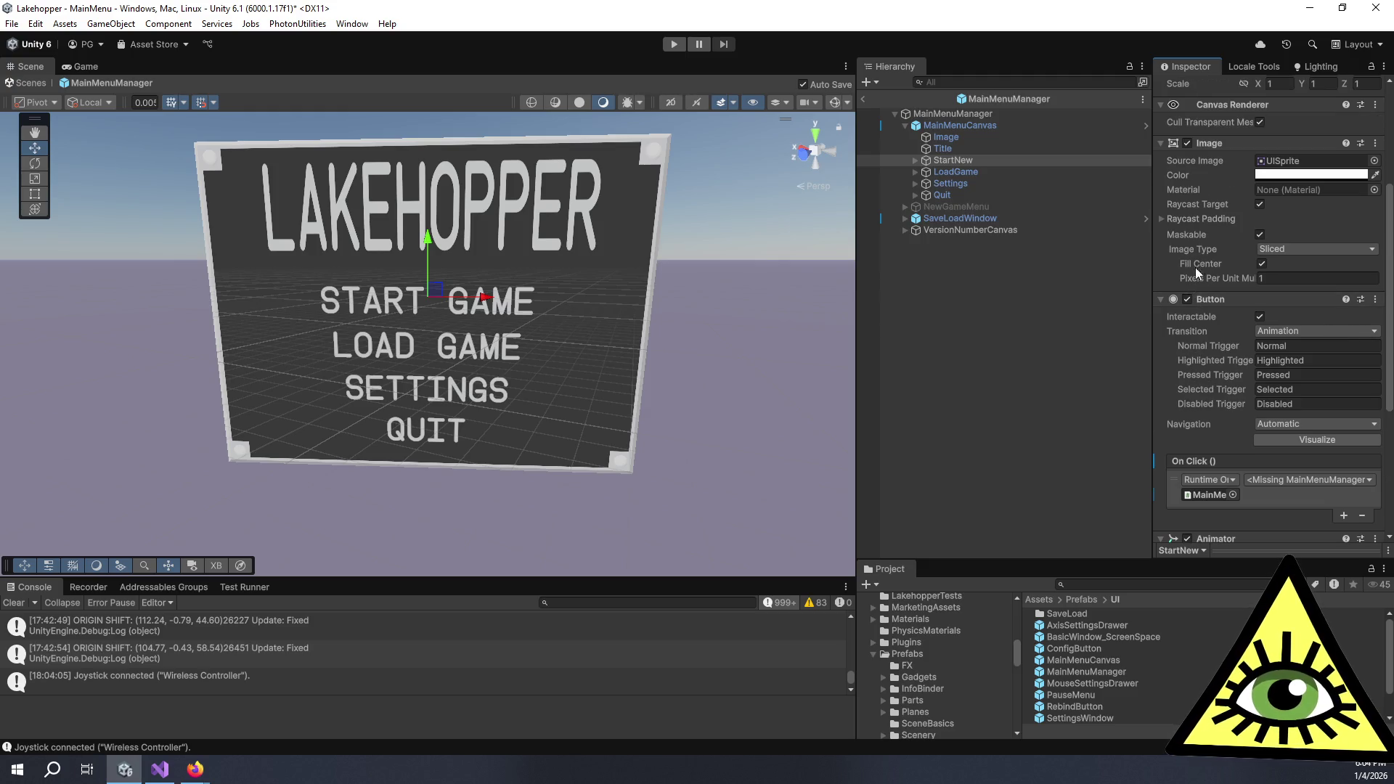
scroll(1197, 229, down, 6)
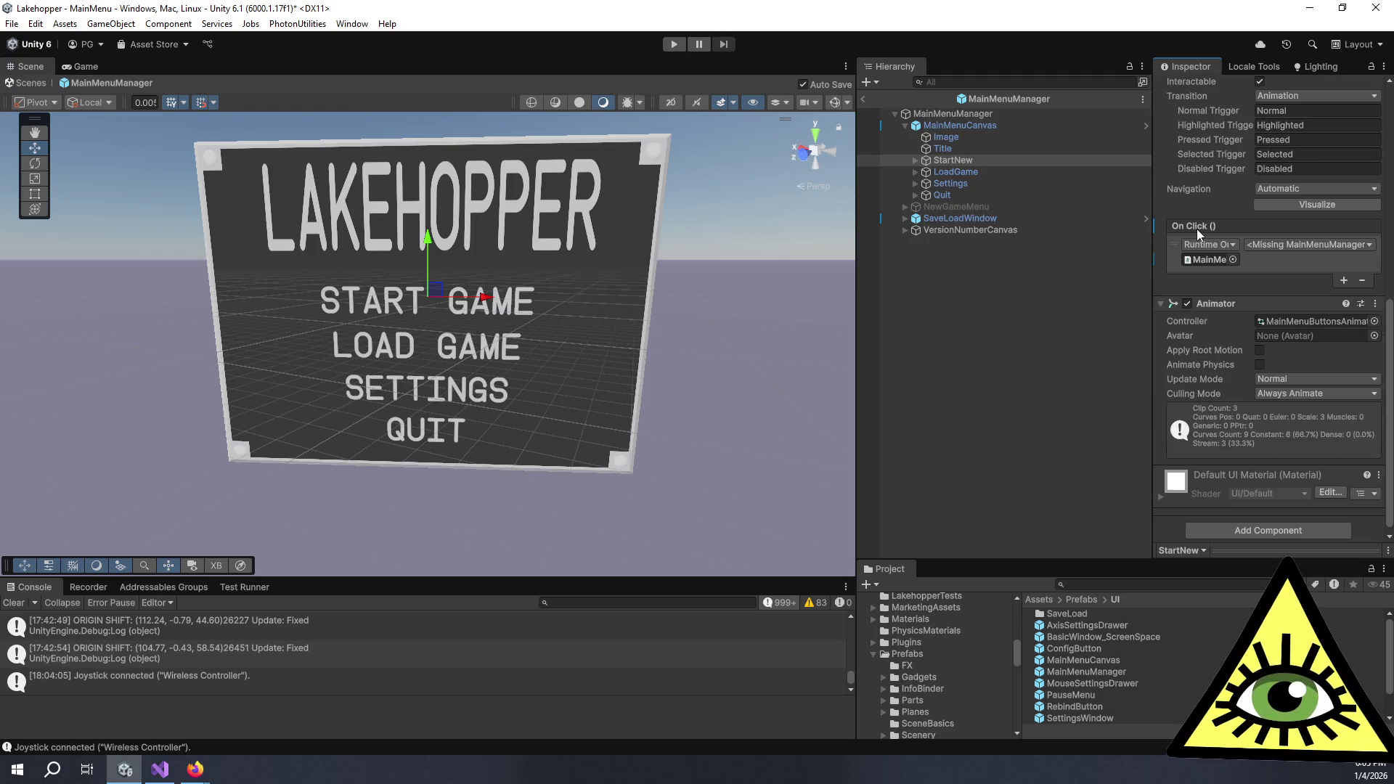
scroll(1197, 228, up, 3)
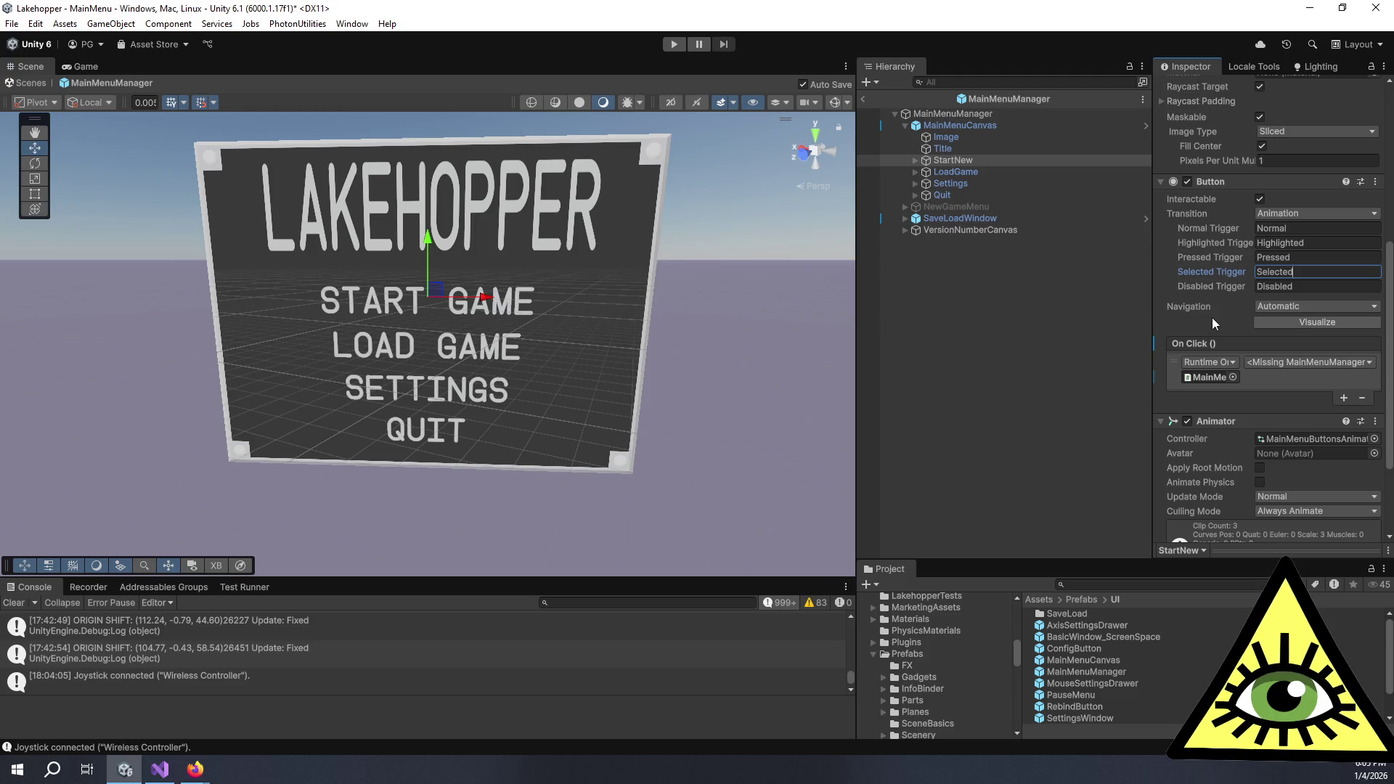
click(1279, 220)
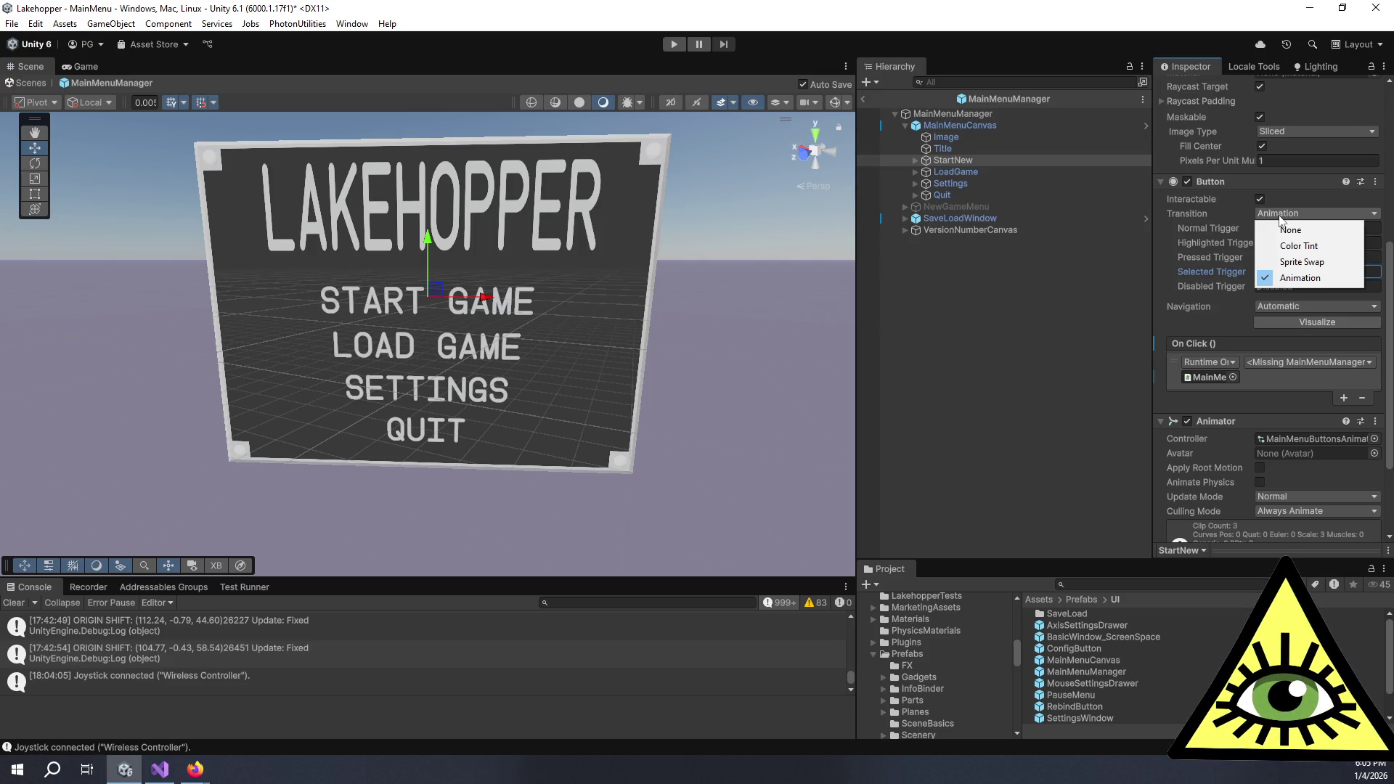
click(1299, 247)
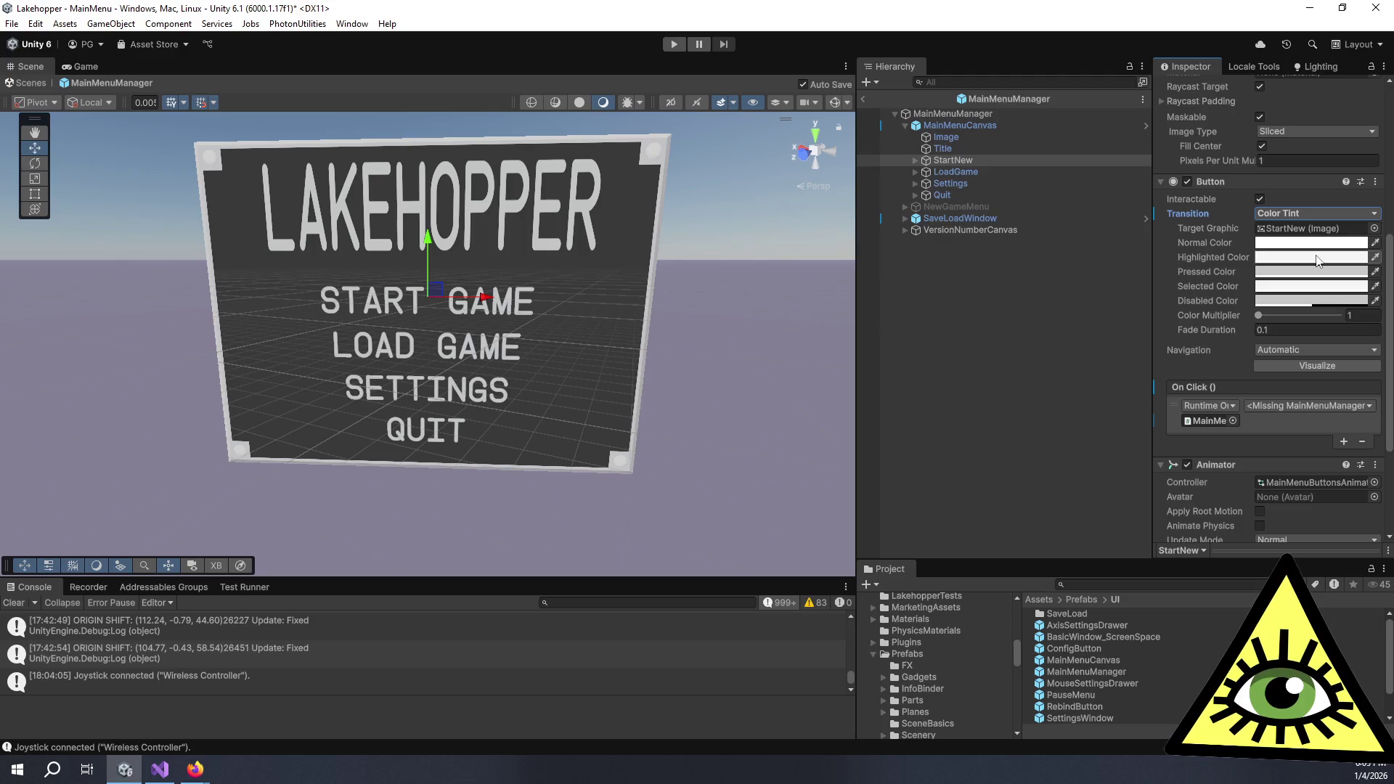
Give StartNew yellow highlighted, red pressed, purple selected and magenta disabled tint colours
click(1318, 258)
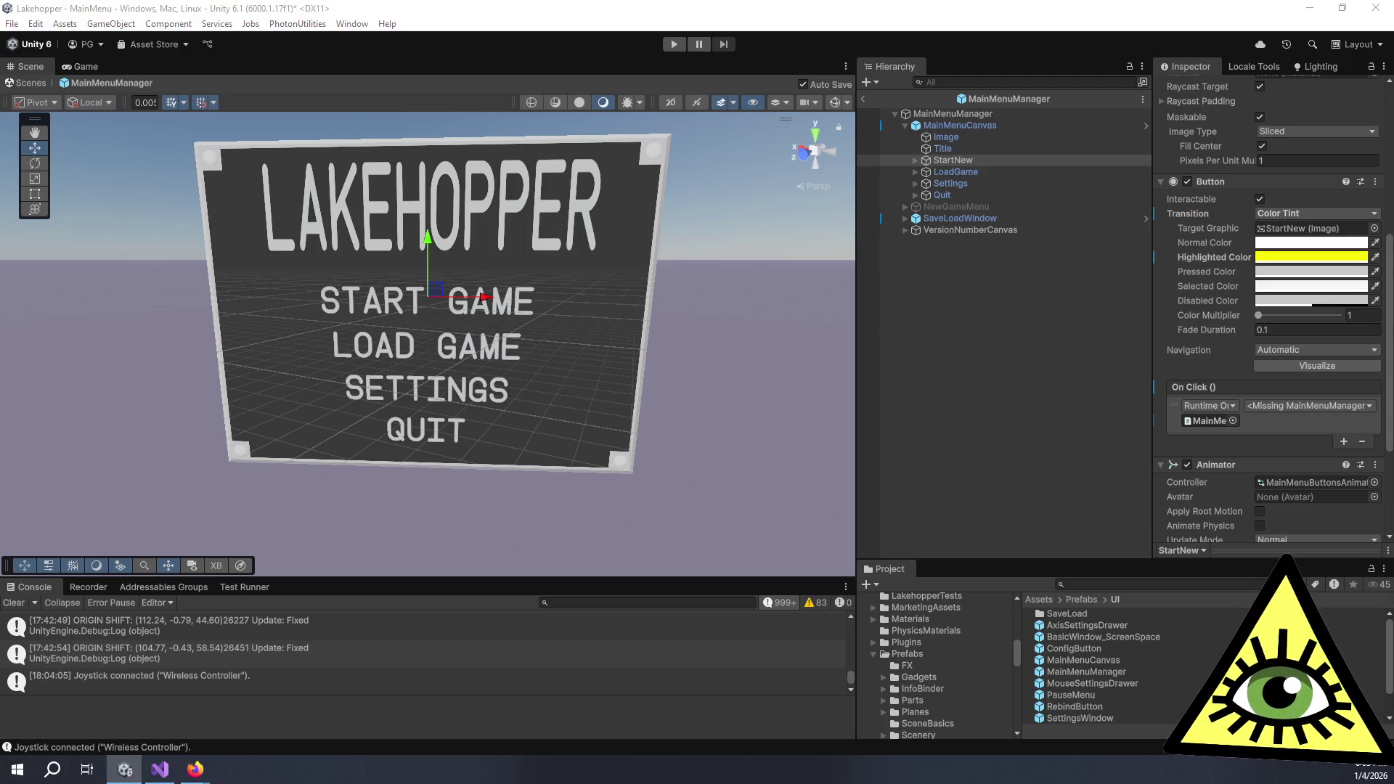
click(1375, 272)
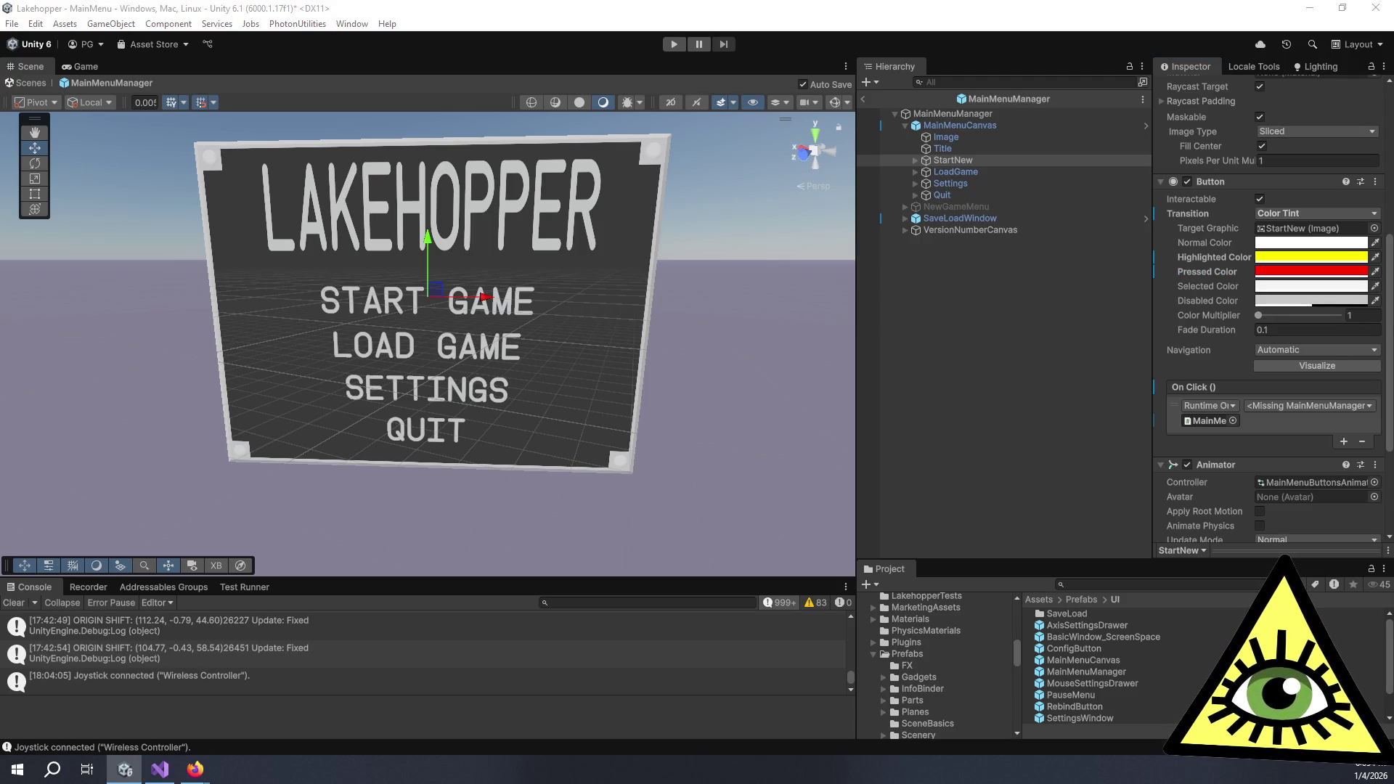
key(ctrl+v)
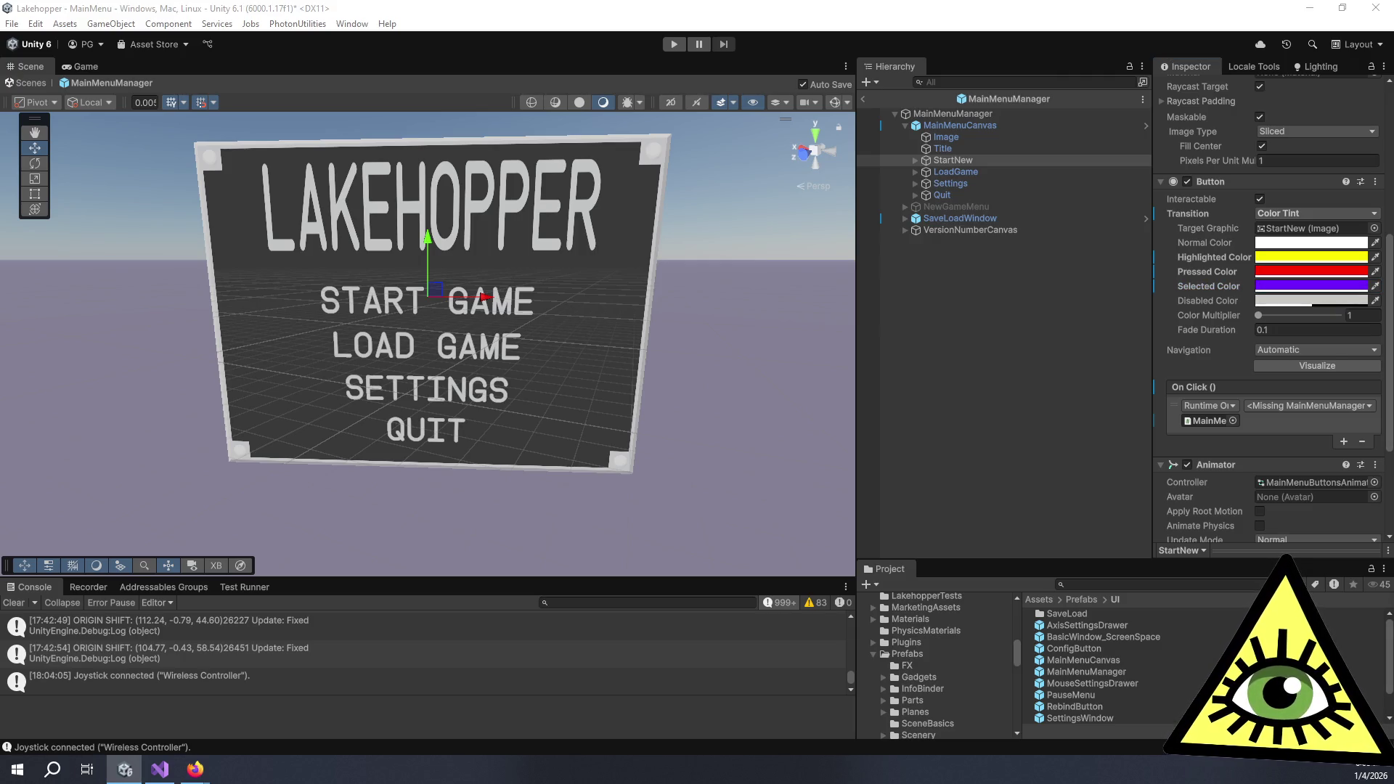
key(ctrl+v)
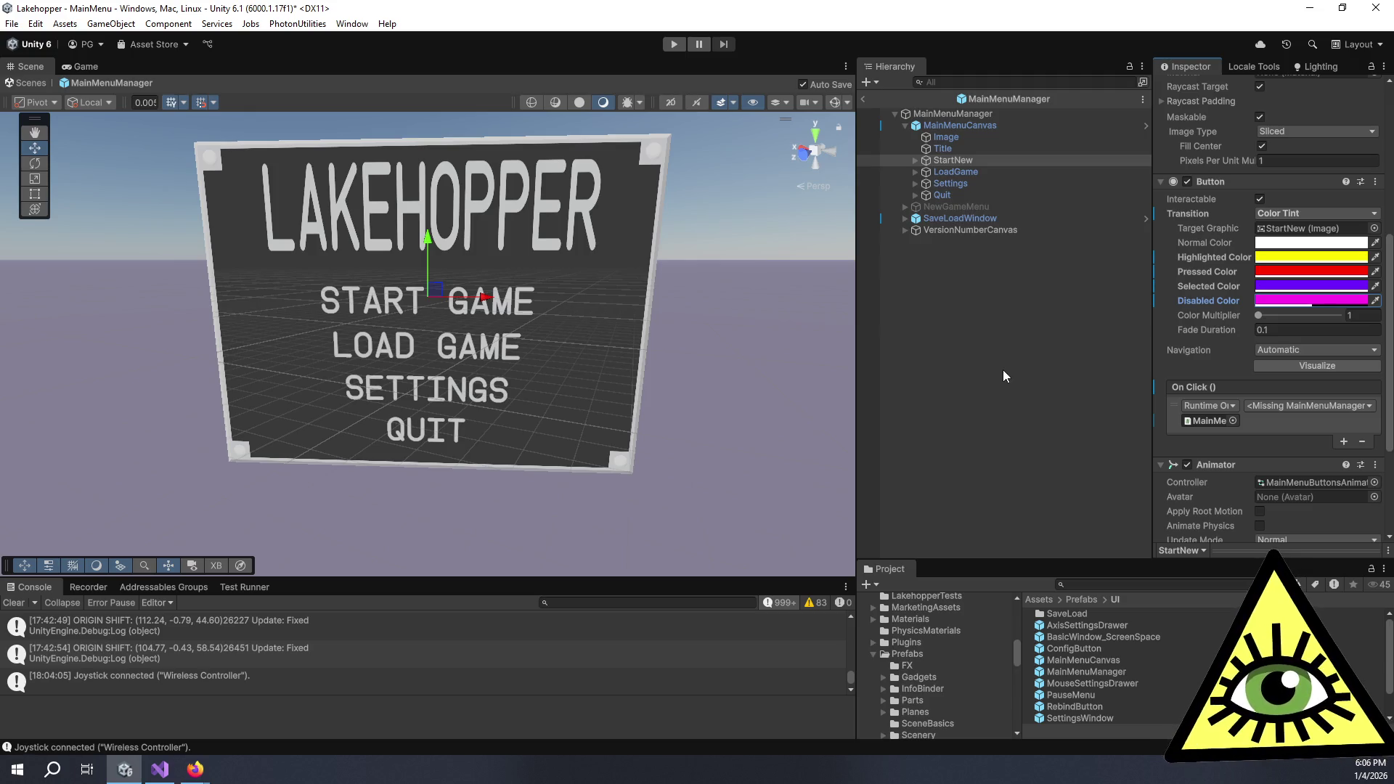
click(1005, 312)
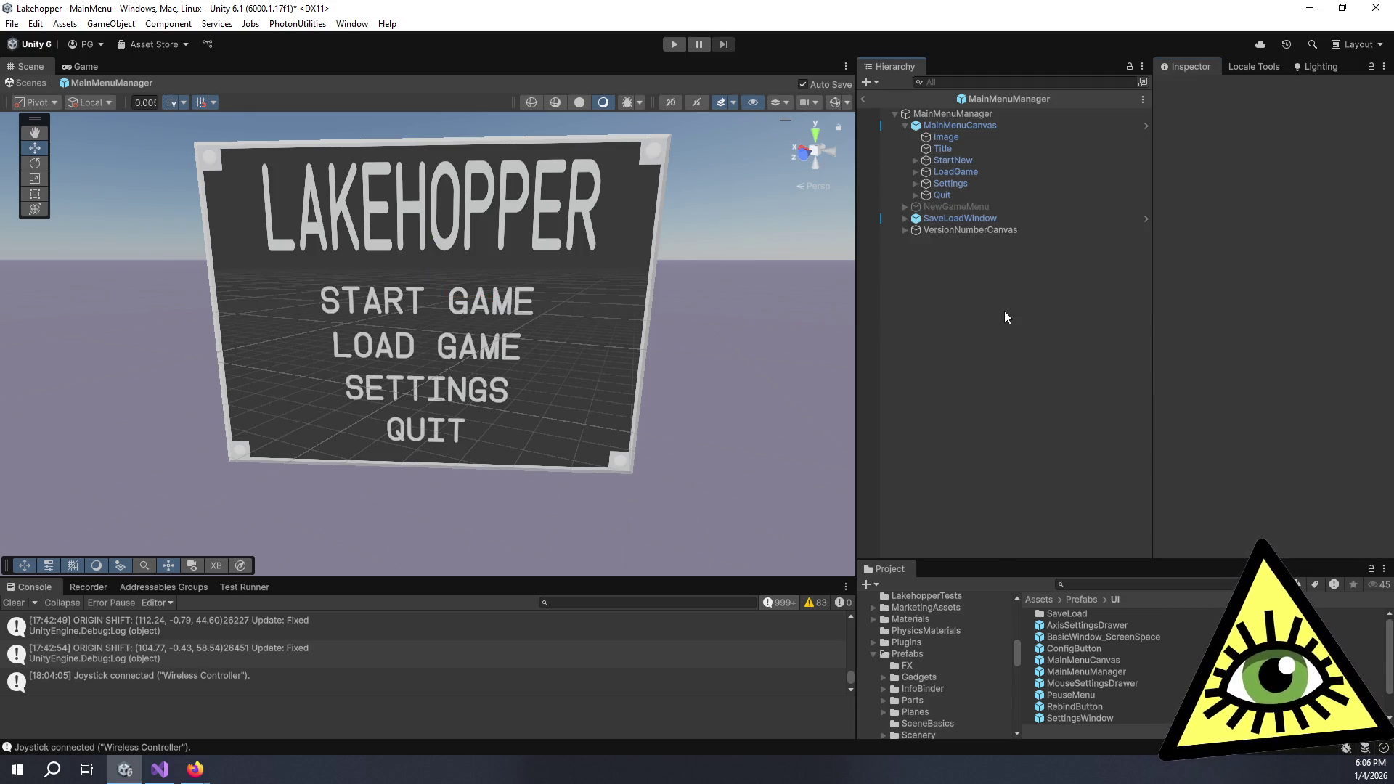
Turn on Navigation Visualize on the StartNew button to show the buttons' links
click(957, 161)
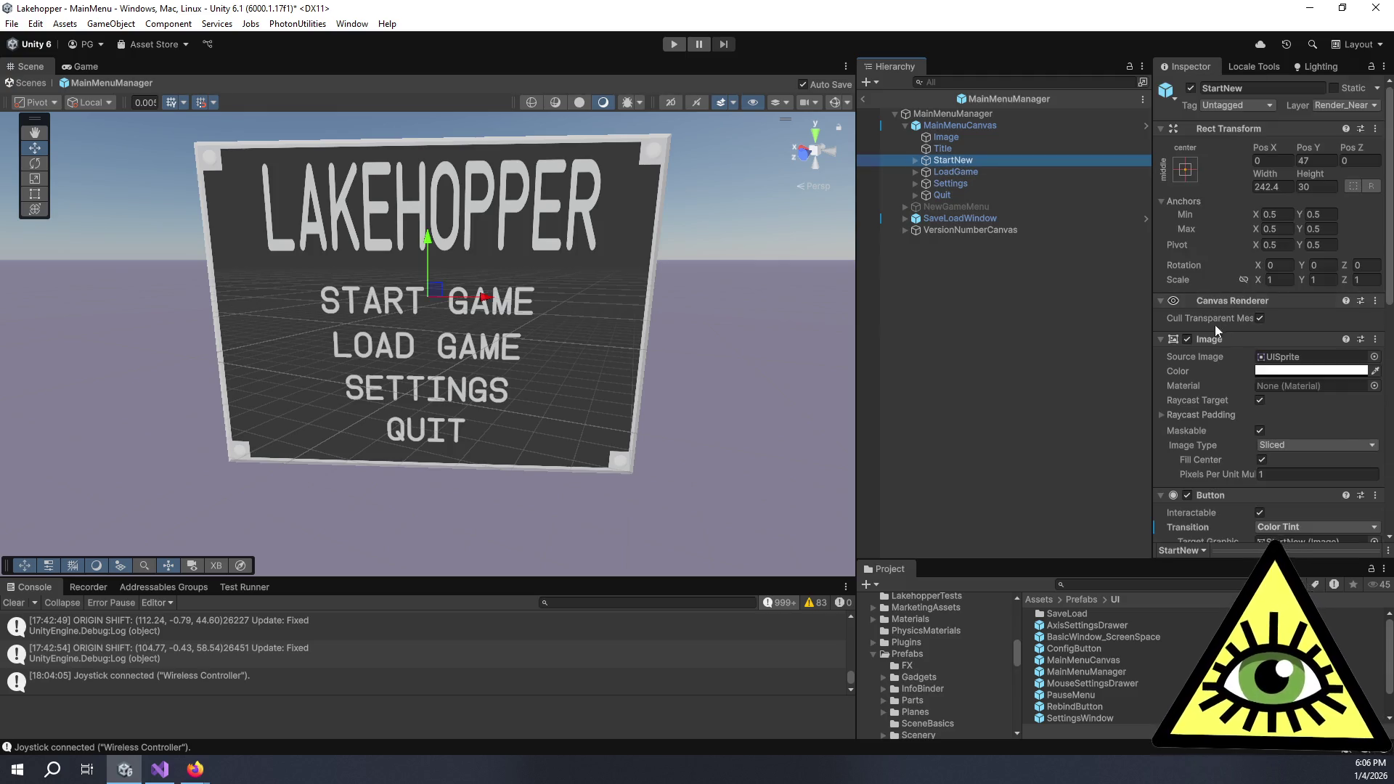
scroll(1195, 359, down, 5)
scroll(1195, 364, down, 4)
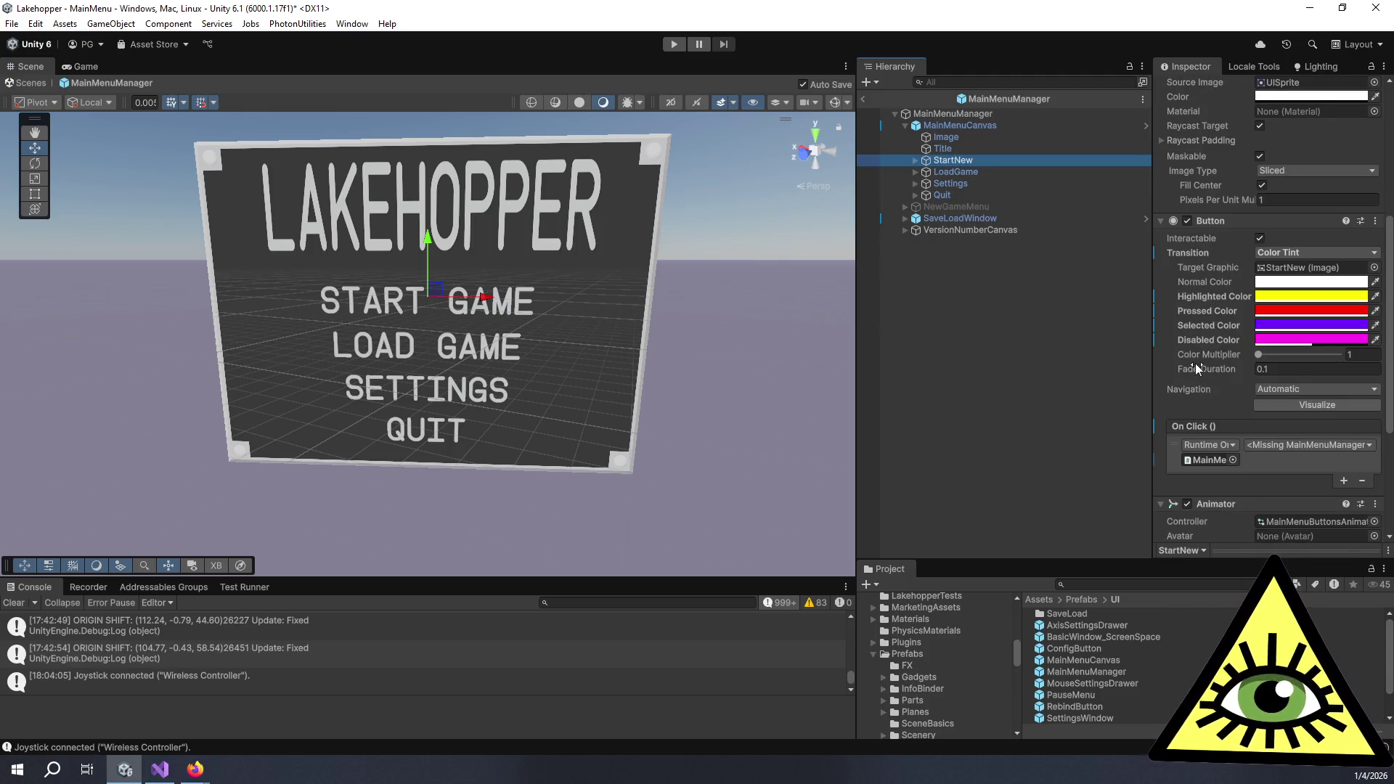
click(1270, 403)
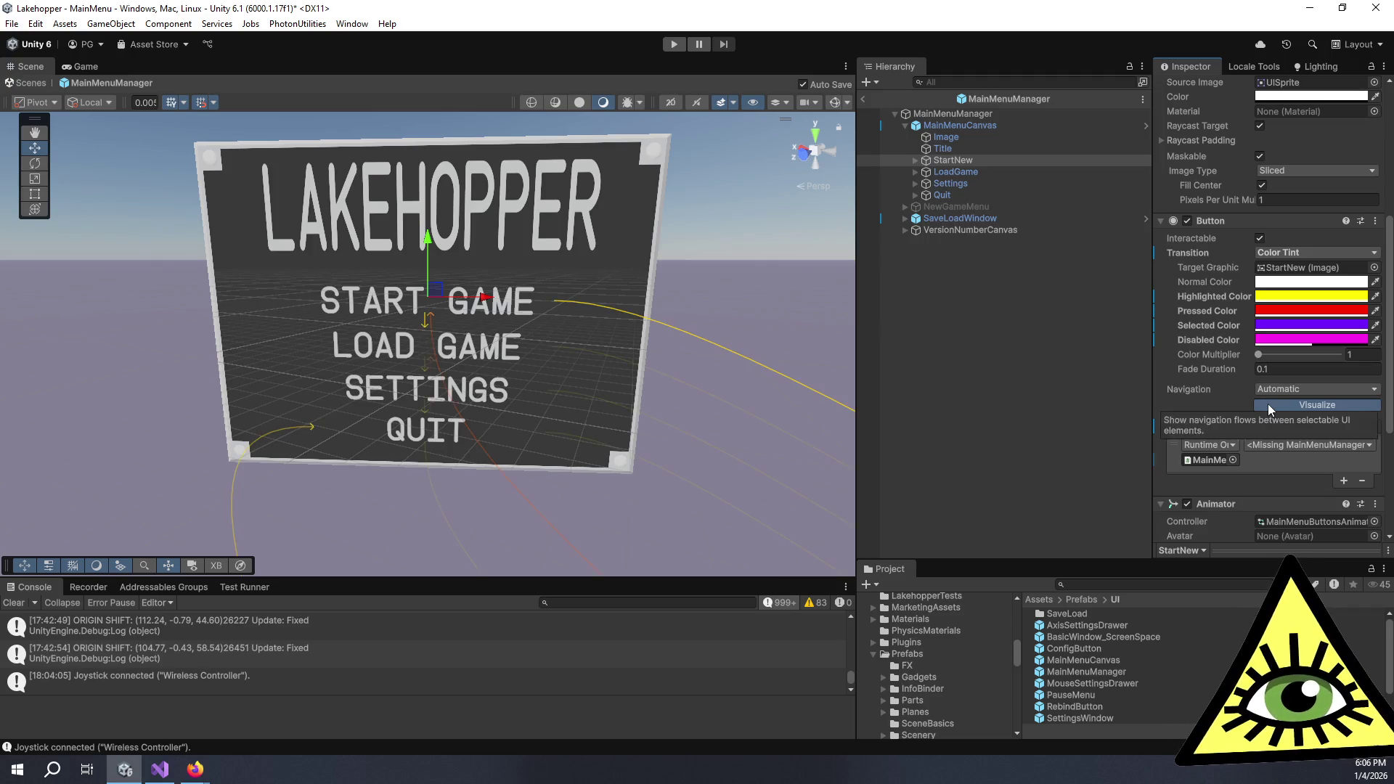
scroll(293, 298, down, 2)
scroll(293, 298, down, 4)
scroll(469, 376, up, 2)
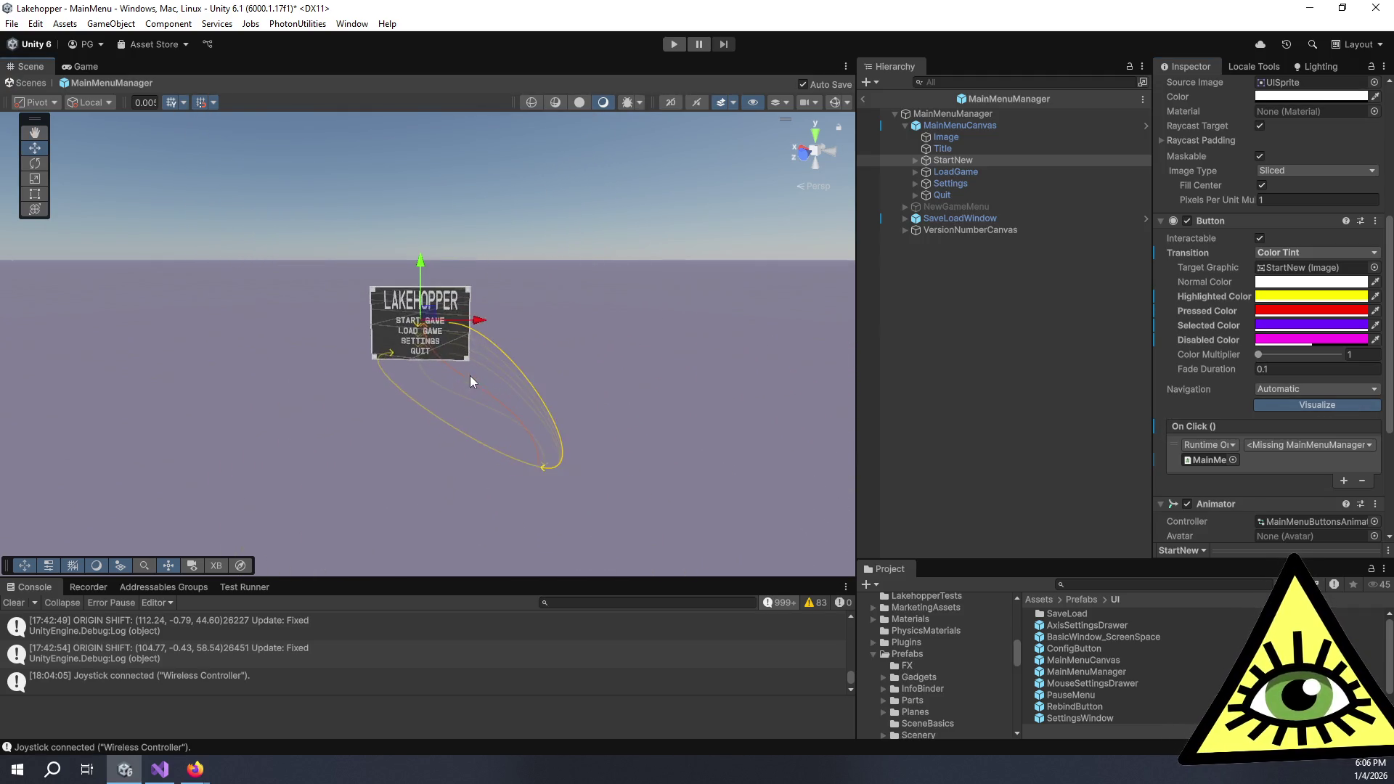
scroll(492, 385, up, 4)
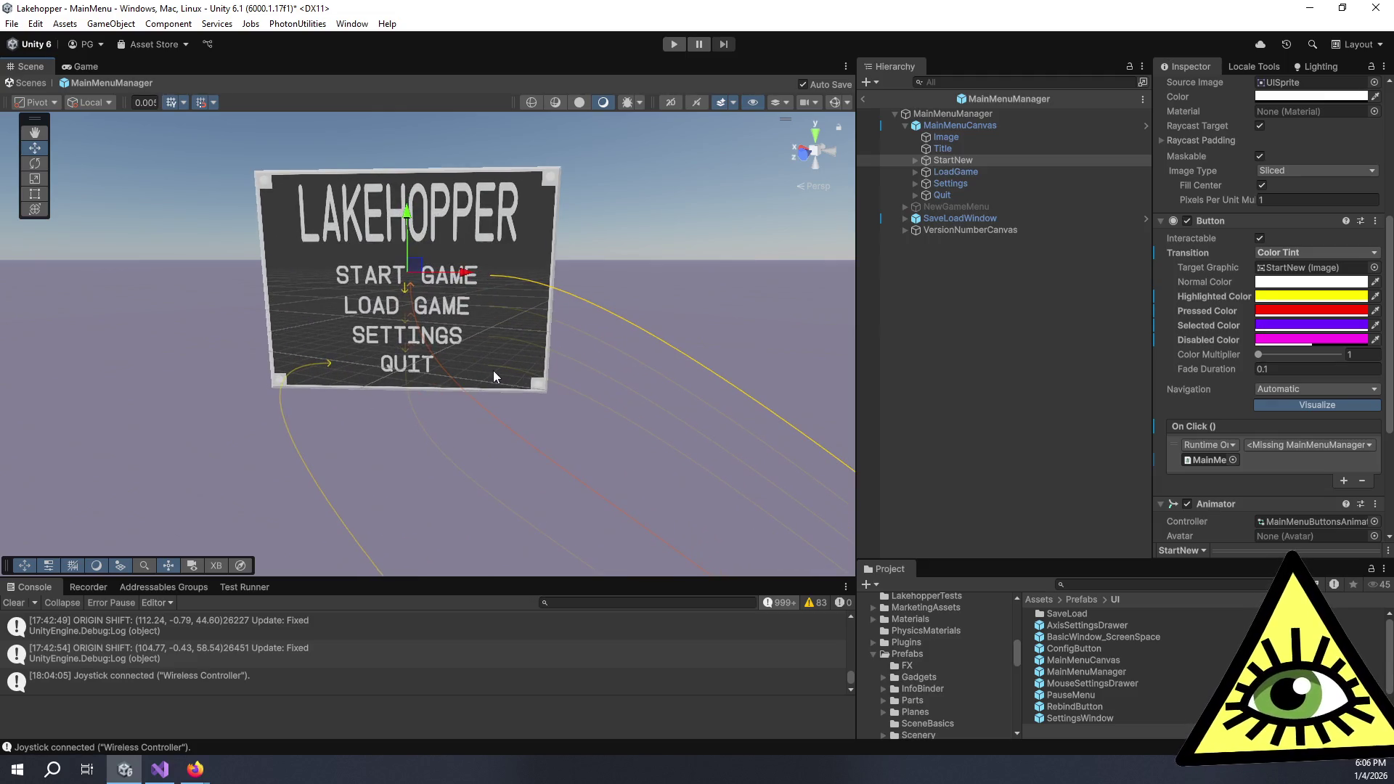
scroll(821, 437, down, 5)
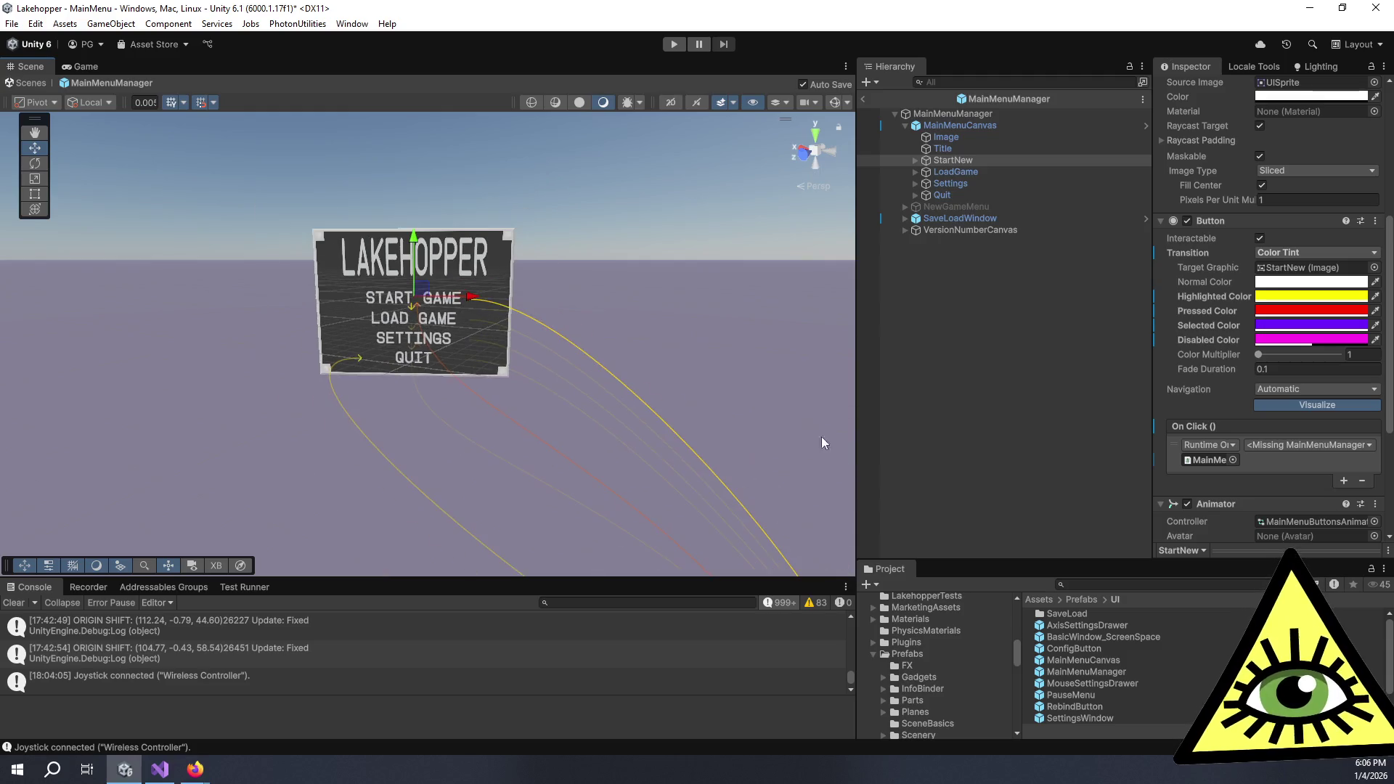
Enable the SaveLoadWindow's Canvas component so its Save and Load panel appears
click(966, 219)
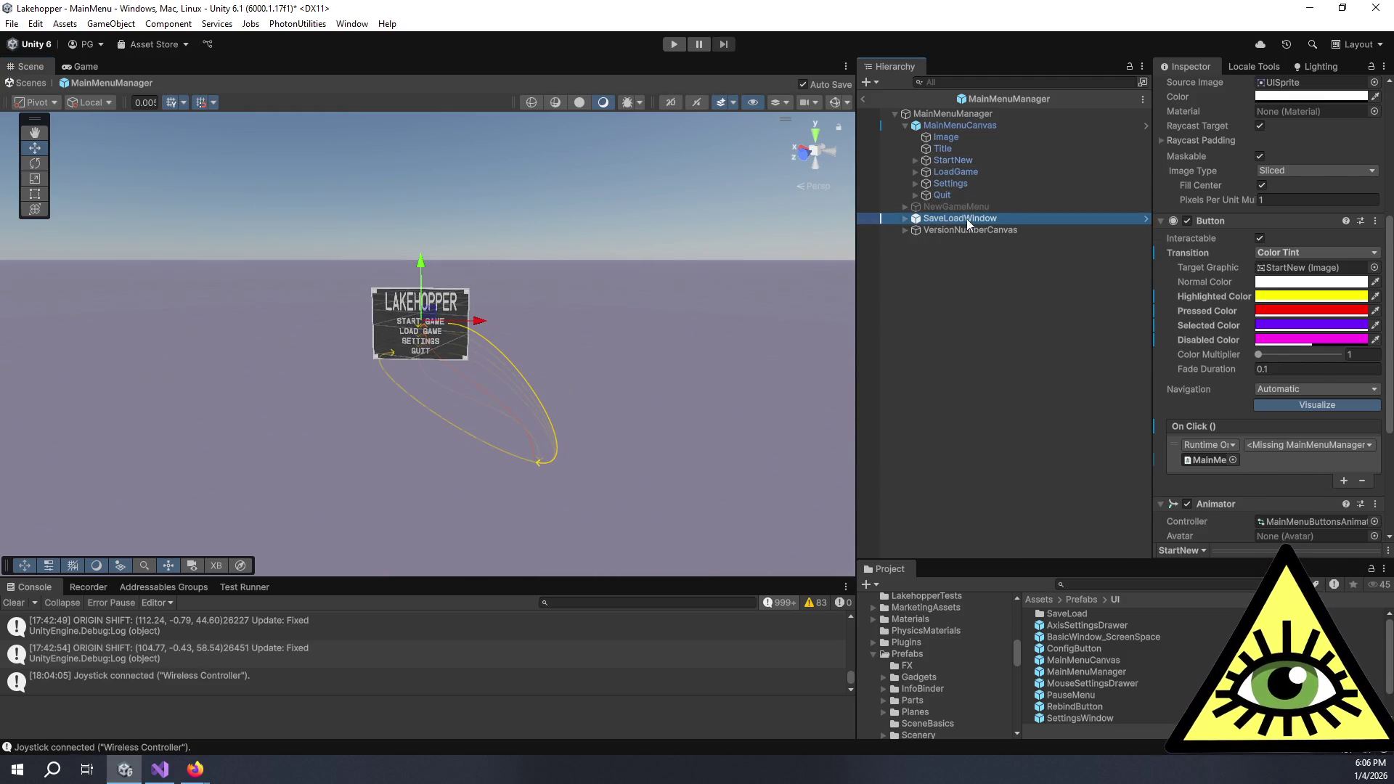
scroll(1188, 285, up, 4)
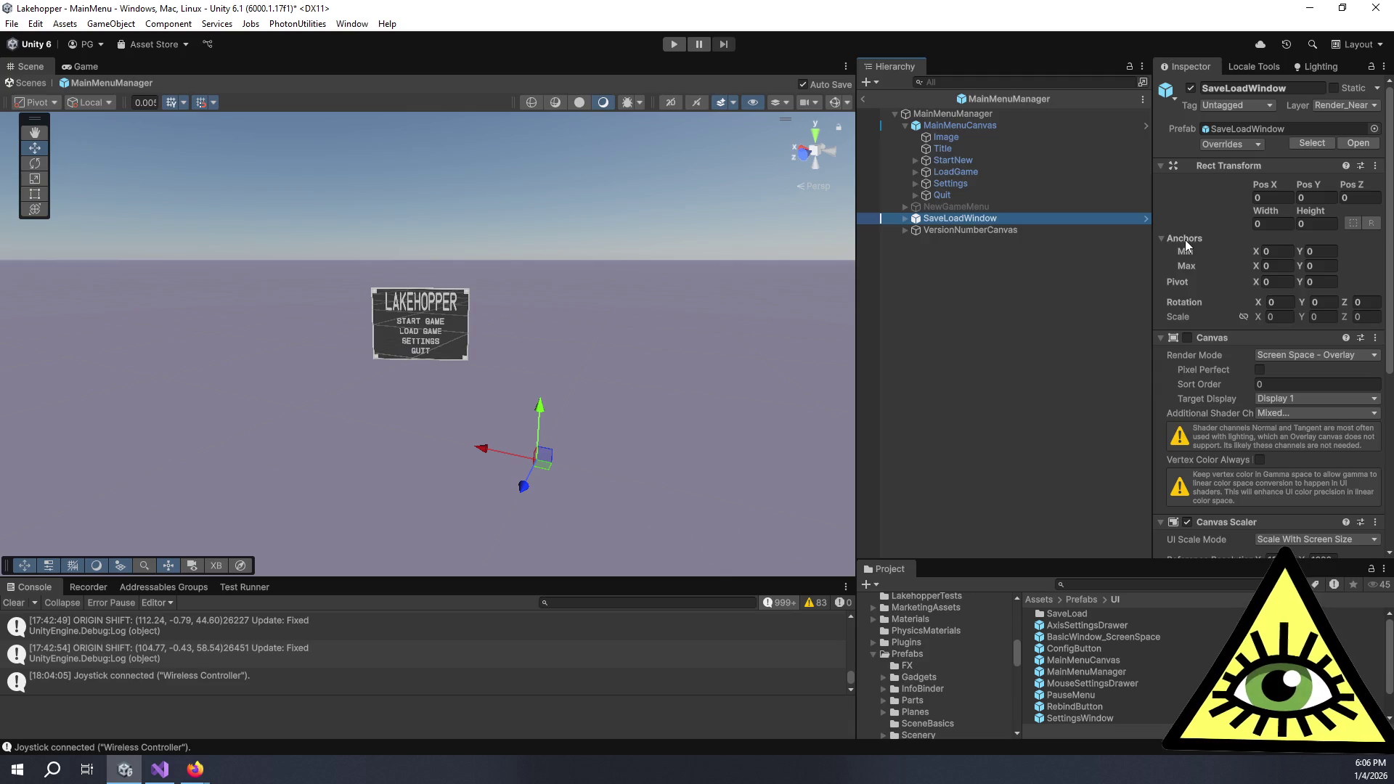
click(1187, 338)
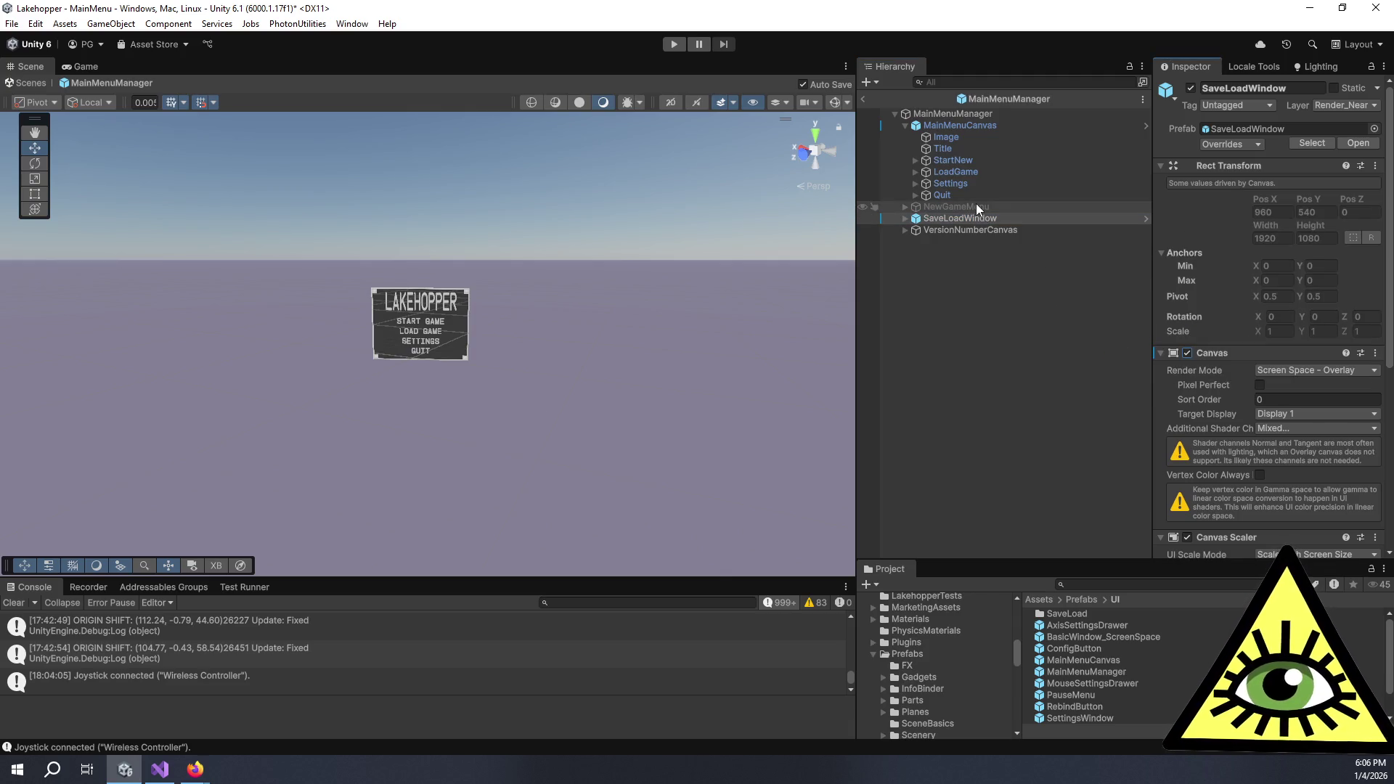
Re-enable navigation visualization on StartNew and orbit until the menu canvas stands upright
click(949, 125)
scroll(1236, 318, down, 5)
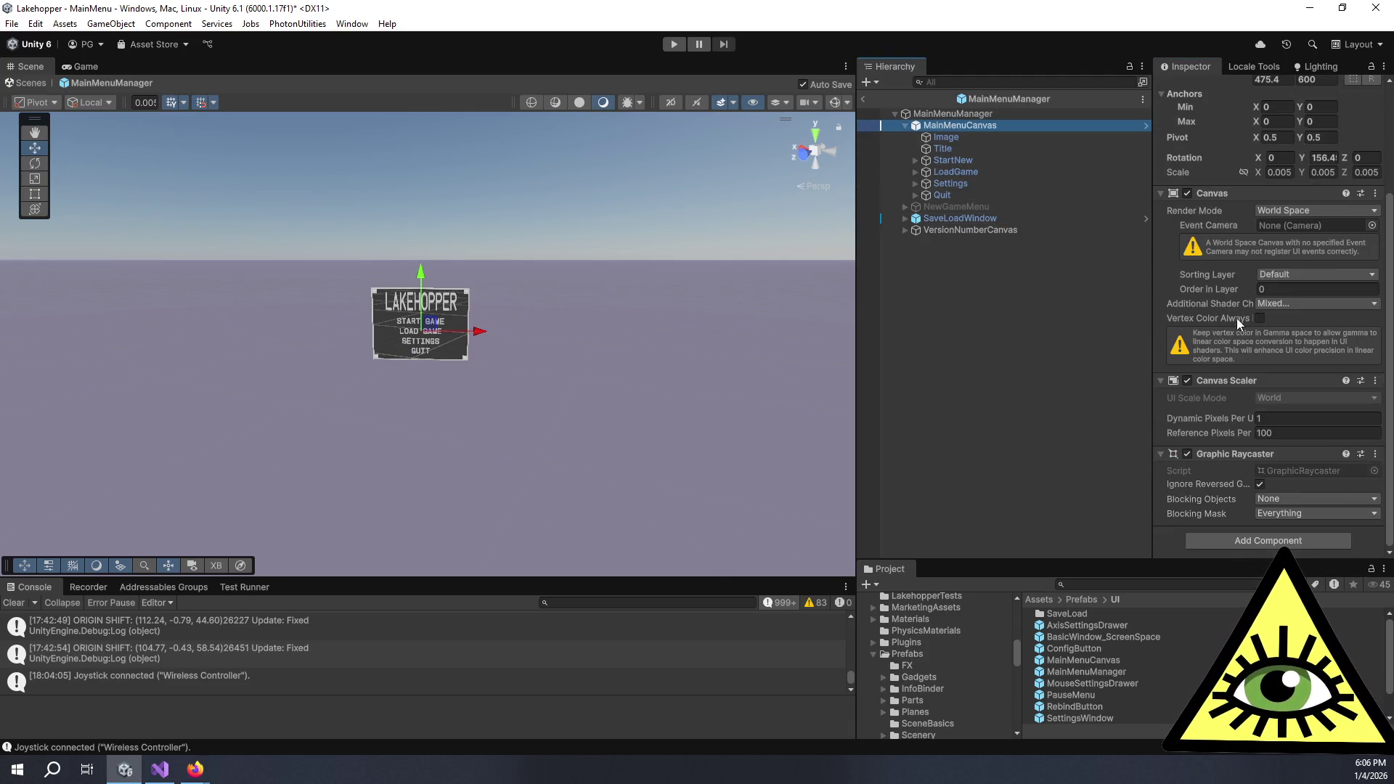
click(953, 160)
scroll(1253, 381, down, 5)
click(1273, 259)
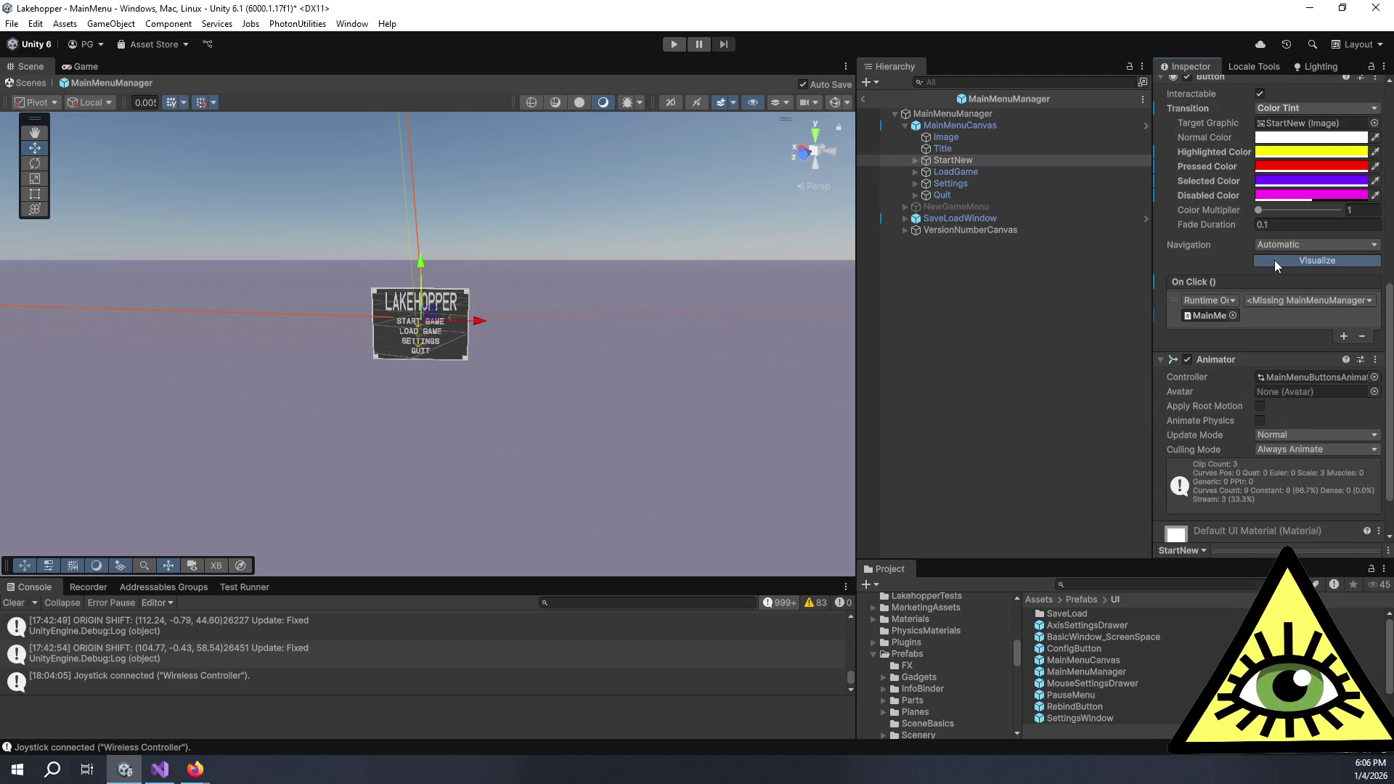
scroll(494, 329, up, 3)
mouse_move(610, 351)
mouse_down()
mouse_move(277, 353)
mouse_move(517, 356)
mouse_move(264, 337)
mouse_move(387, 342)
mouse_move(277, 339)
mouse_move(477, 392)
mouse_up()
scroll(507, 347, down, 5)
mouse_move(588, 392)
mouse_down()
mouse_move(334, 366)
mouse_move(1306, 364)
mouse_move(1187, 360)
mouse_move(1205, 317)
mouse_up()
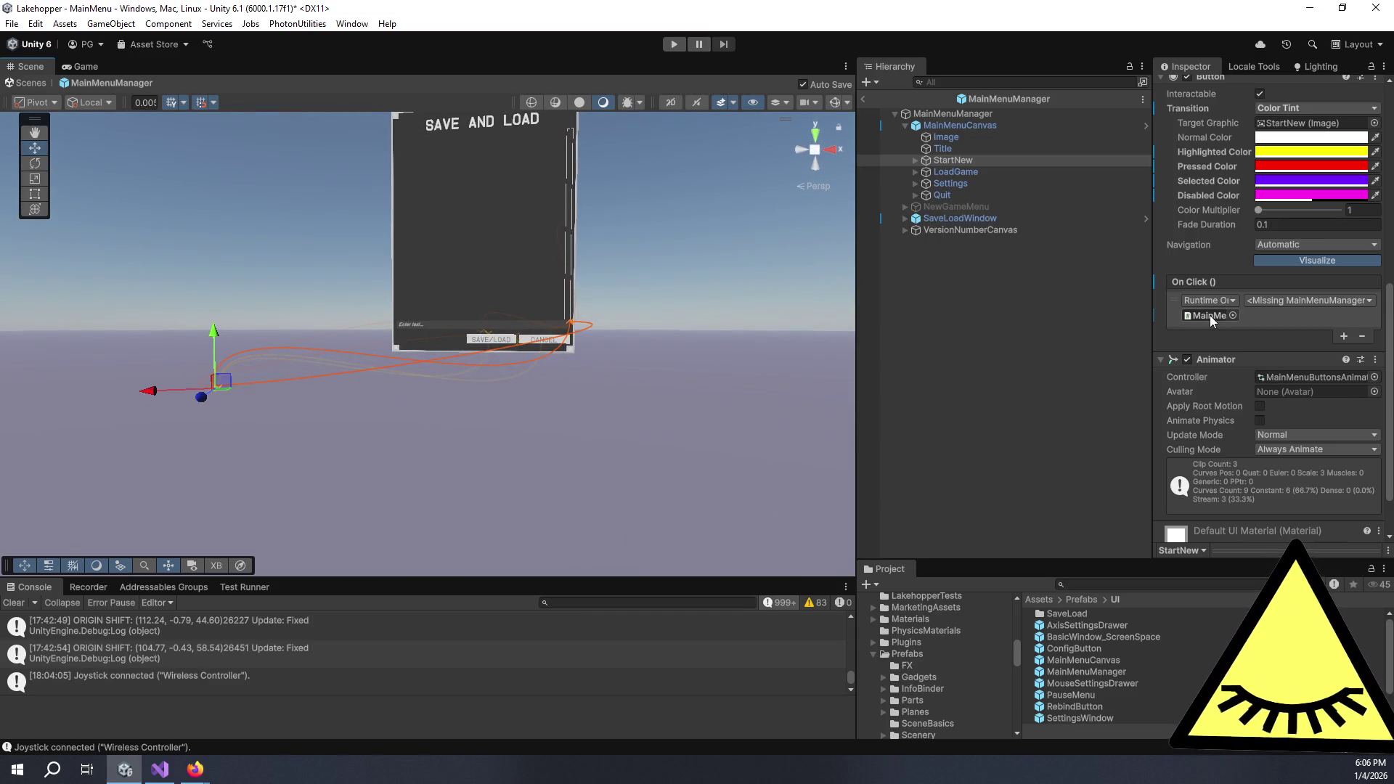
Disable the SaveLoadWindow Canvas to hide the panel, then frame StartNew
click(1003, 218)
scroll(1203, 254, up, 5)
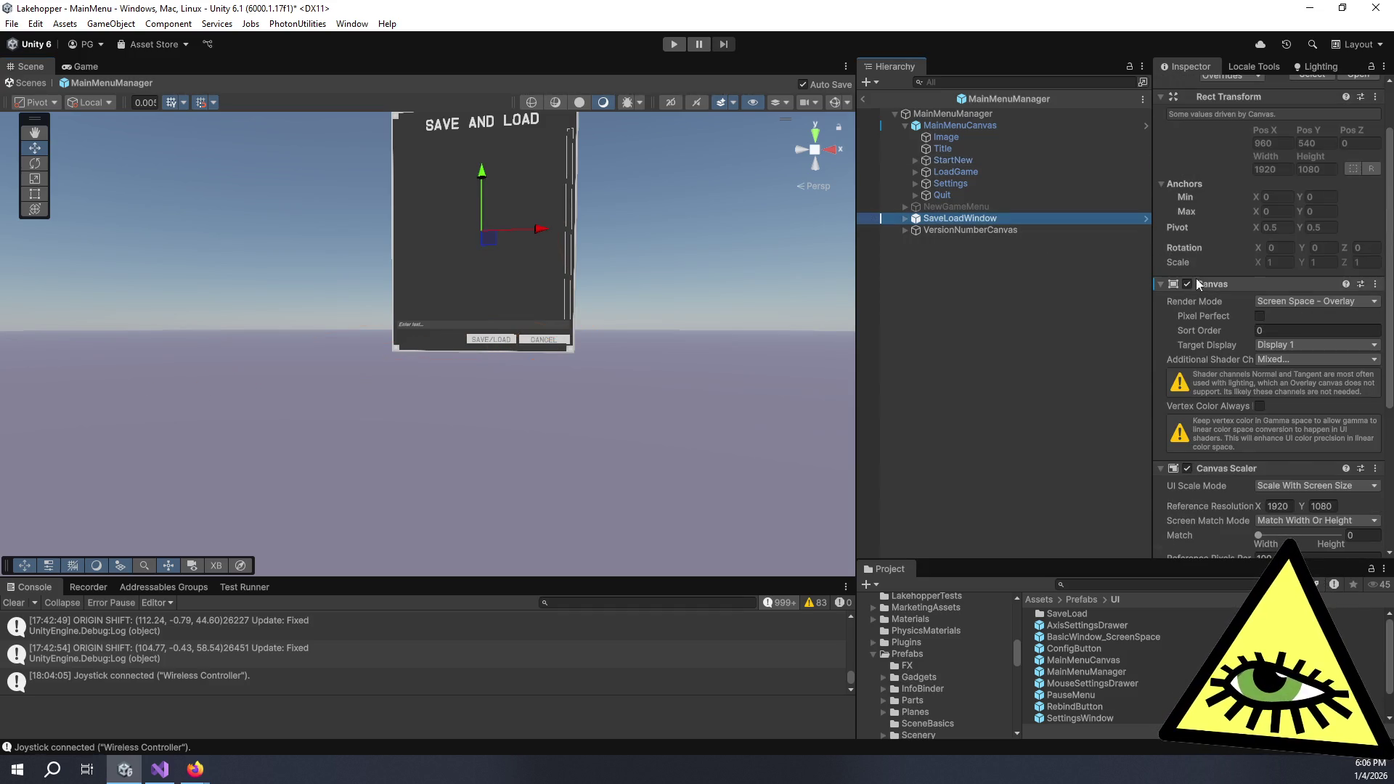
click(1188, 285)
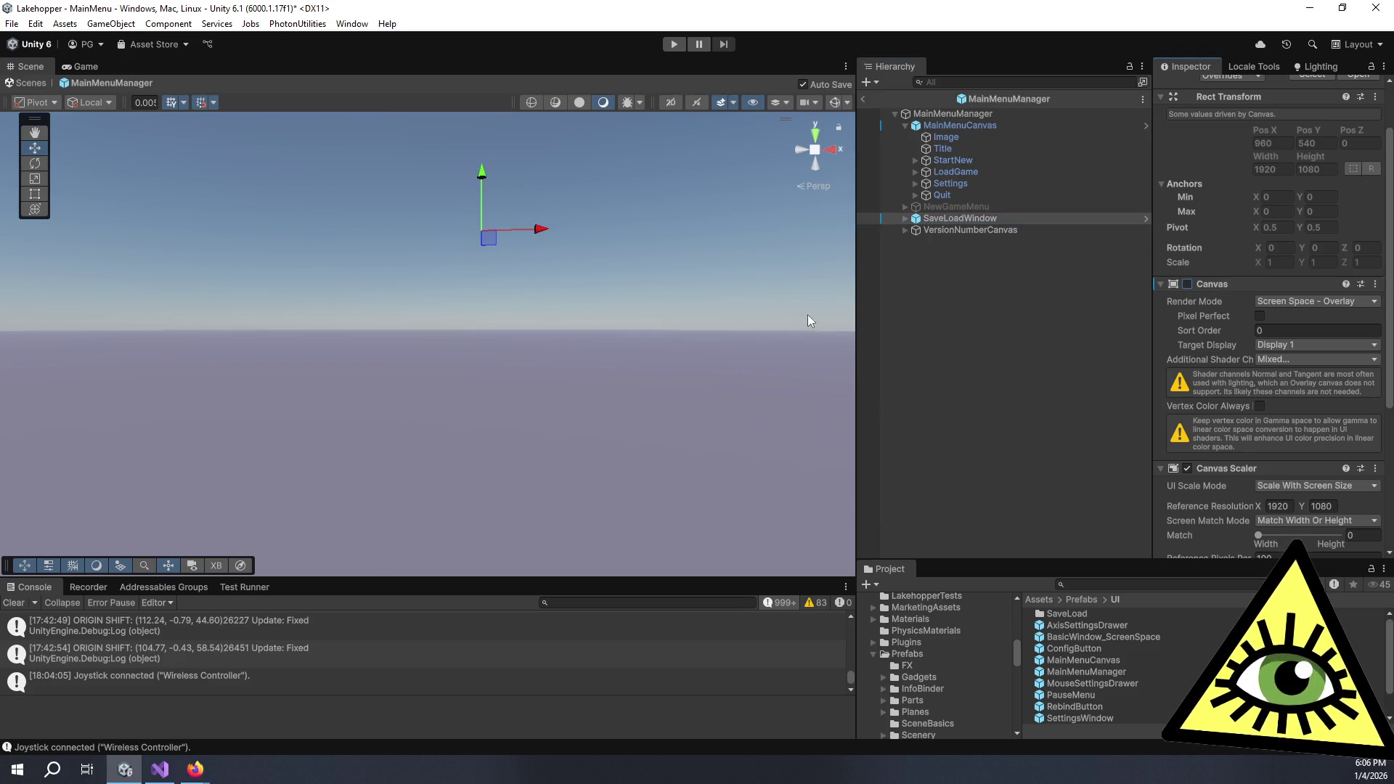
click(966, 231)
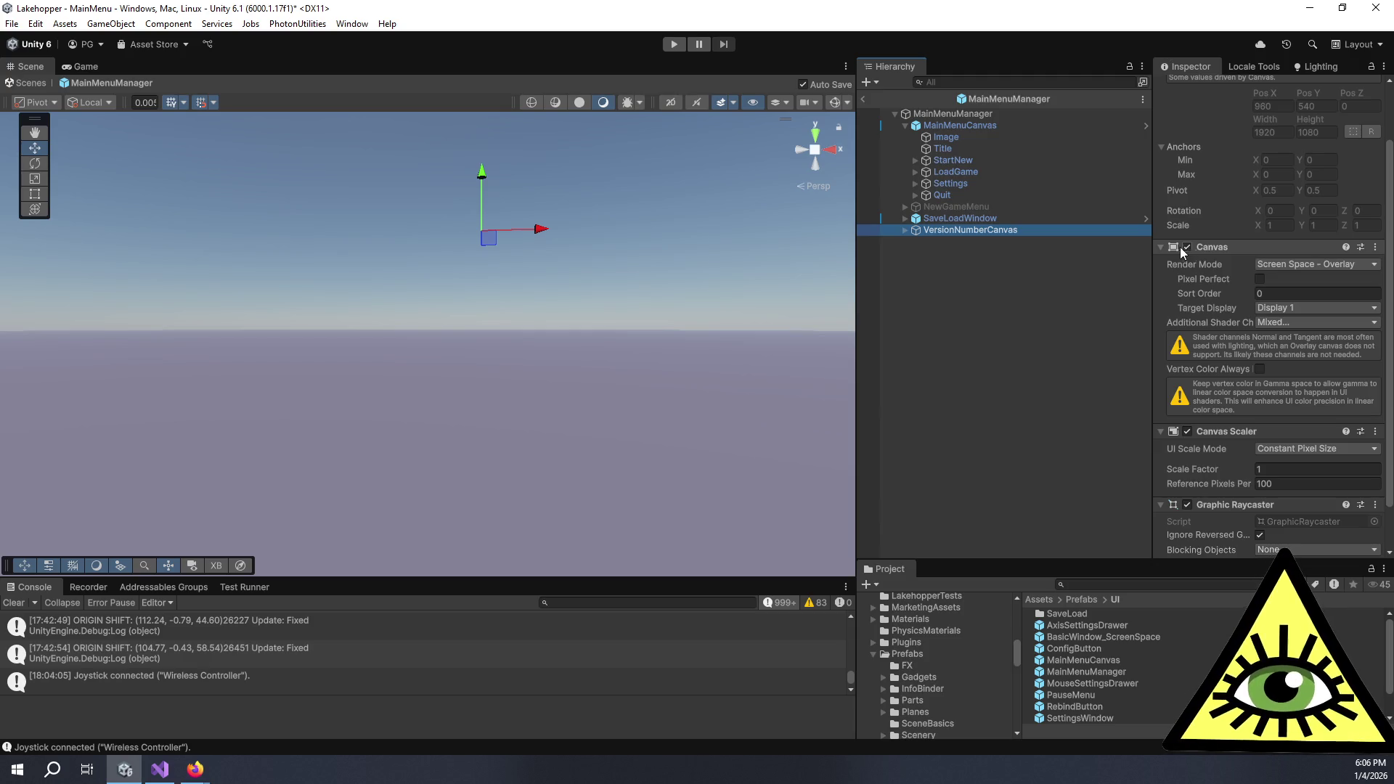
click(969, 160)
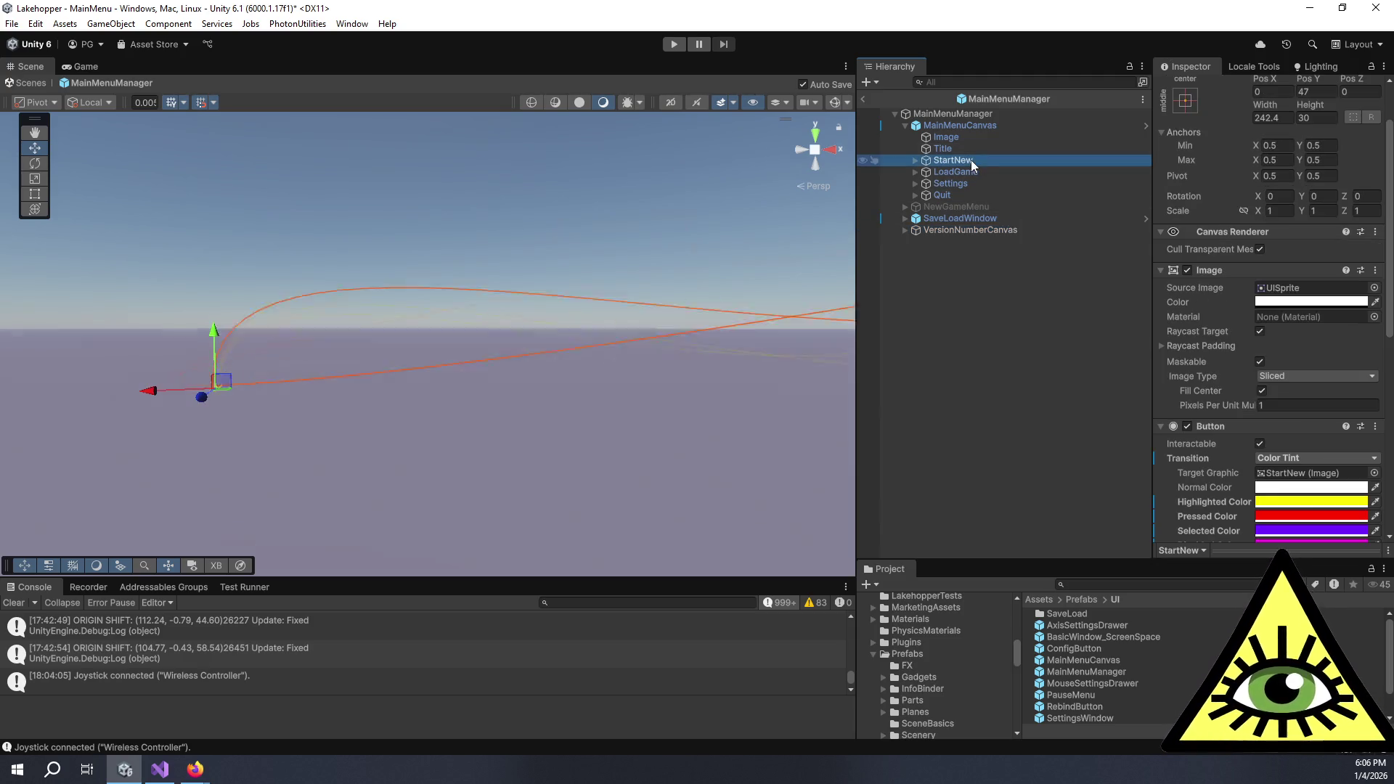
double_click(971, 160)
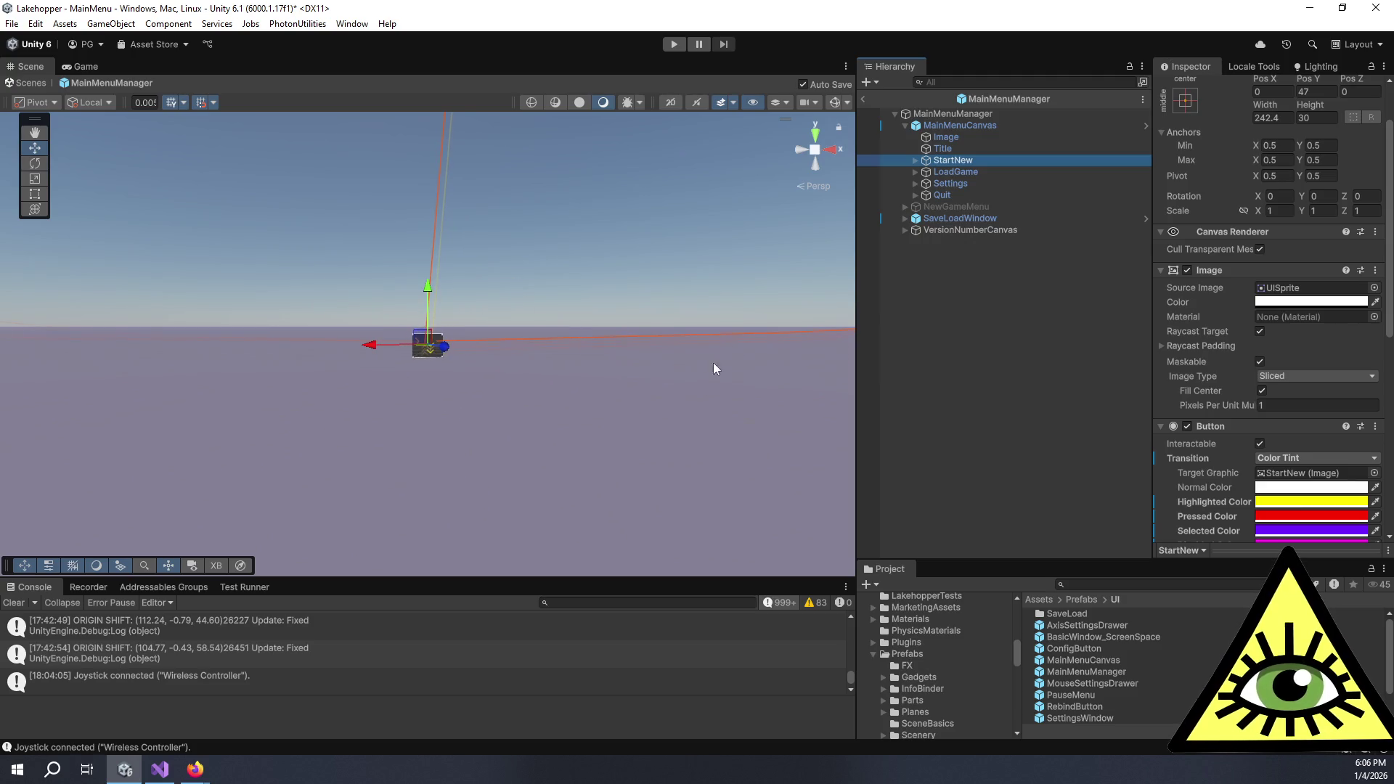
Activate NewGameMenu, switch off its Canvas component, and orbit to face its panel
click(974, 206)
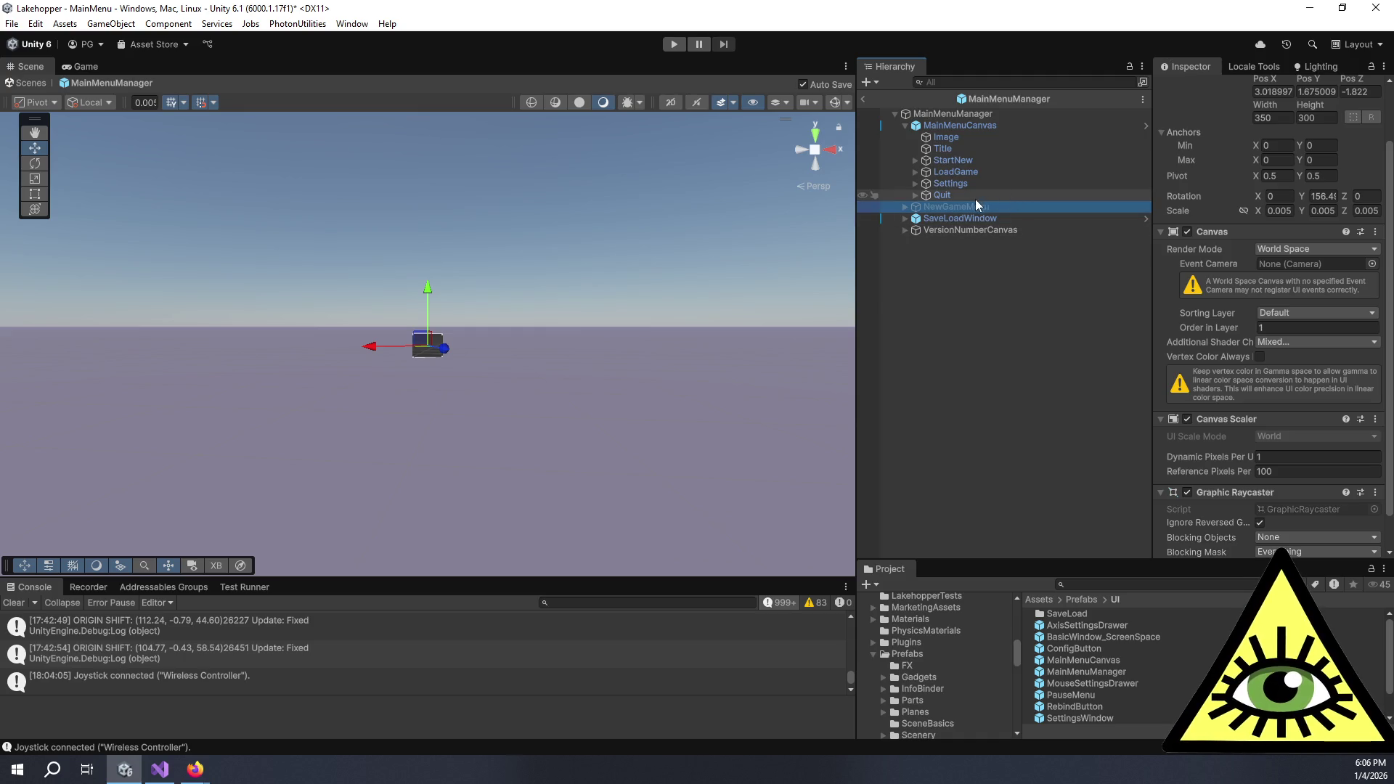
scroll(1199, 123, up, 2)
click(1191, 88)
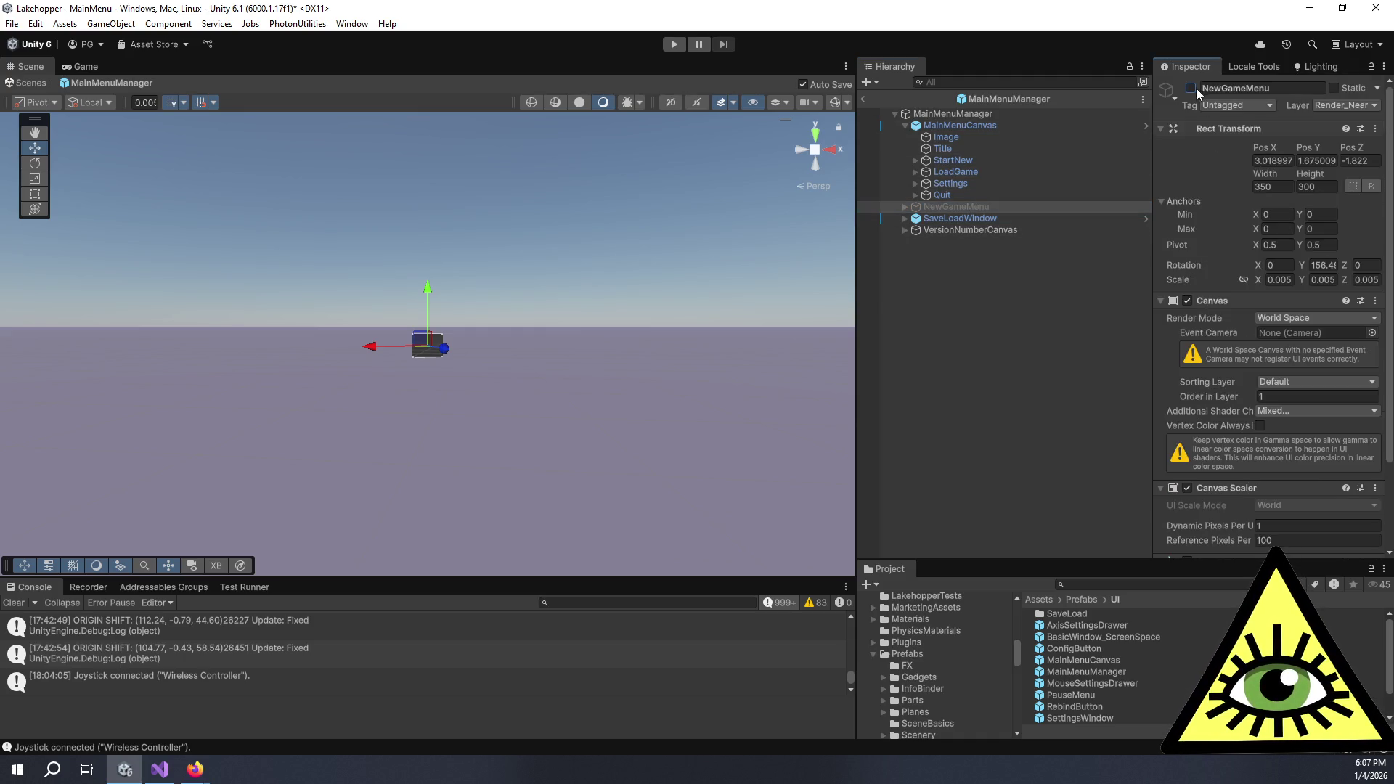
click(1188, 300)
mouse_move(726, 392)
mouse_down()
mouse_move(554, 436)
mouse_move(370, 425)
mouse_up()
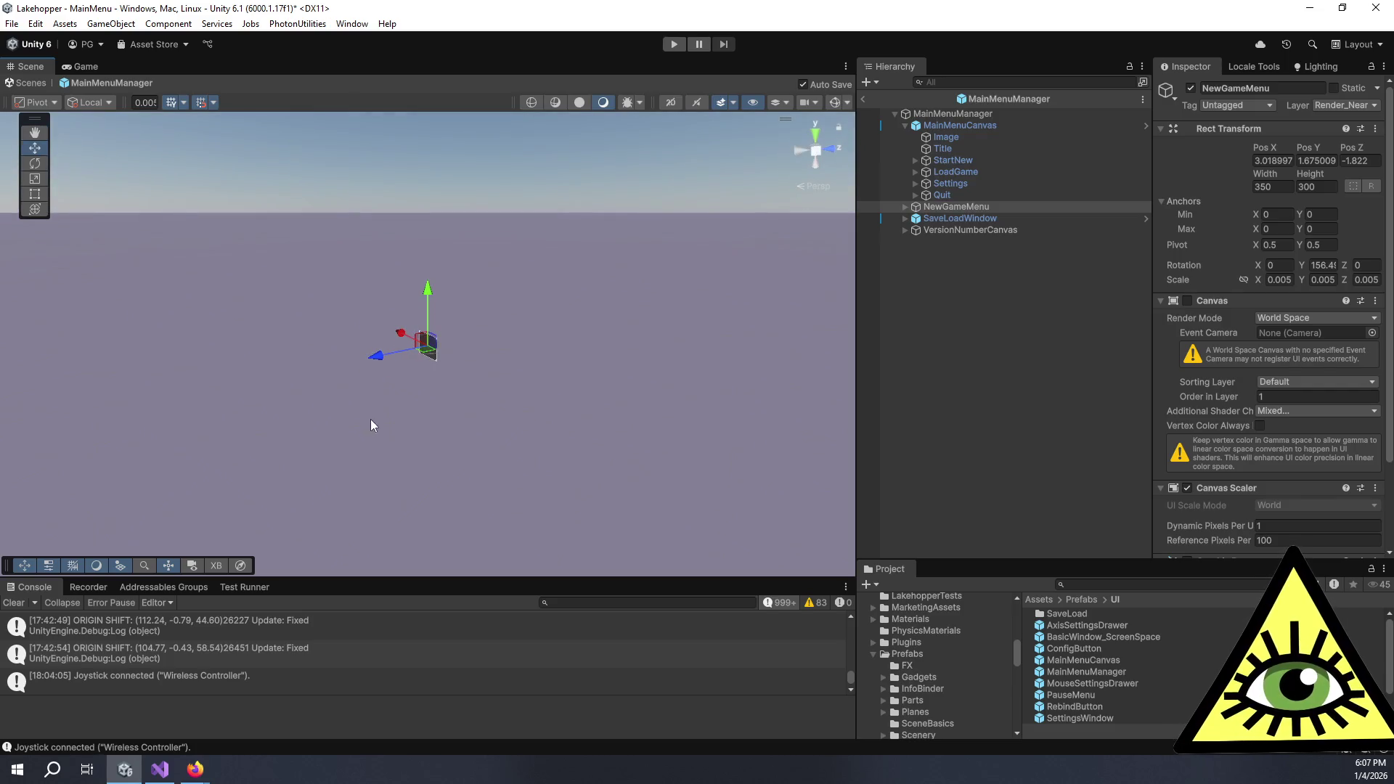
mouse_move(520, 338)
mouse_down()
mouse_move(576, 399)
mouse_move(598, 402)
mouse_move(22, 378)
mouse_up()
click(970, 149)
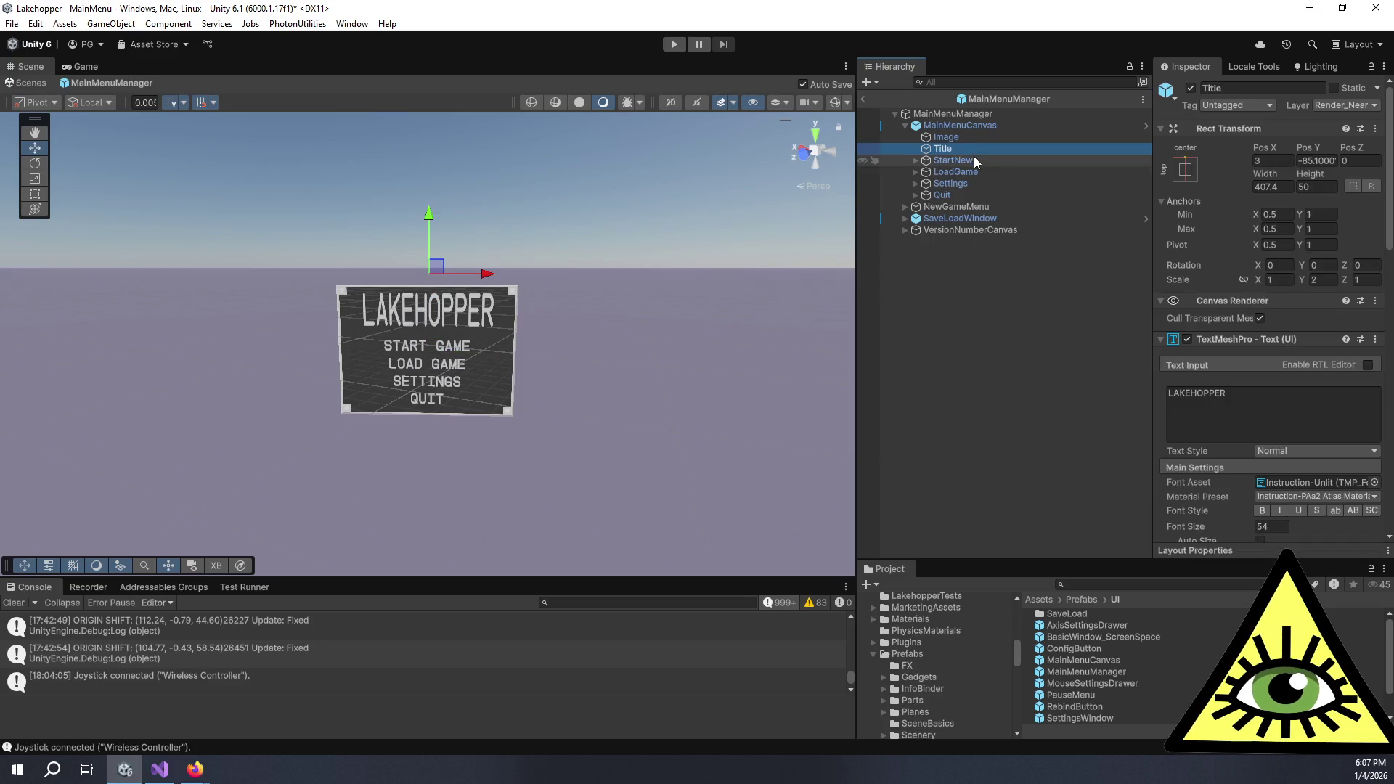
Select StartNew and pan and turn the Scene view toward the navigation path
click(974, 155)
click(981, 163)
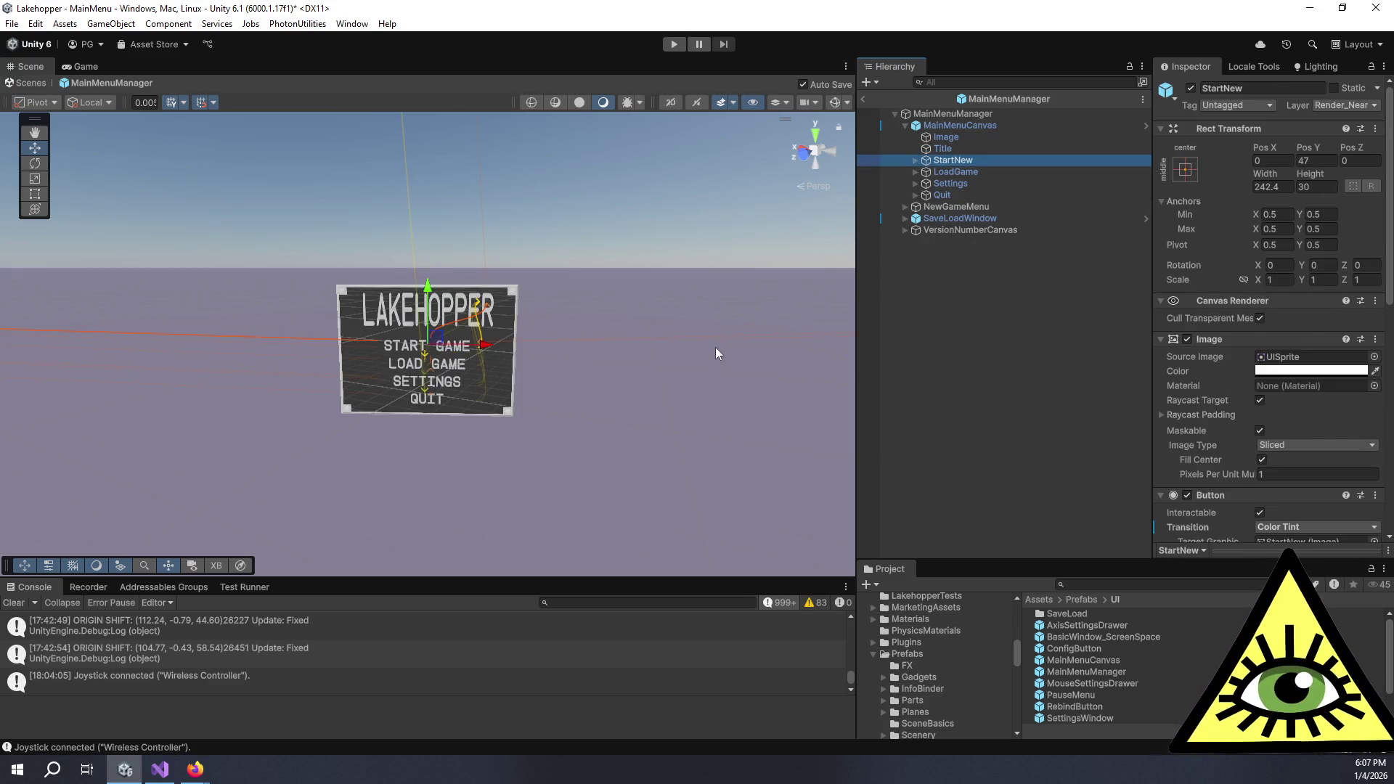
scroll(604, 324, down, 5)
scroll(604, 329, down, 3)
mouse_move(242, 361)
mouse_down()
mouse_move(669, 496)
mouse_move(586, 436)
mouse_move(407, 404)
mouse_move(569, 427)
mouse_move(582, 409)
mouse_move(508, 384)
mouse_up()
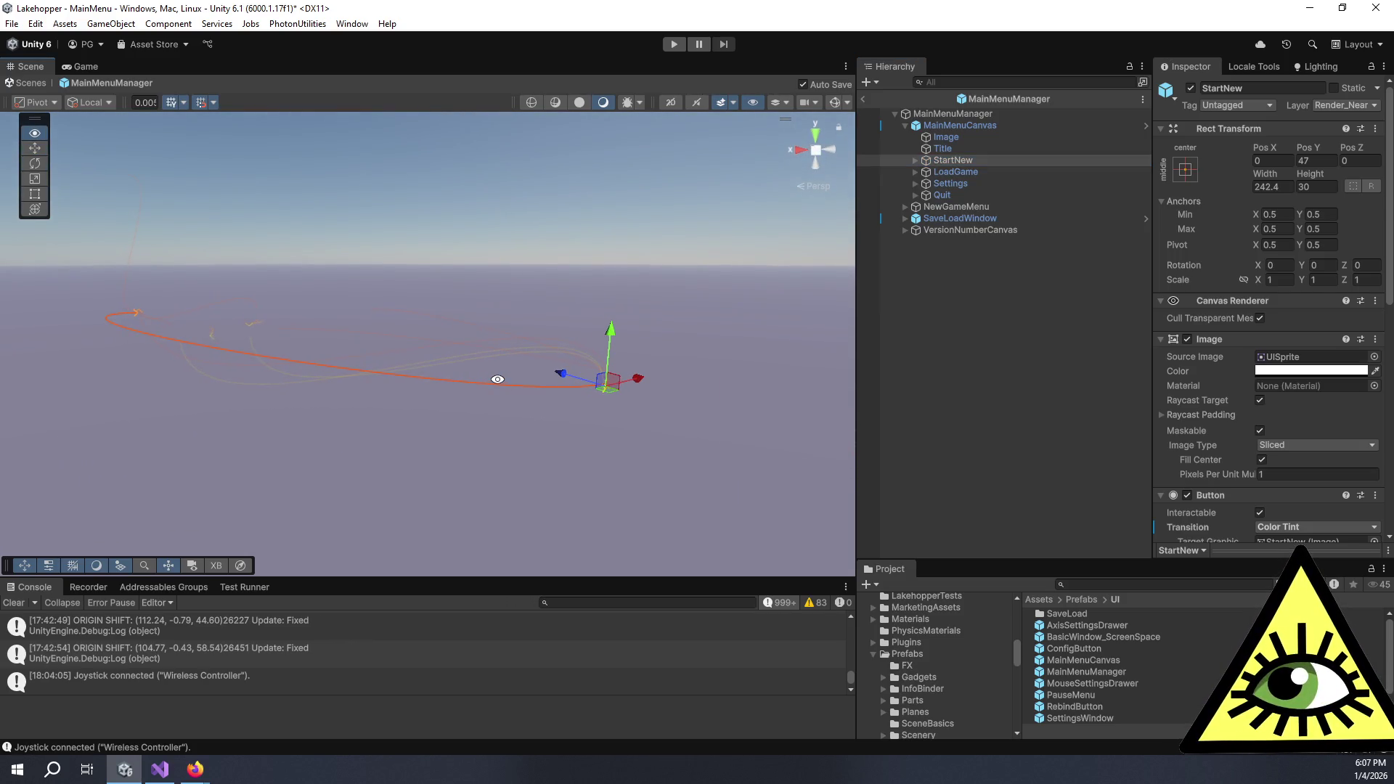
scroll(1242, 385, down, 5)
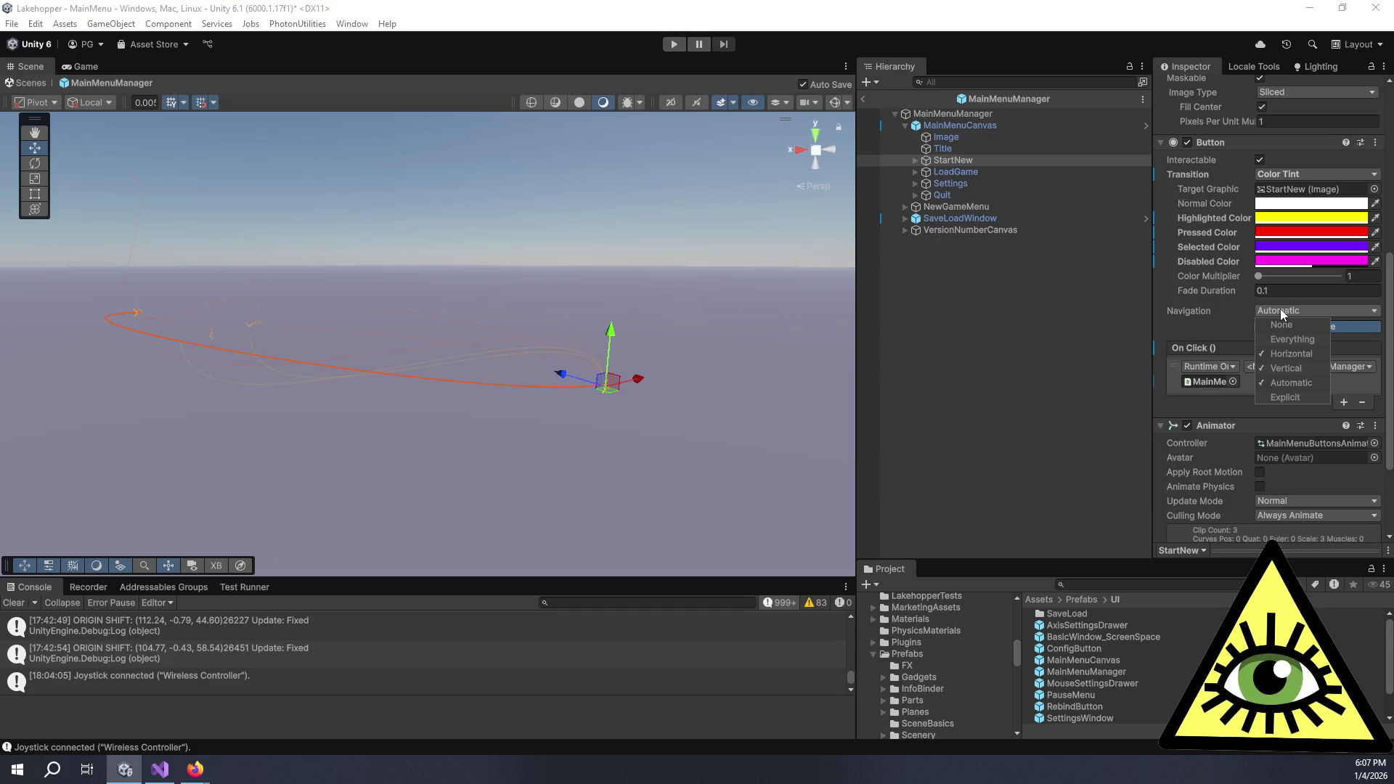
click(1280, 308)
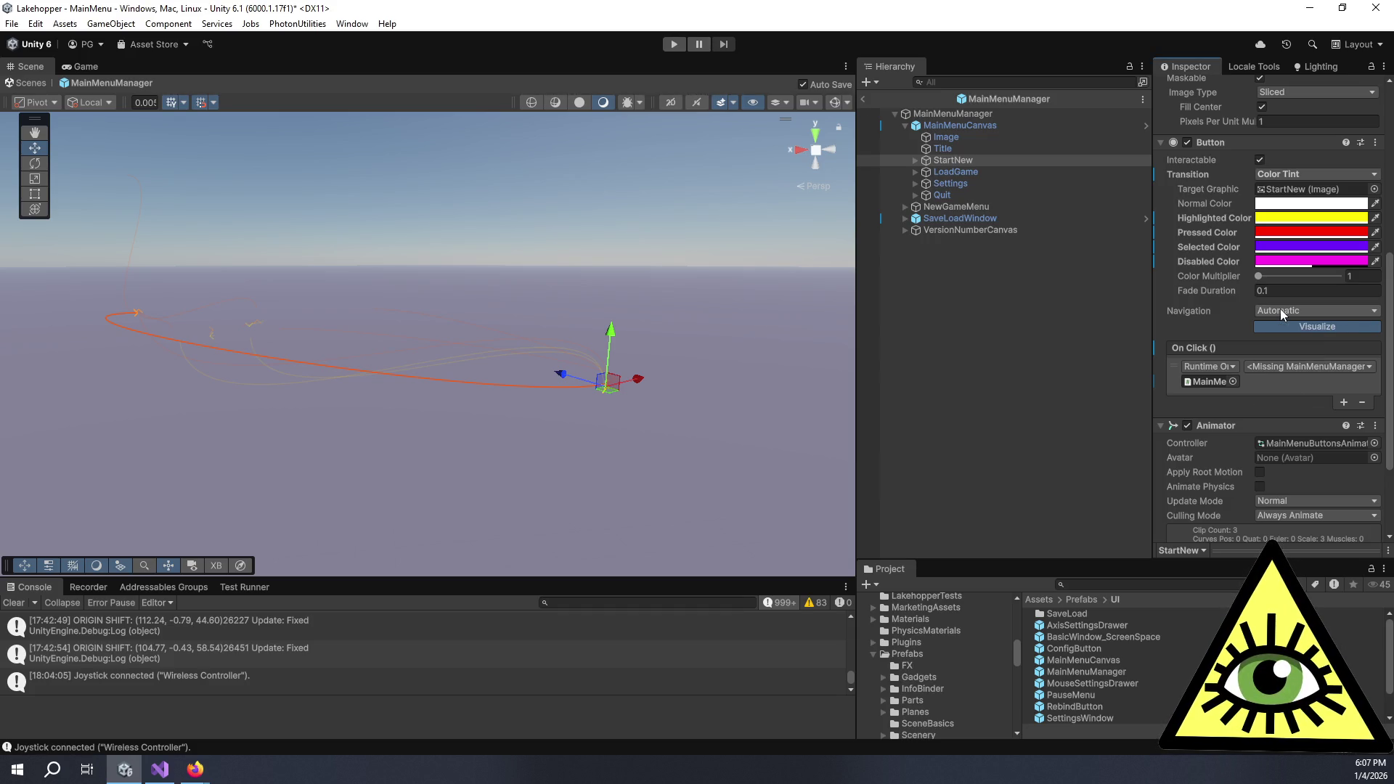
mouse_move(939, 404)
mouse_down()
mouse_move(703, 426)
mouse_move(433, 364)
mouse_move(654, 363)
mouse_up()
mouse_move(739, 399)
mouse_down()
mouse_move(528, 328)
mouse_move(412, 309)
mouse_move(623, 321)
mouse_up()
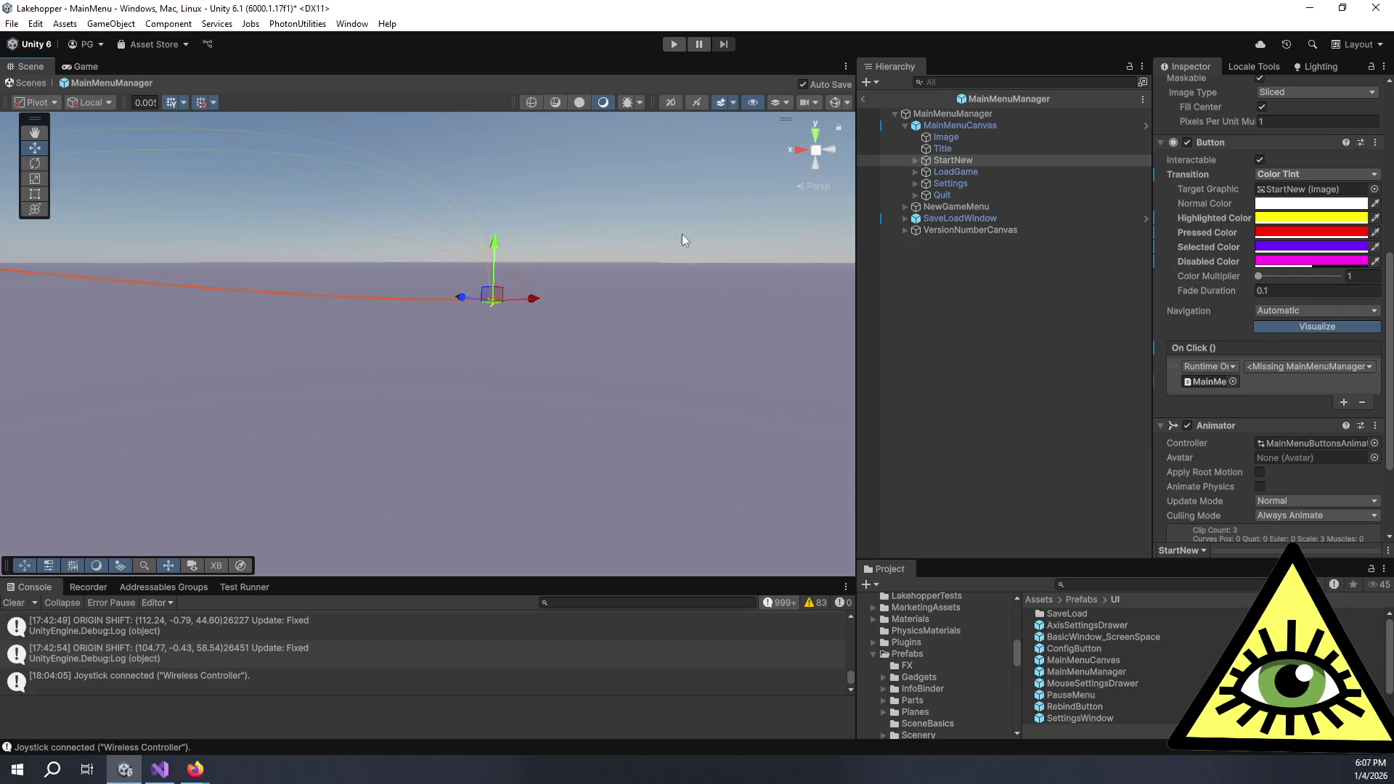
Frame StartNew and orbit until the LAKEHOPPER menu faces the camera head-on
double_click(975, 156)
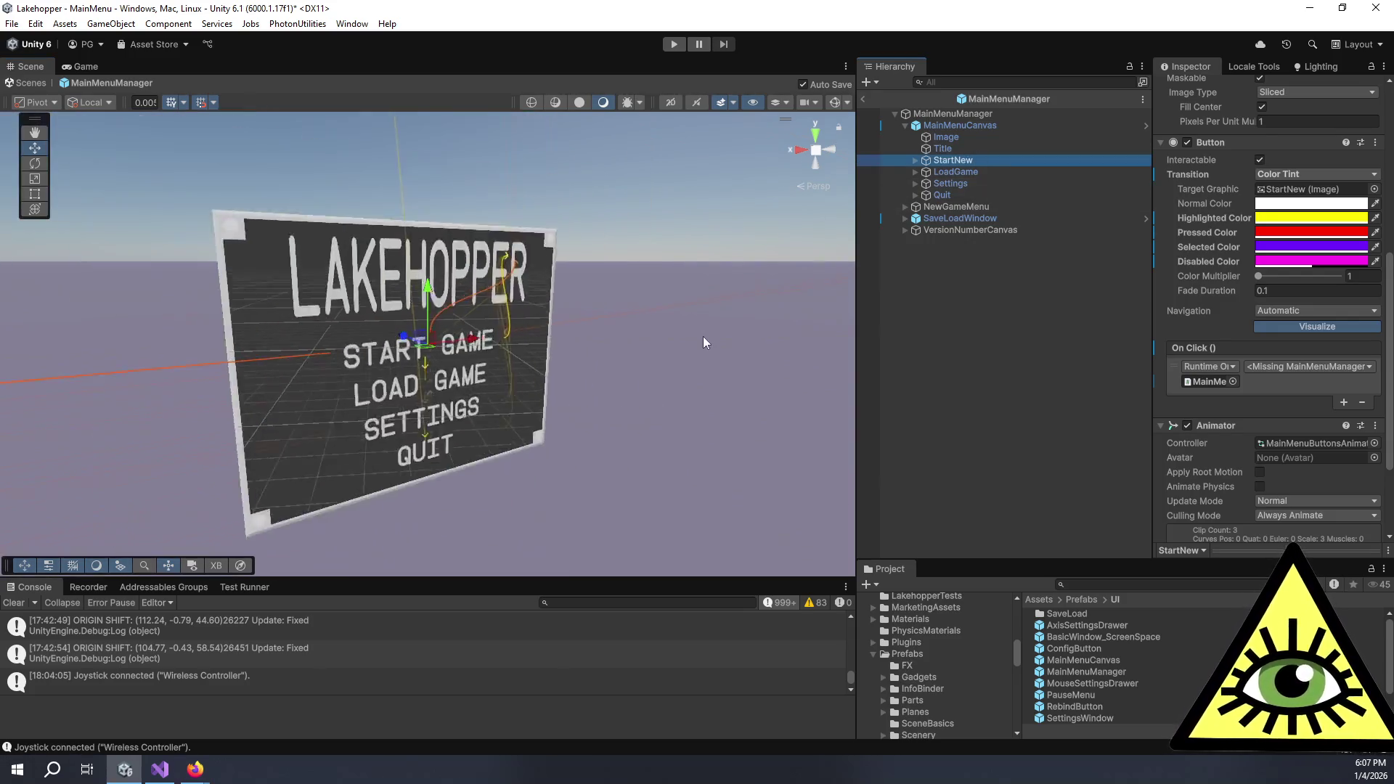
scroll(672, 363, up, 3)
mouse_move(673, 368)
mouse_down()
mouse_move(647, 392)
mouse_move(400, 381)
mouse_move(550, 325)
mouse_up()
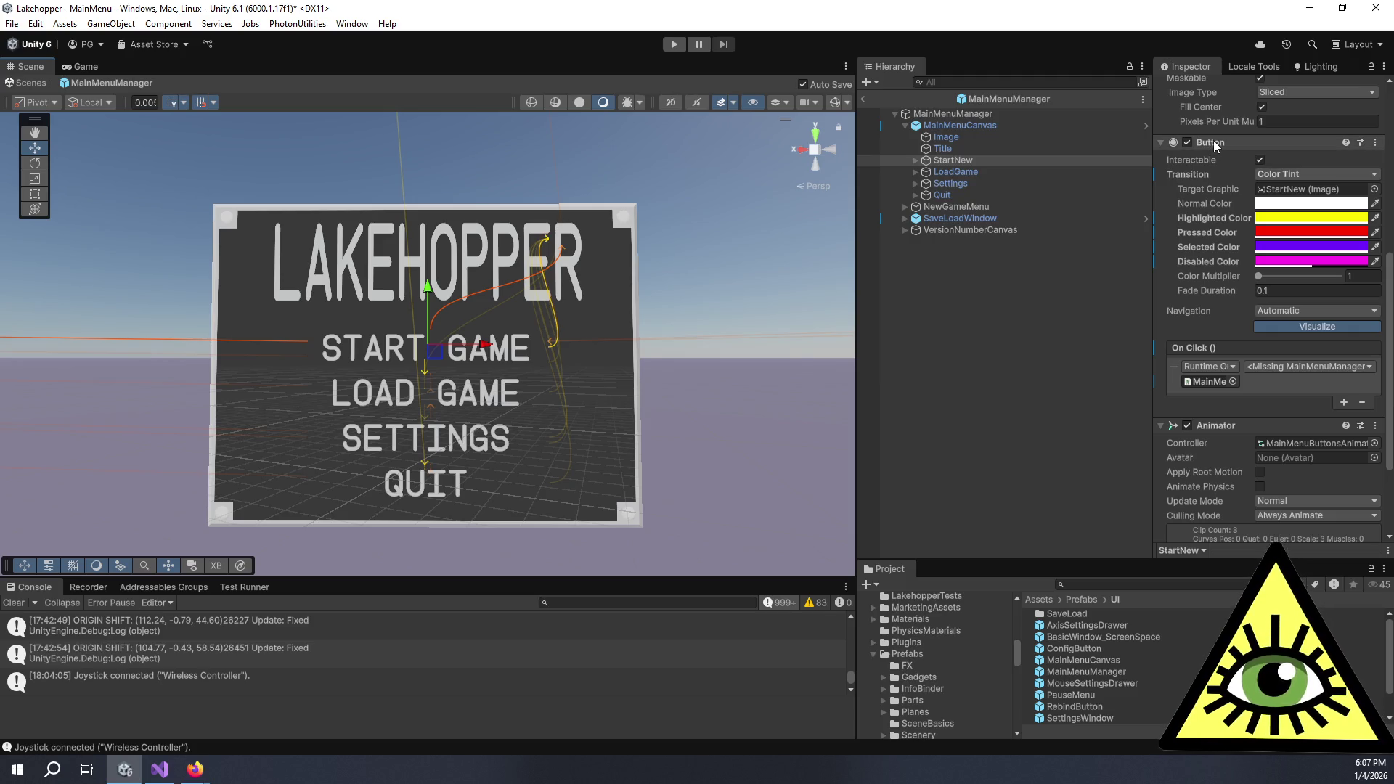
right_click(1205, 174)
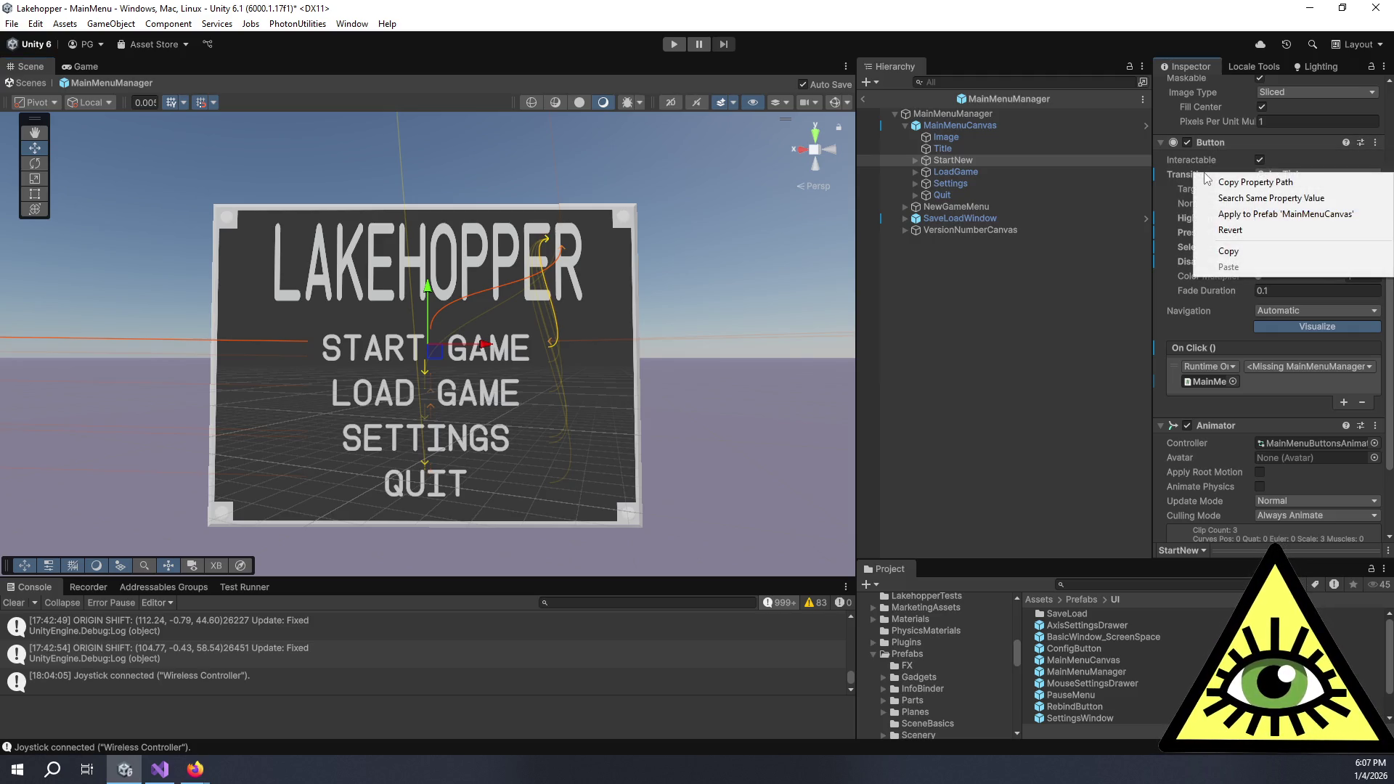
Switch the LoadGame button's Transition to Color Tint
click(1026, 319)
click(940, 160)
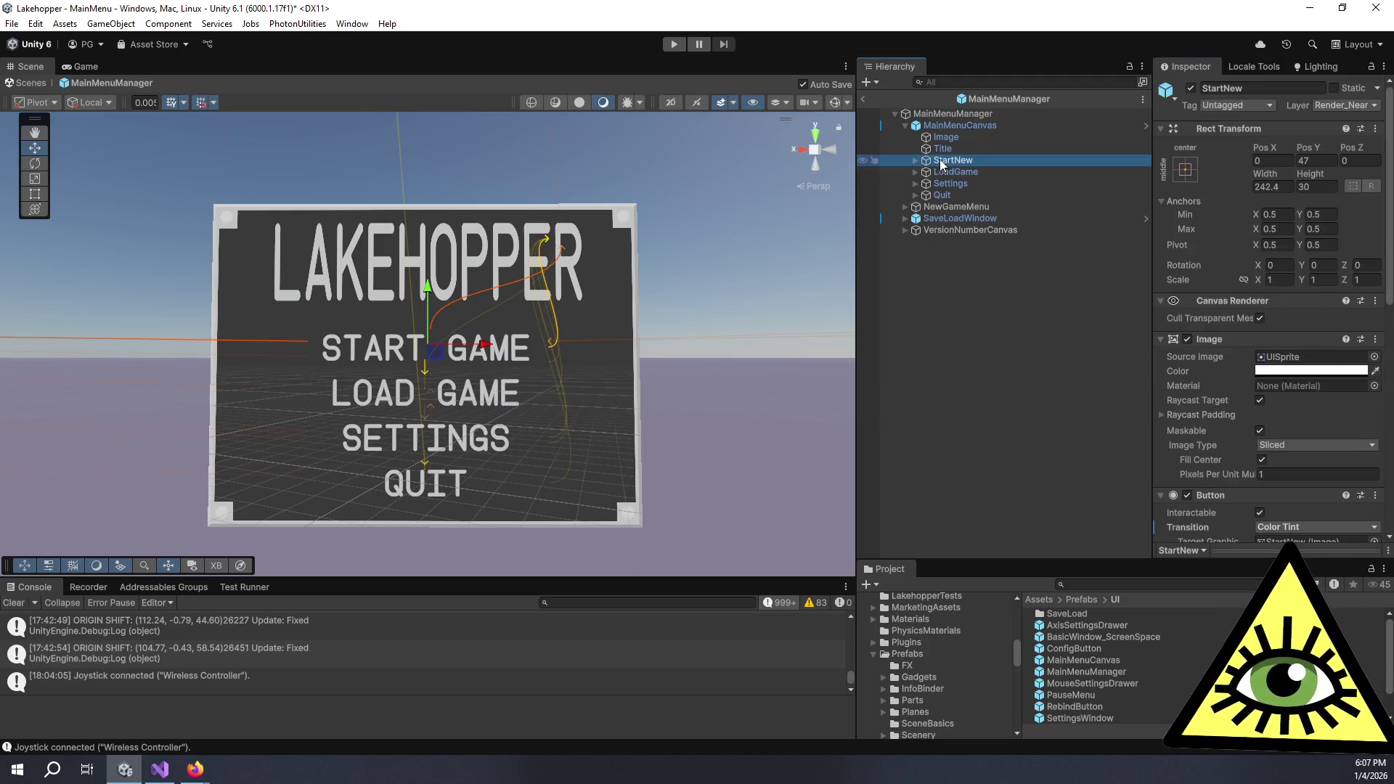
scroll(1224, 339, down, 5)
scroll(1223, 337, down, 2)
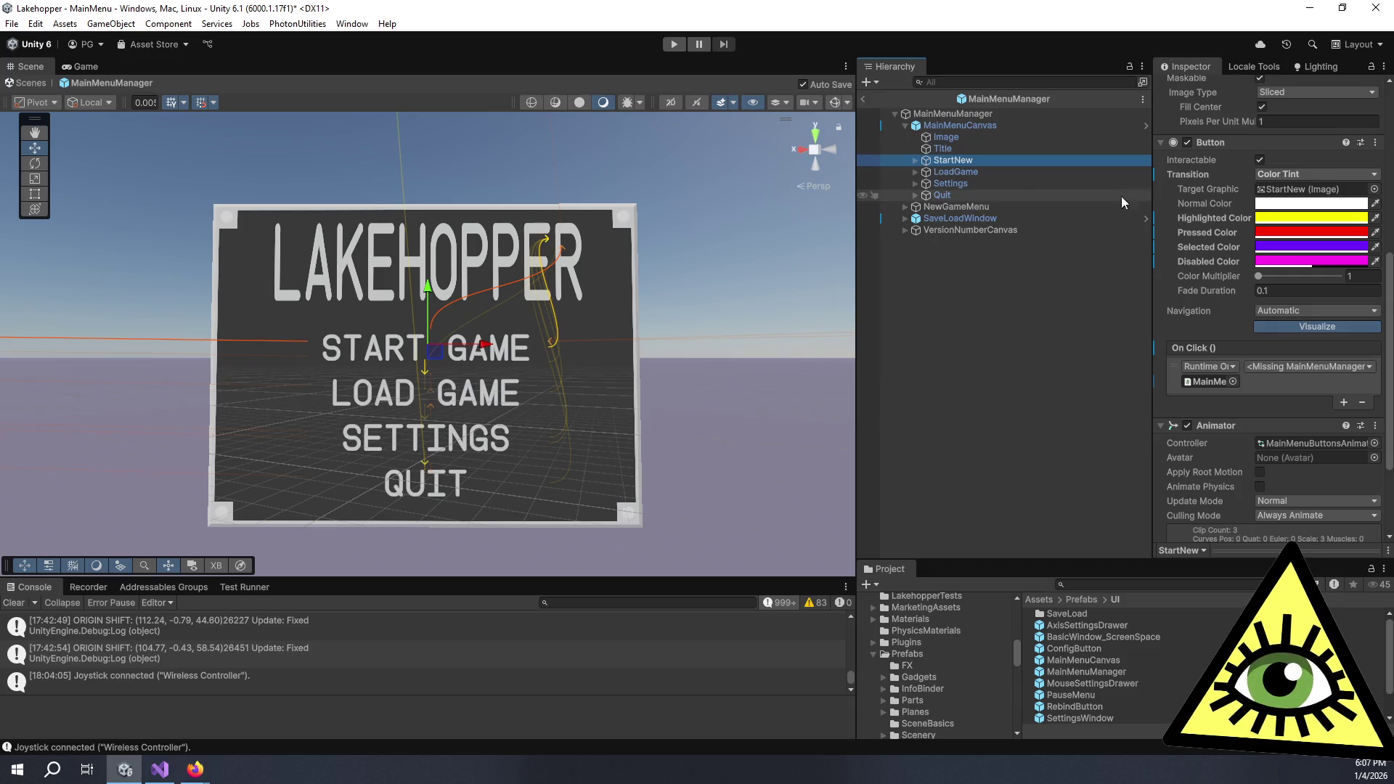
click(970, 171)
click(1293, 174)
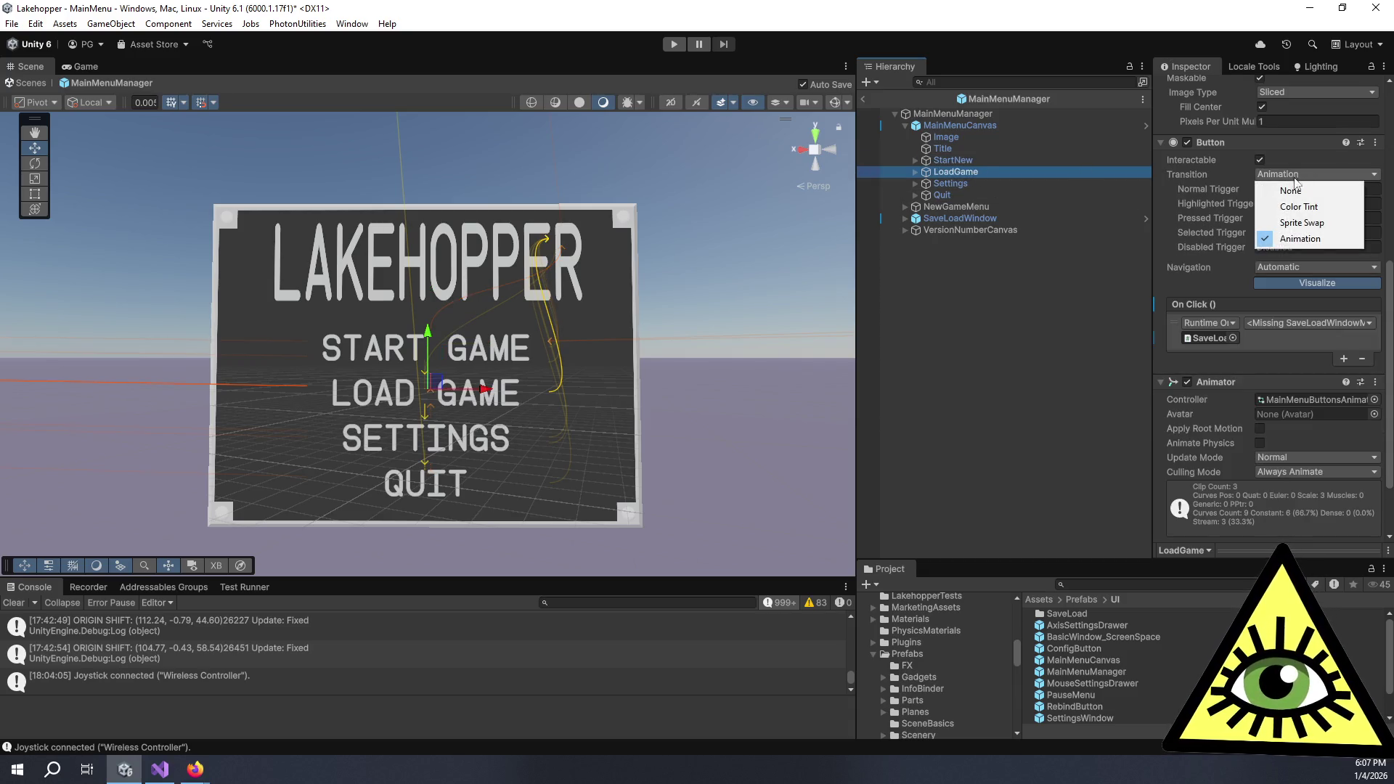
click(1305, 209)
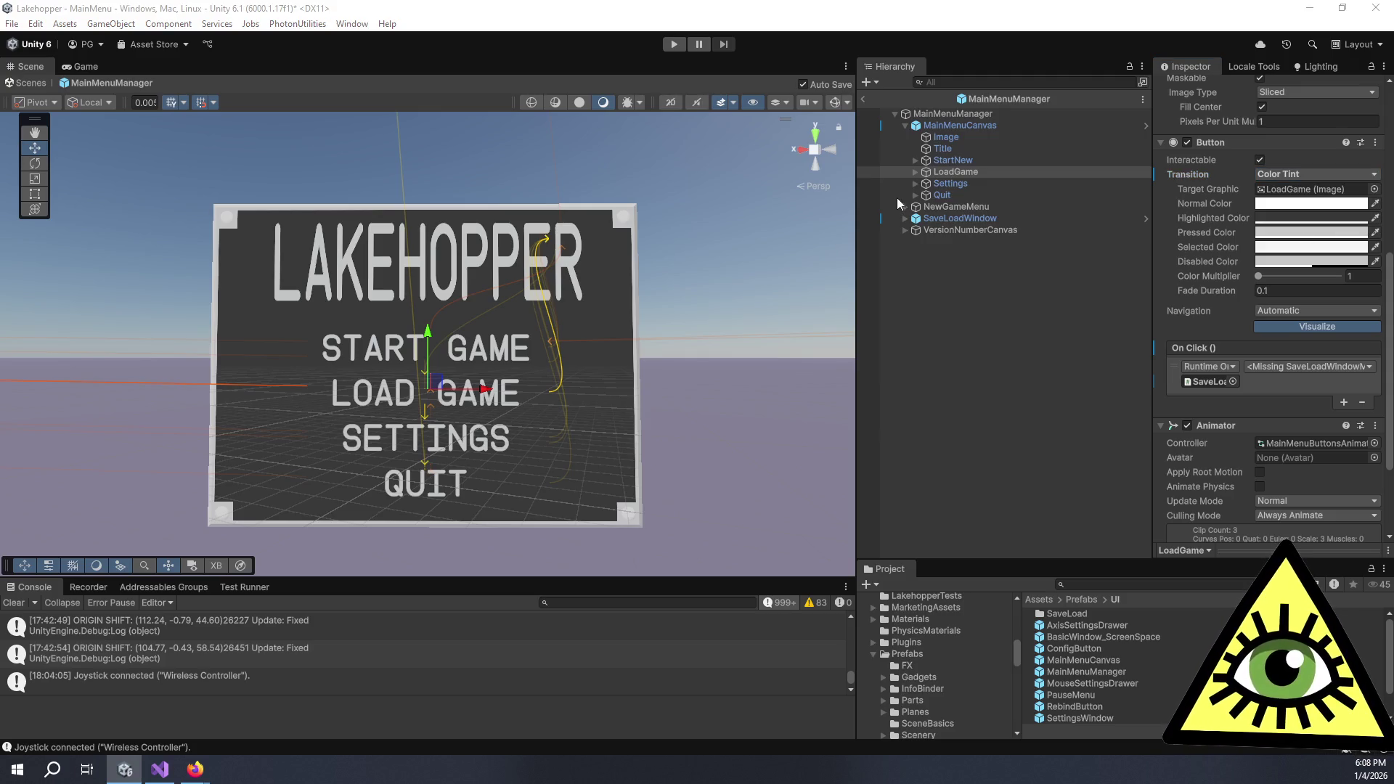
click(1221, 218)
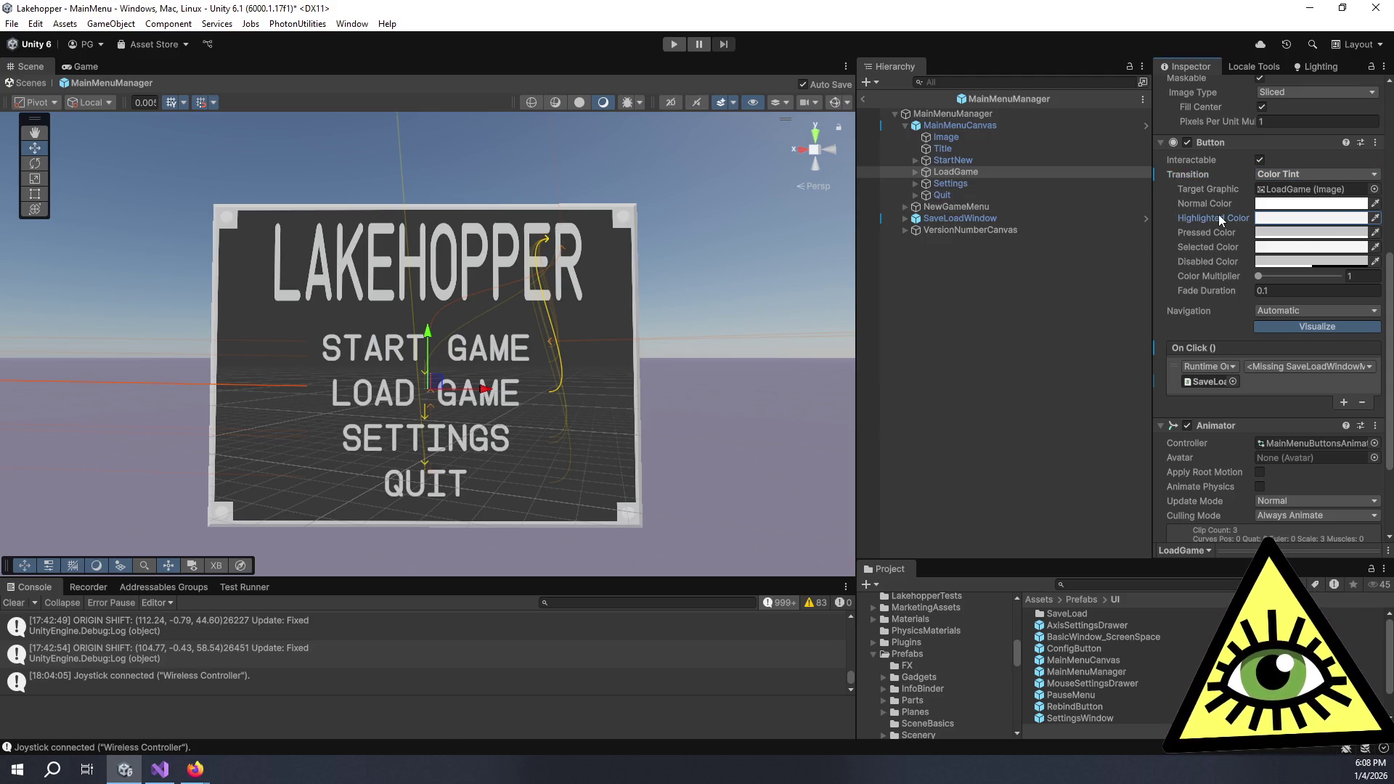
Copy StartNew's Transition settings and paste them onto LoadGame
click(970, 160)
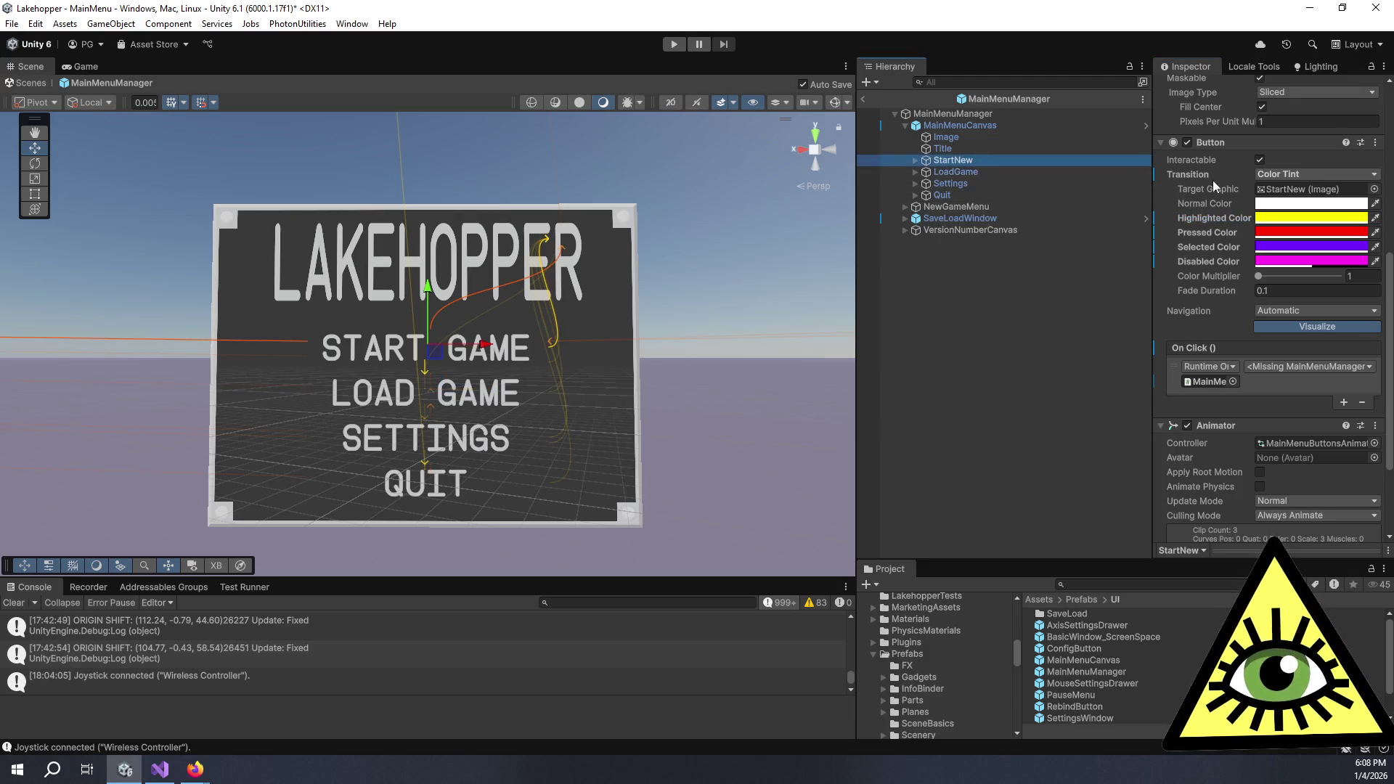
right_click(1196, 174)
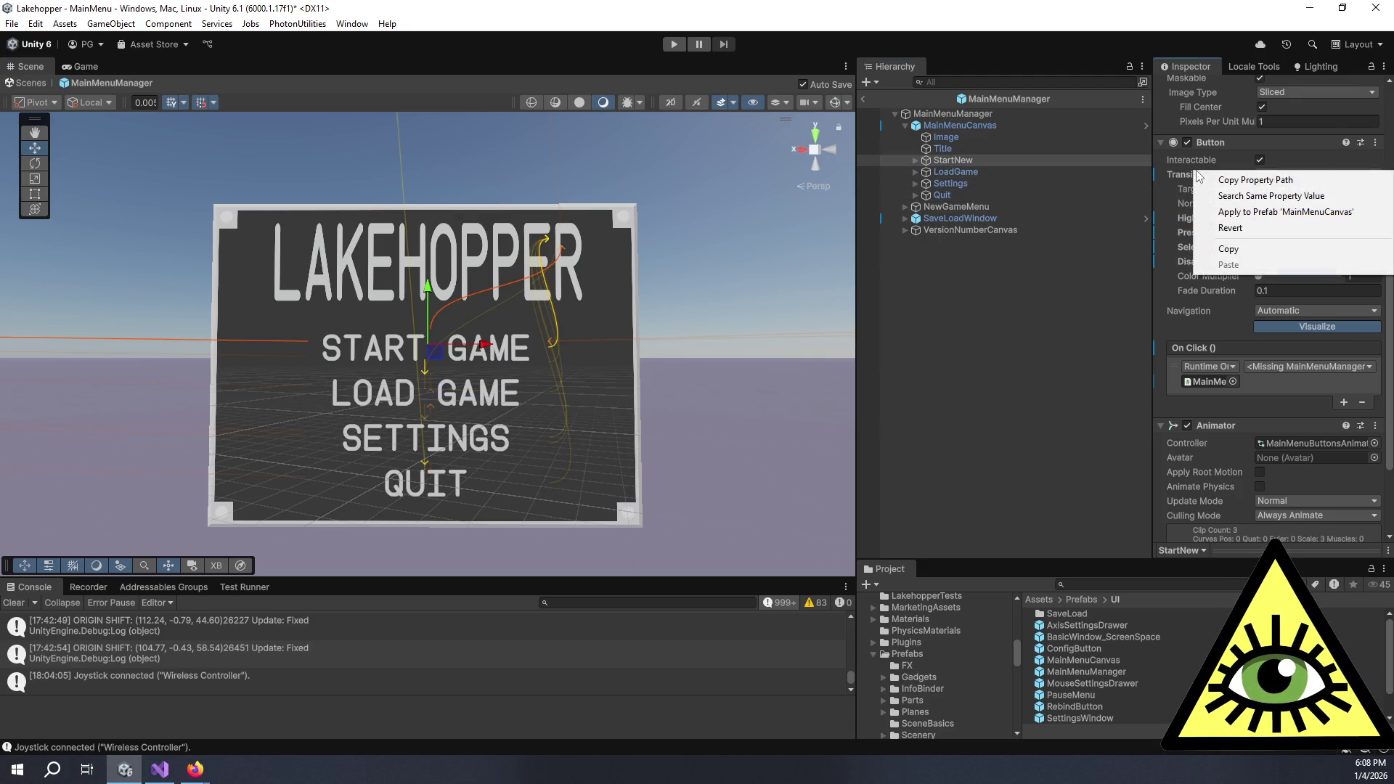
click(1245, 246)
click(966, 172)
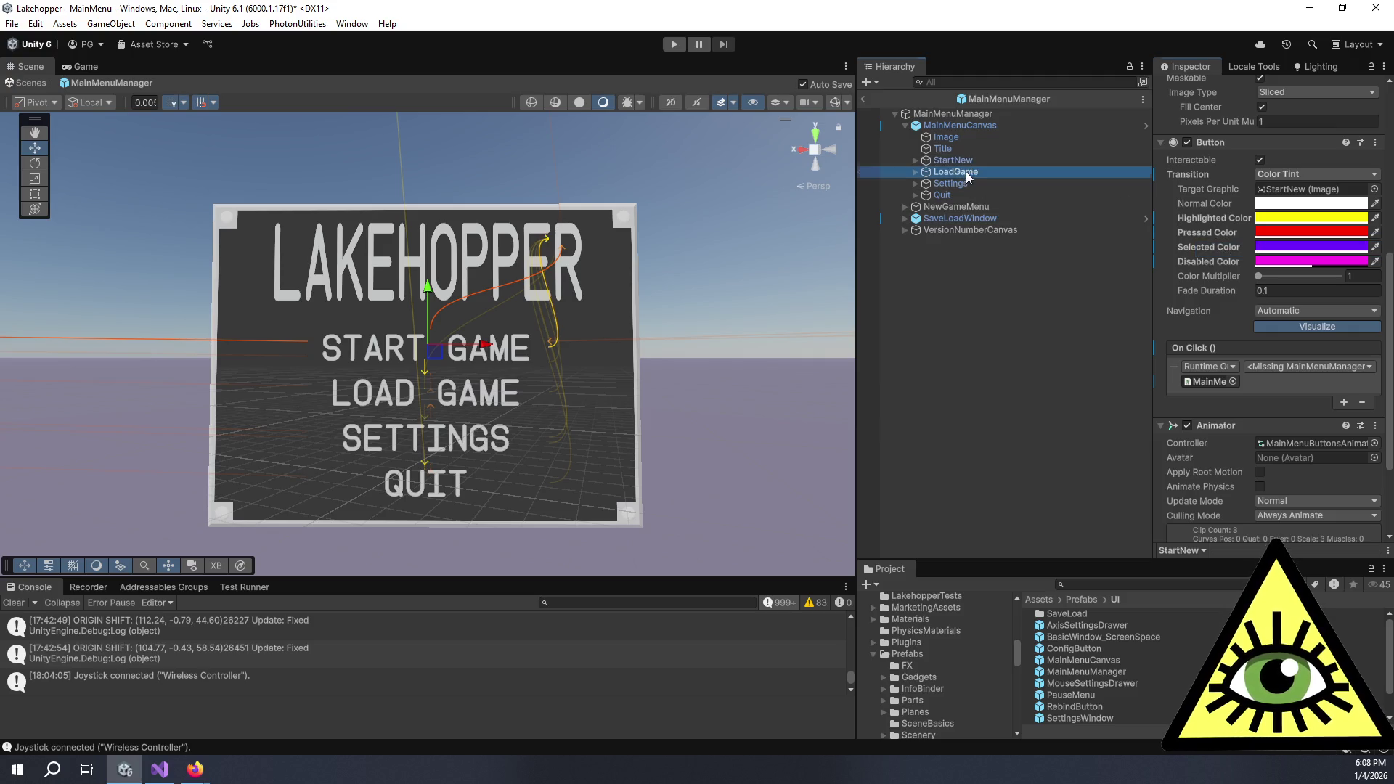
right_click(1193, 179)
click(1255, 273)
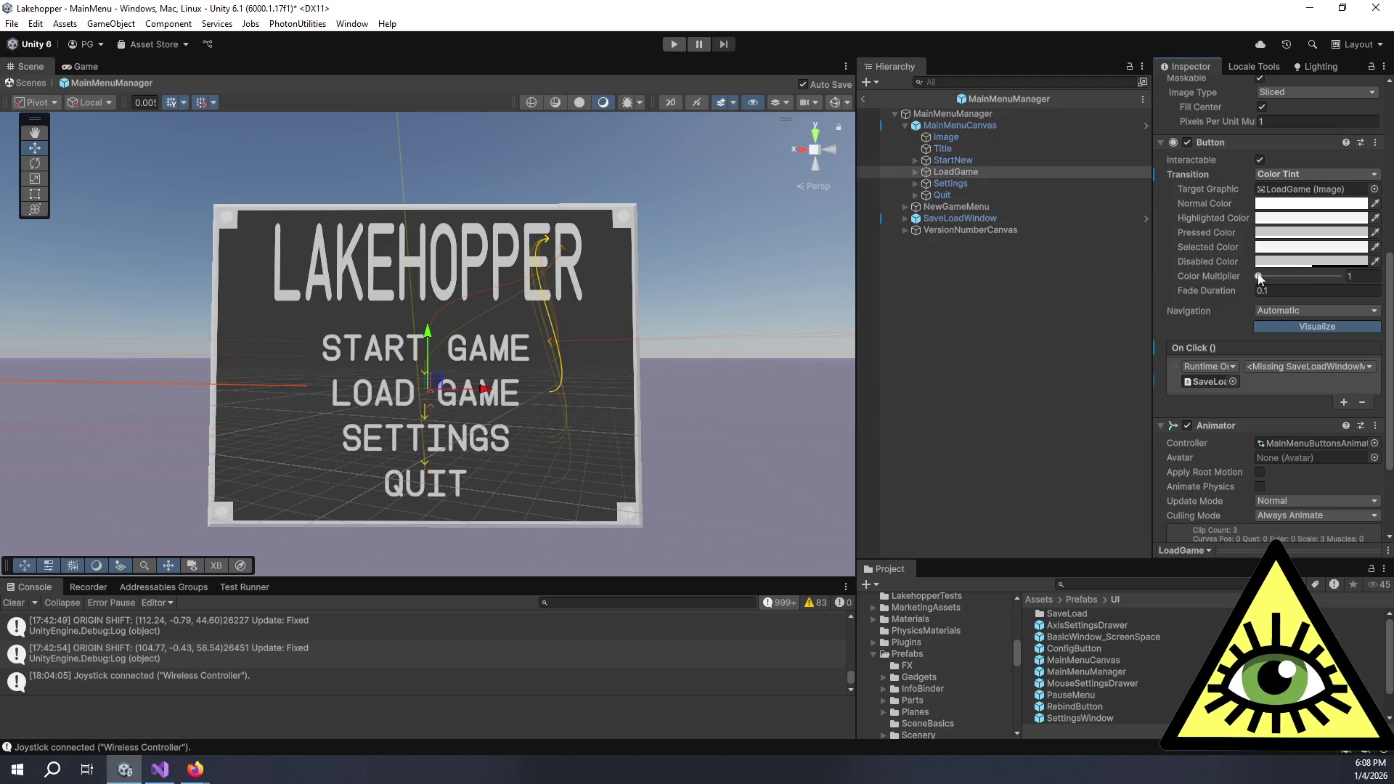
Copy StartNew's yellow highlighted colour and select LoadGame and Settings as targets
click(972, 159)
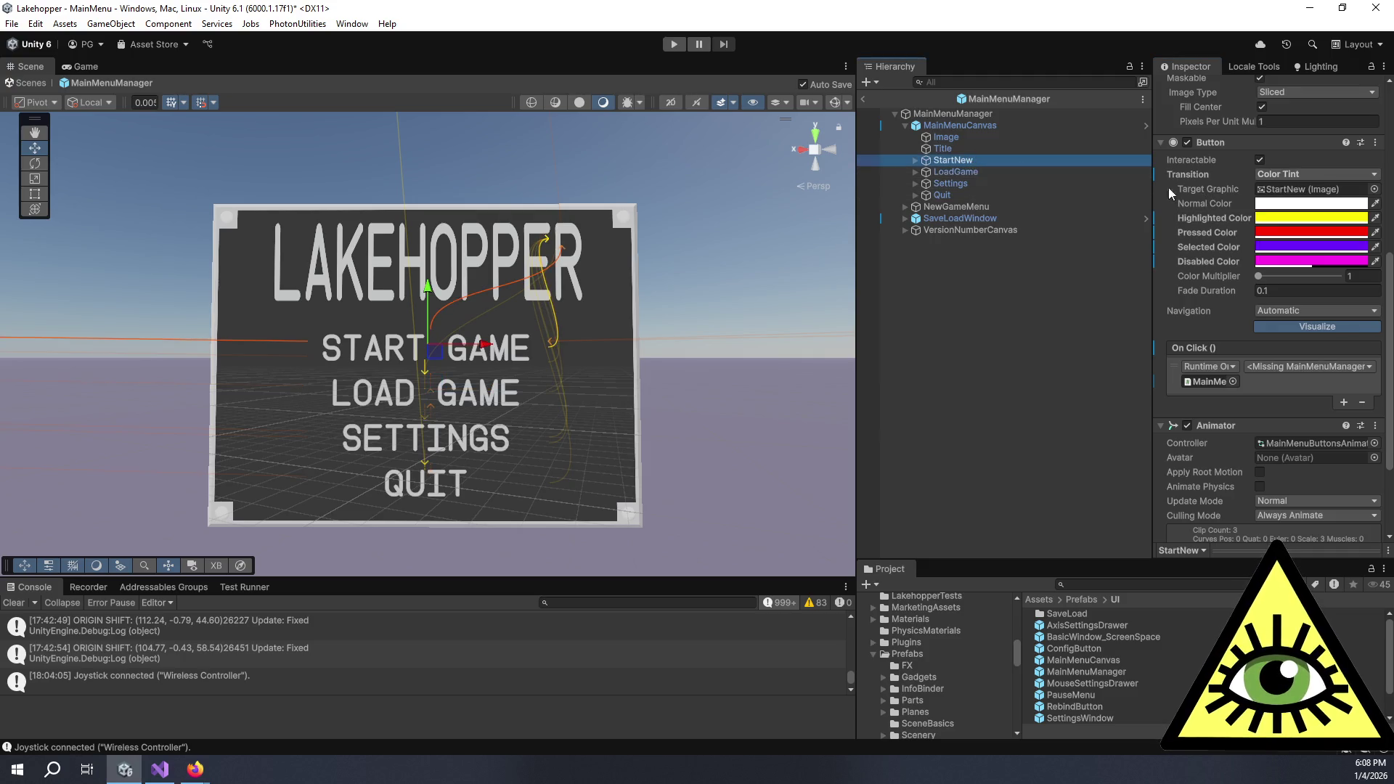
right_click(1217, 218)
click(1235, 289)
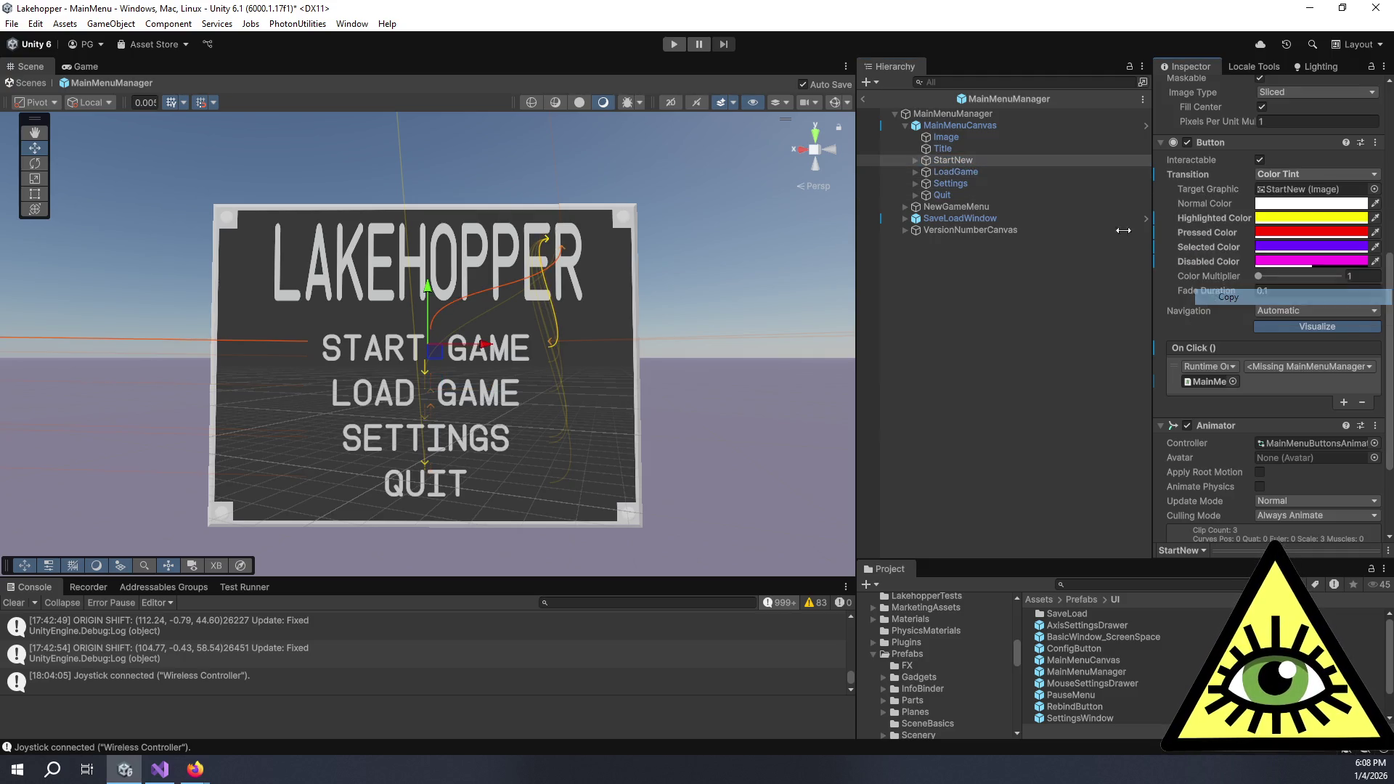
click(1009, 175)
ctrl+click(983, 182)
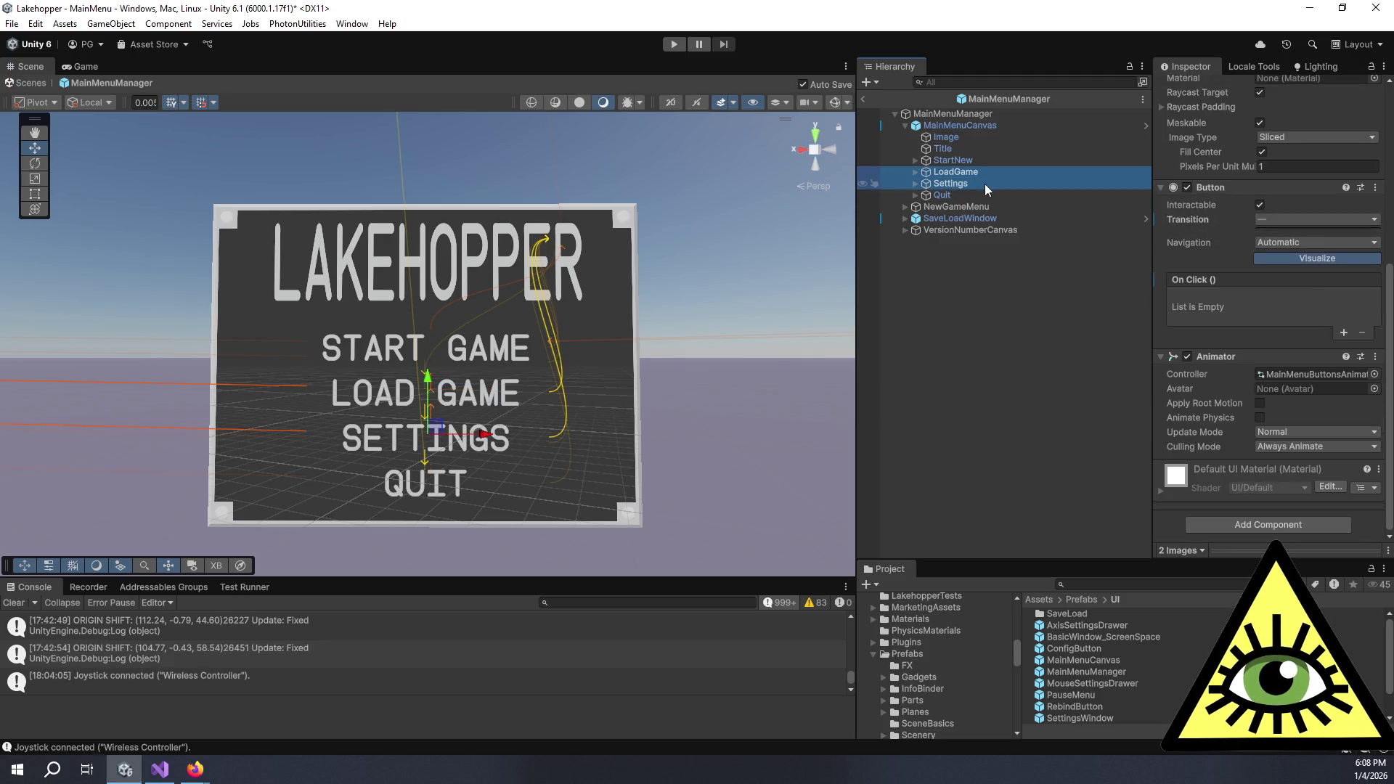
Set LoadGame, Settings and Quit to a Color Tint transition together
ctrl+click(966, 193)
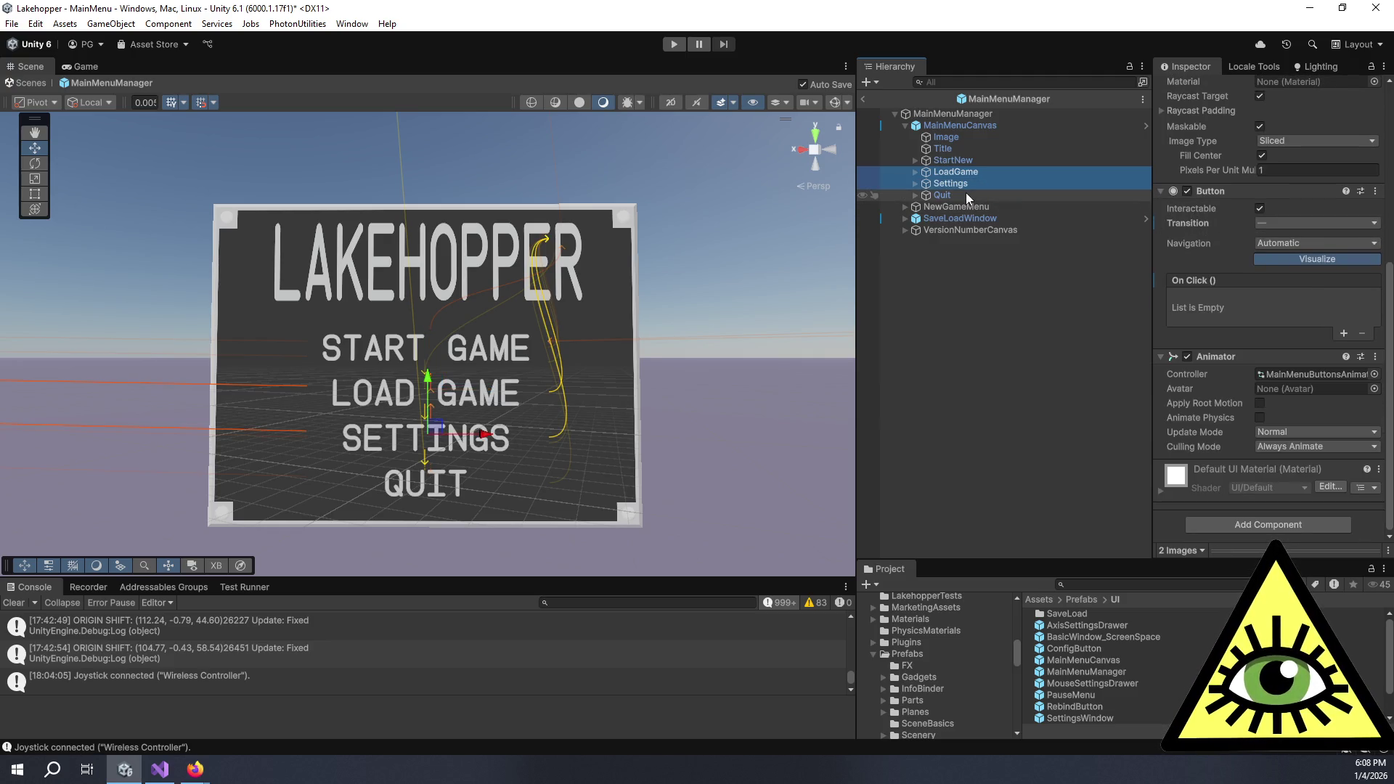
click(1252, 224)
click(1288, 257)
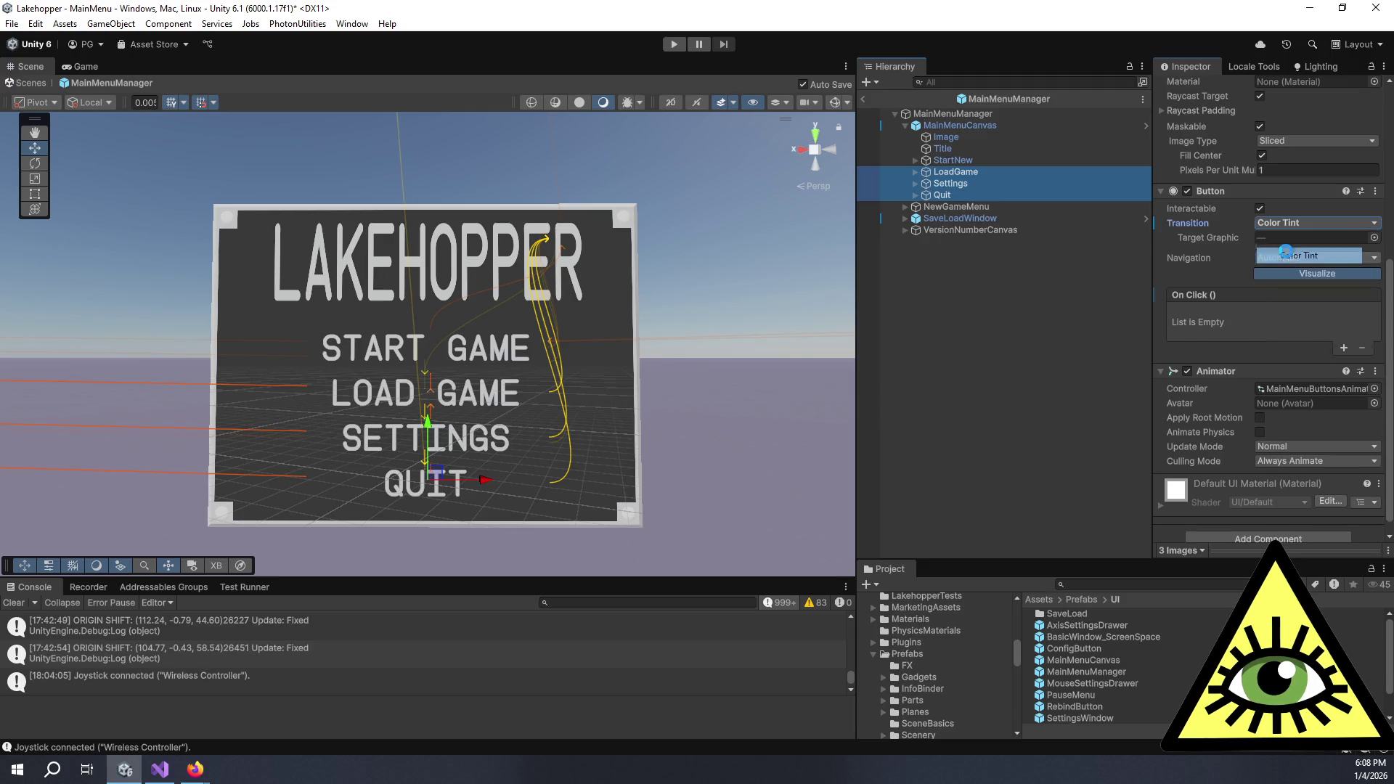
Paste StartNew's yellow highlighted colour onto LoadGame, Settings and Quit
click(951, 161)
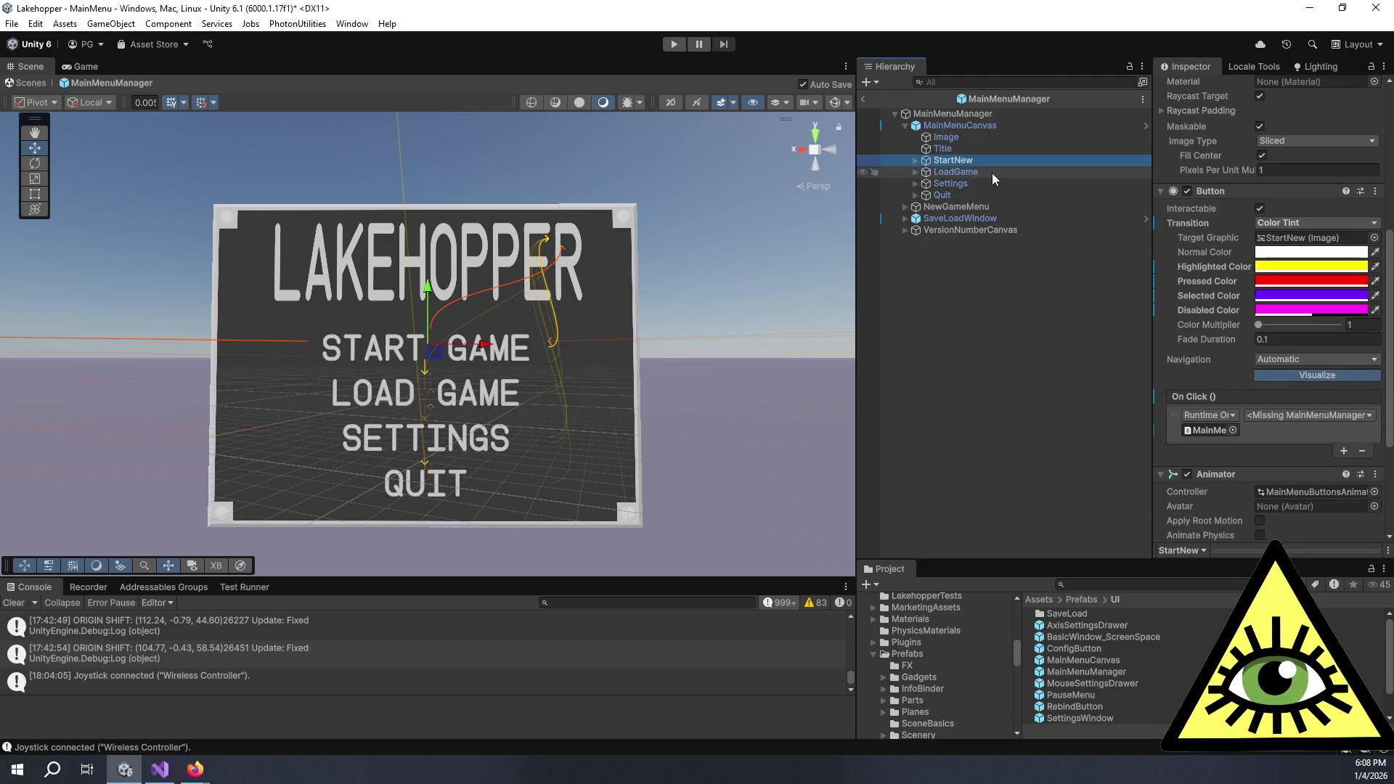
right_click(1231, 266)
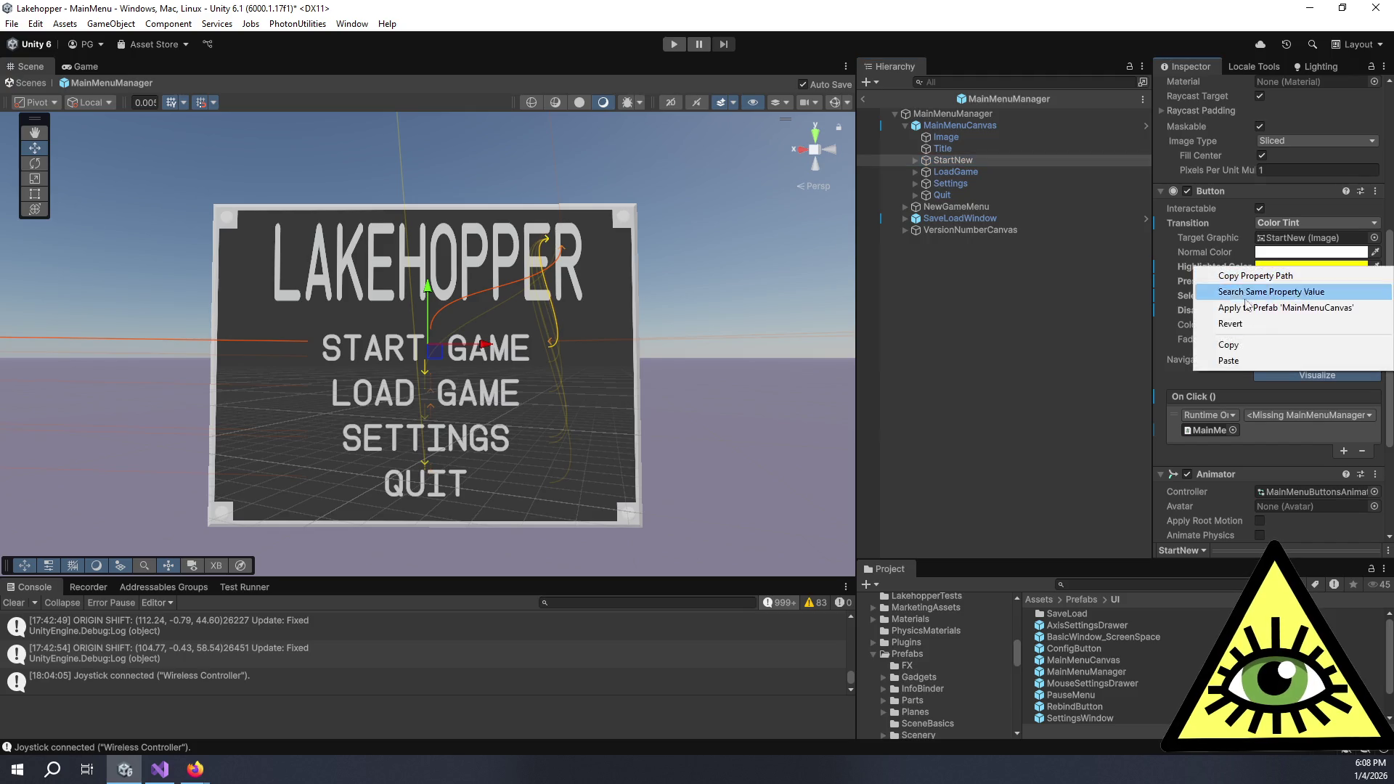
click(956, 172)
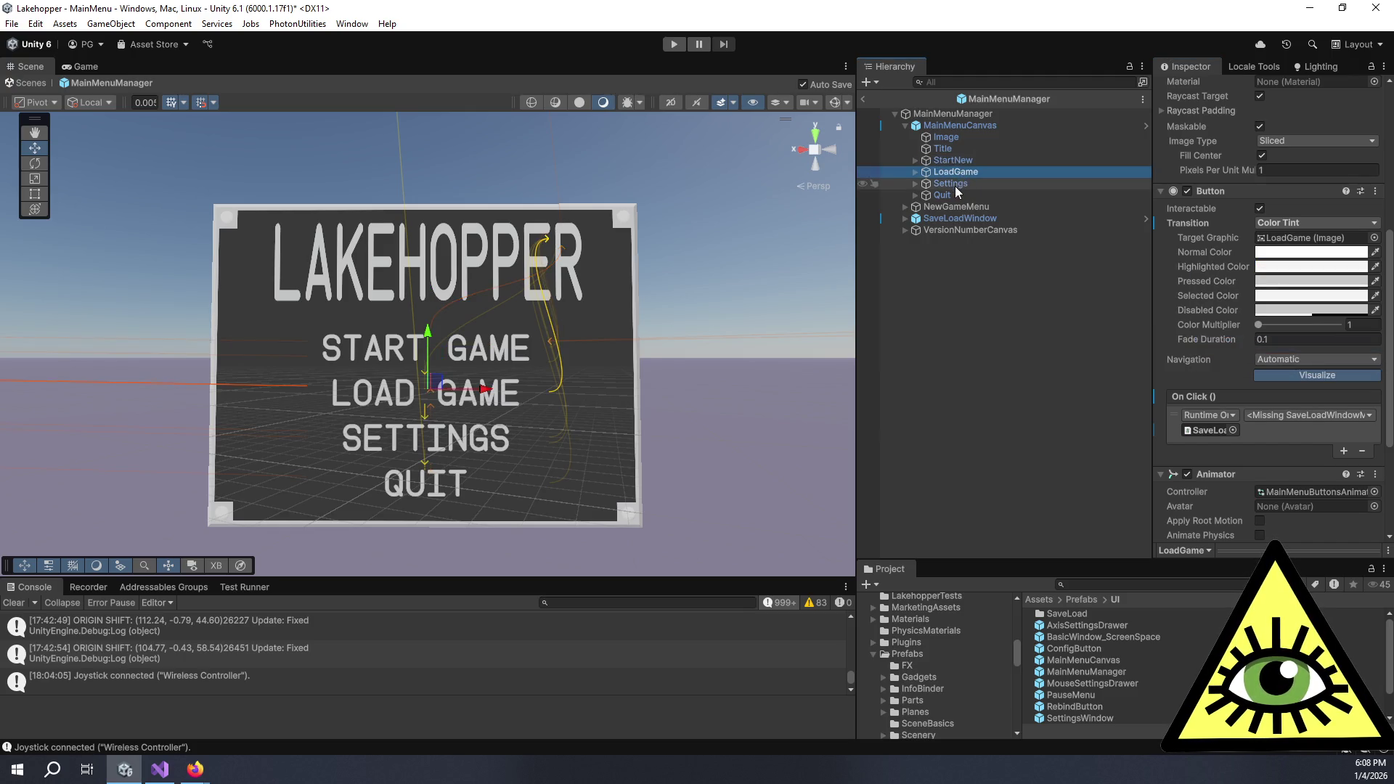
ctrl+click(956, 184)
ctrl+click(953, 194)
right_click(1204, 271)
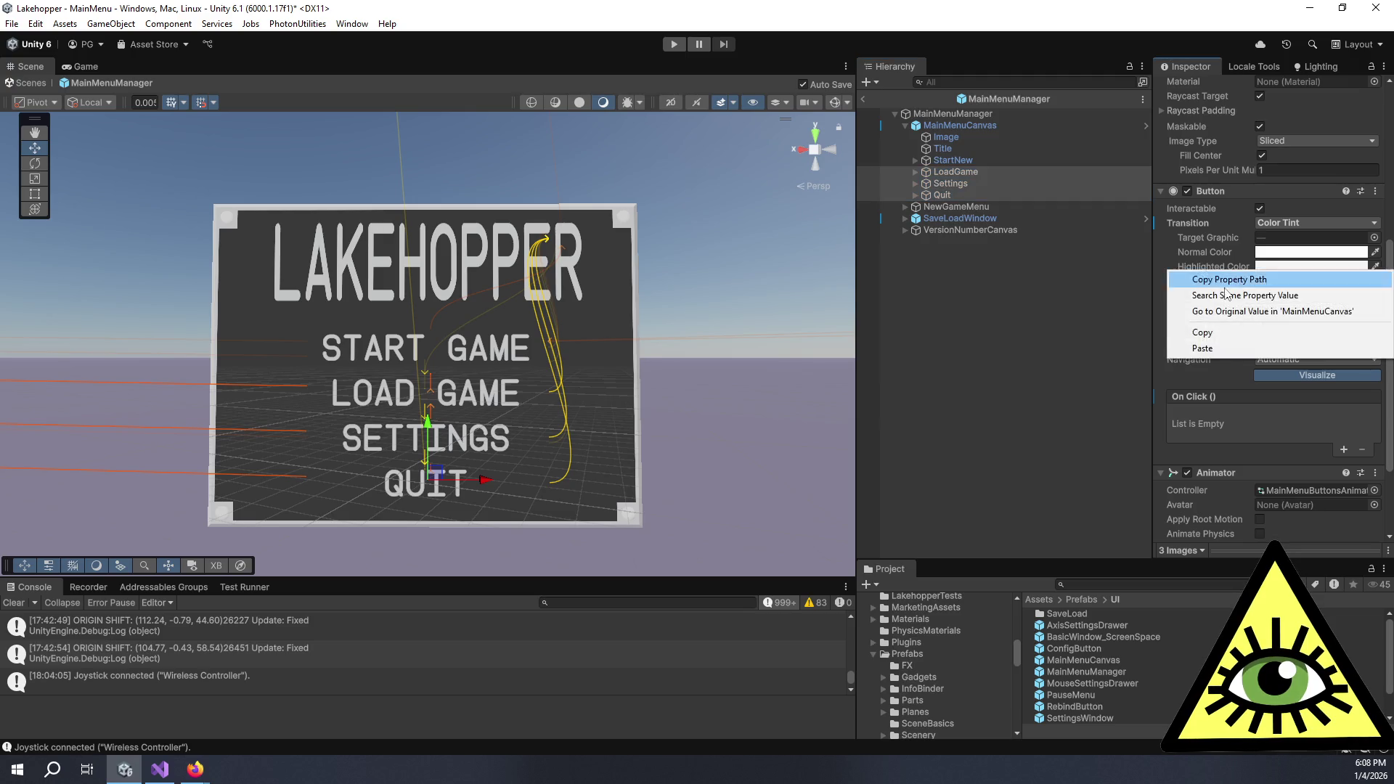
click(1232, 338)
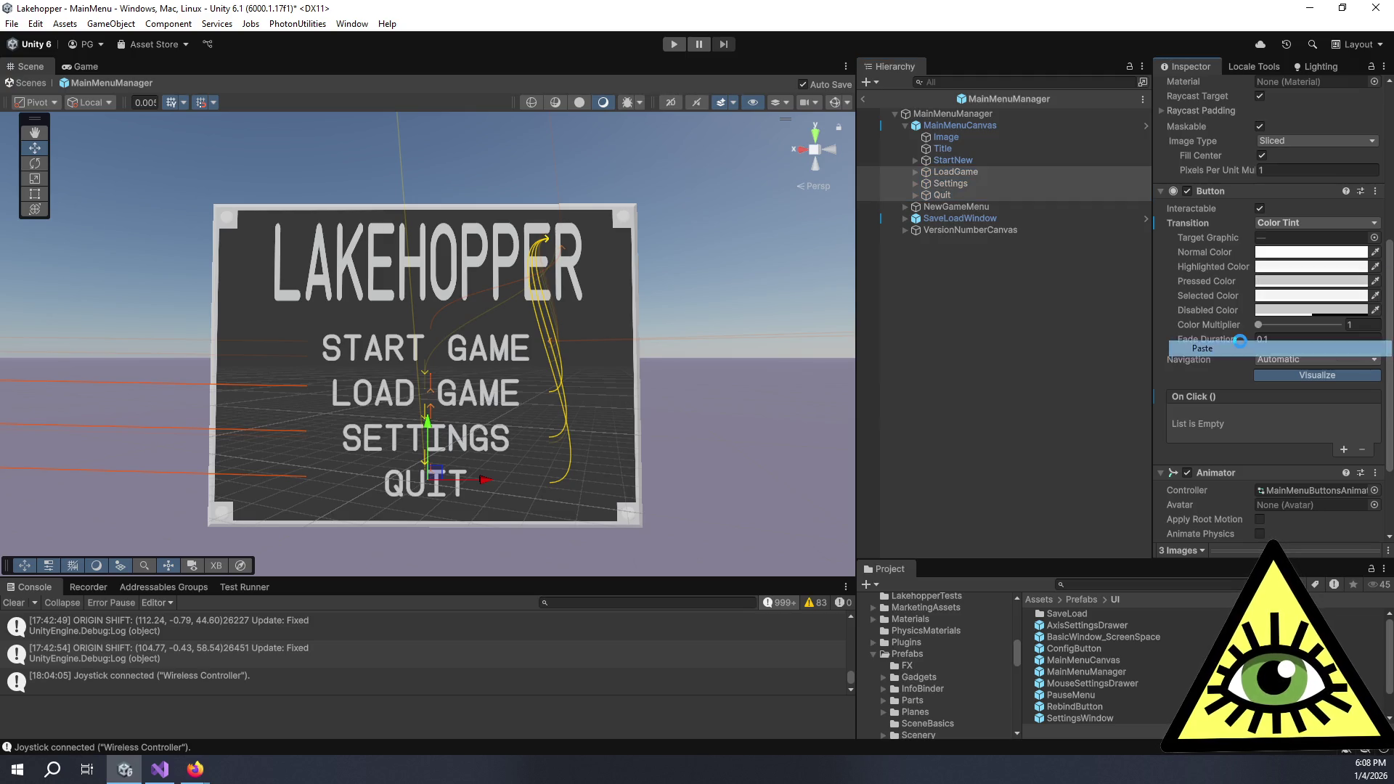
Paste StartNew's red pressed colour onto LoadGame, Settings and Quit
click(943, 161)
right_click(1210, 280)
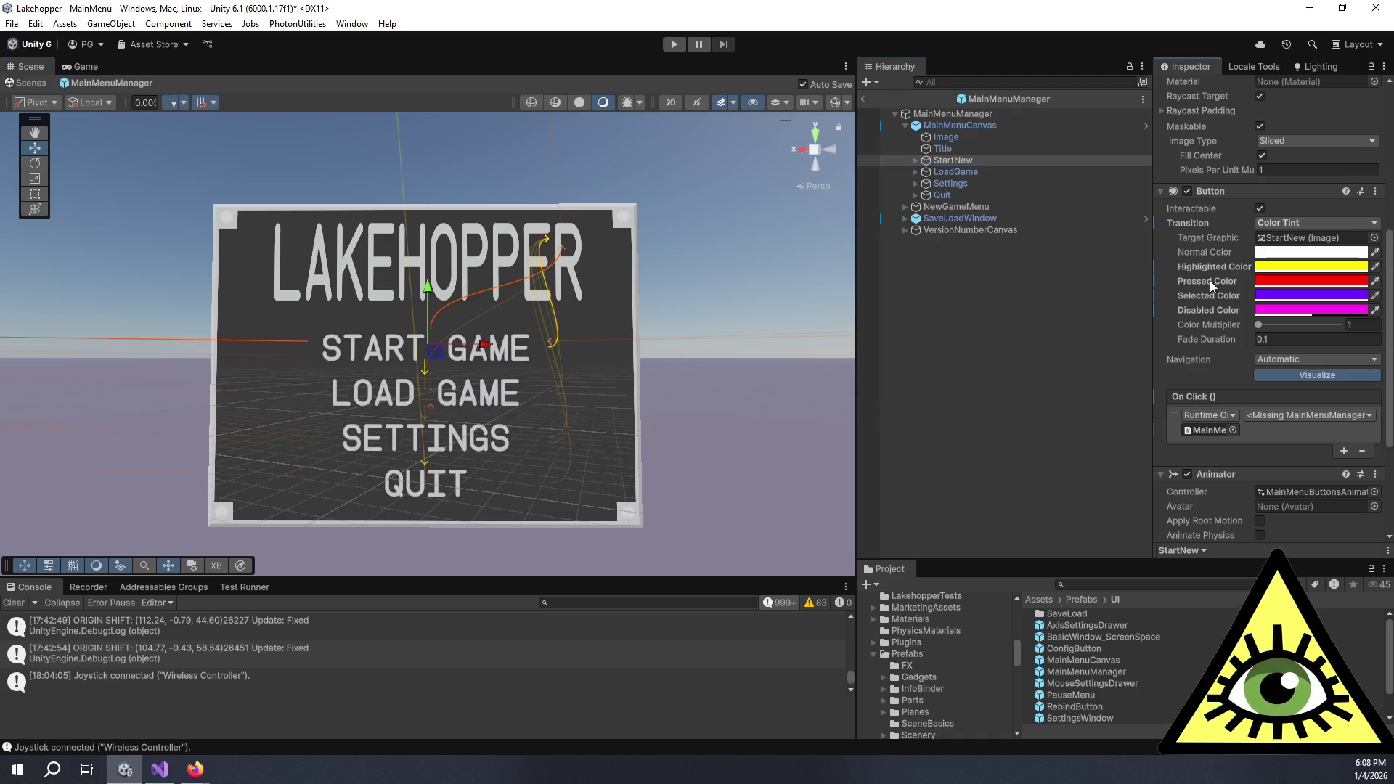
click(1222, 359)
click(965, 172)
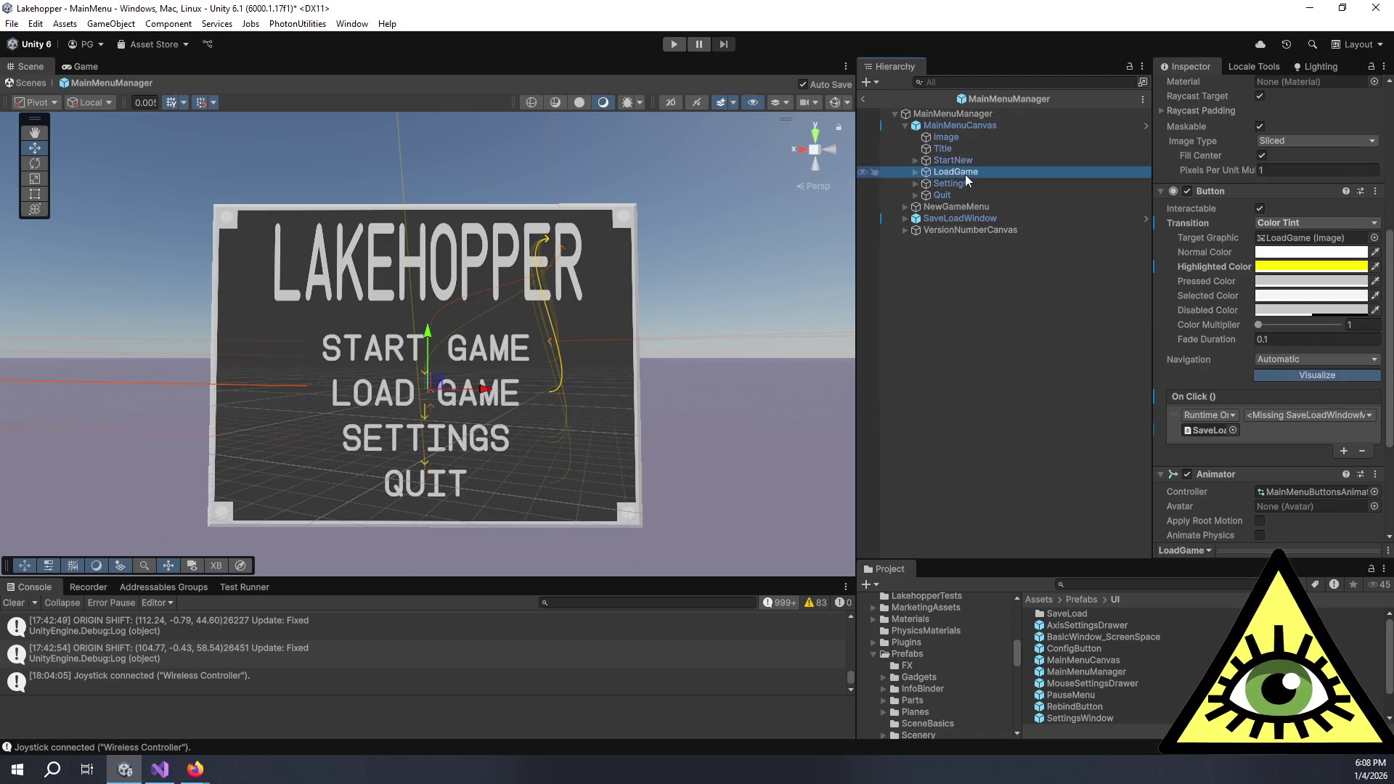
shift+click(964, 195)
right_click(1213, 280)
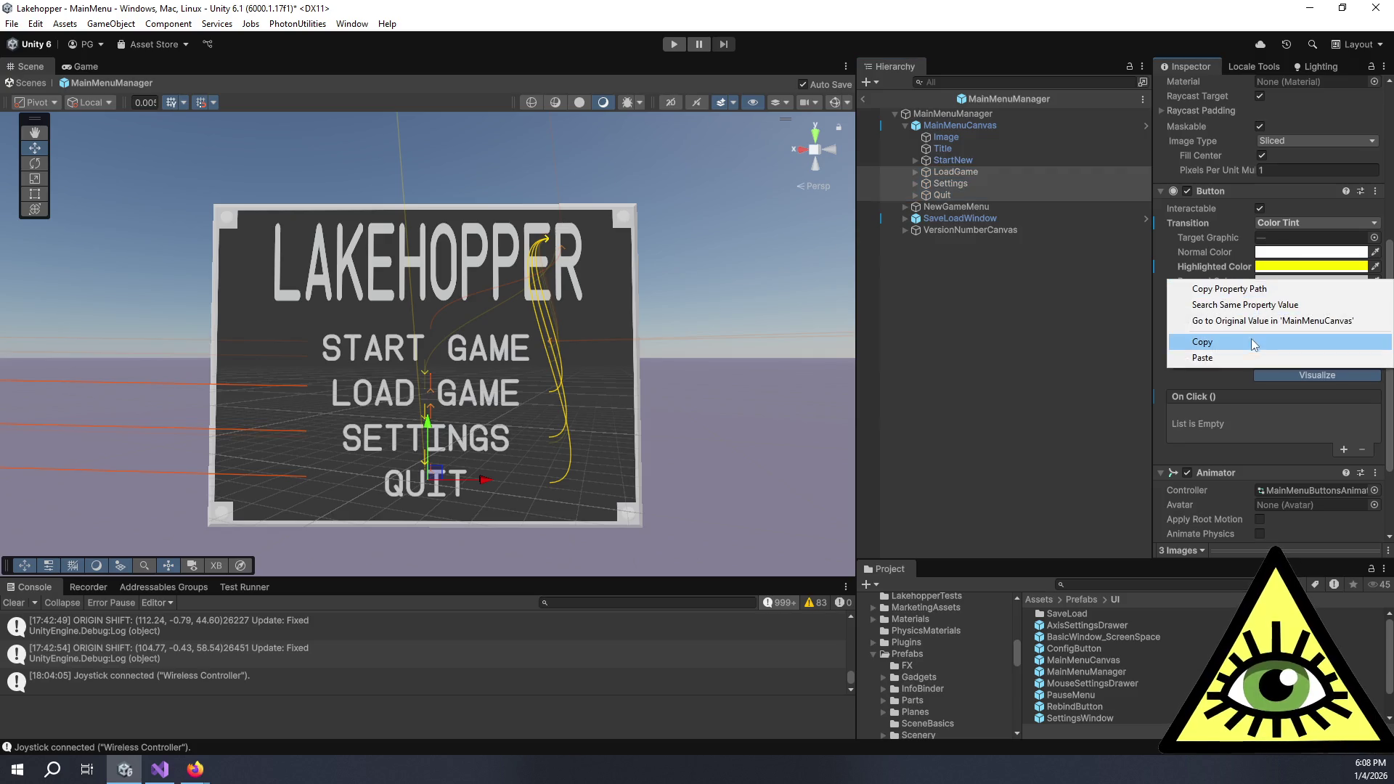
click(1212, 358)
Paste StartNew's purple selected colour onto LoadGame, Settings and Quit
click(948, 160)
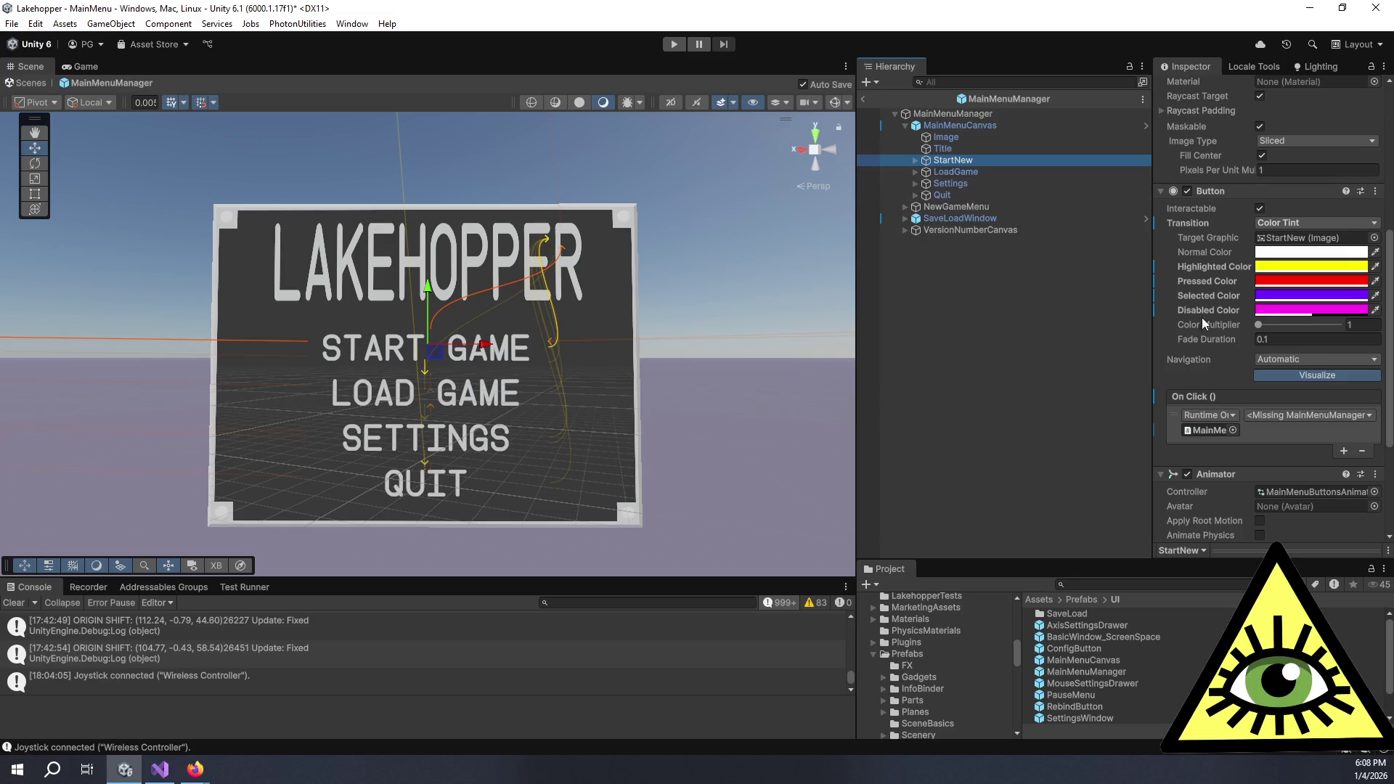
right_click(1213, 294)
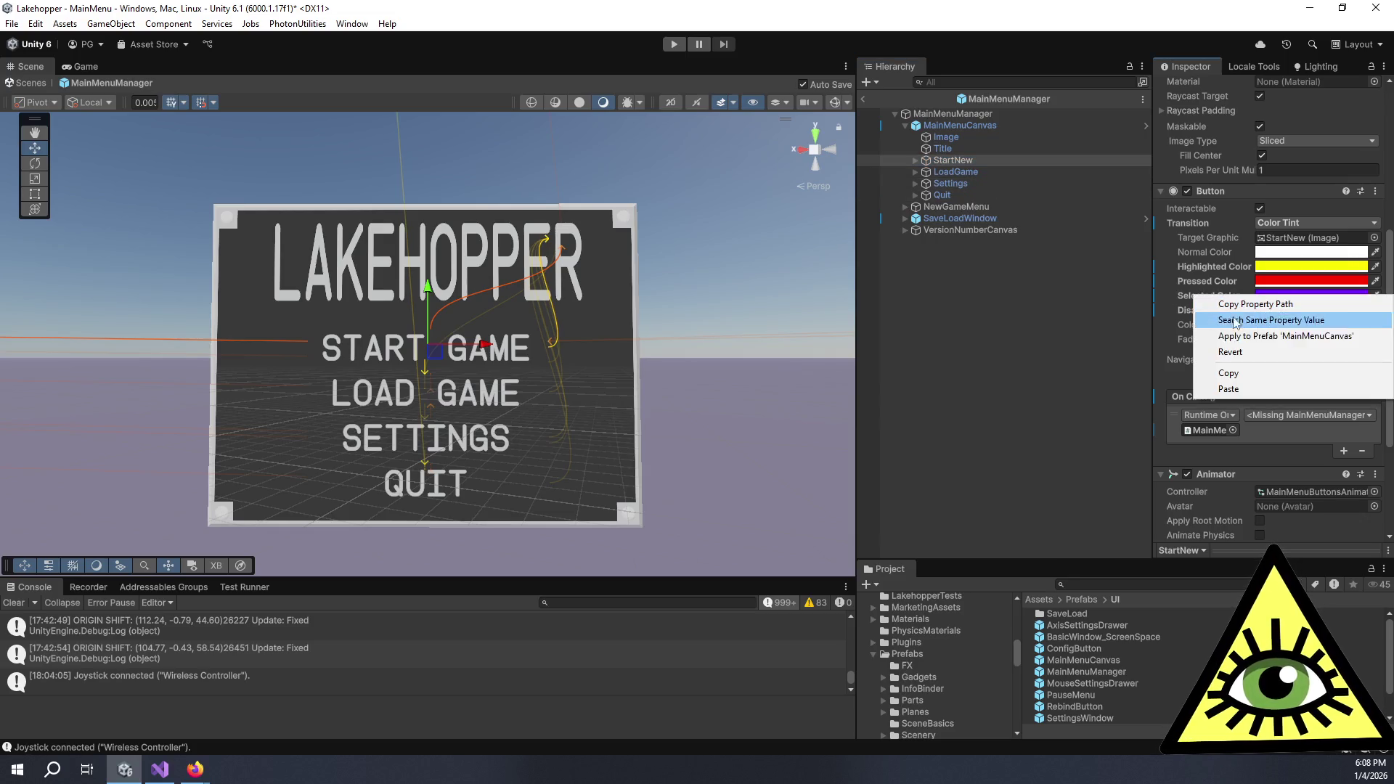
click(1247, 381)
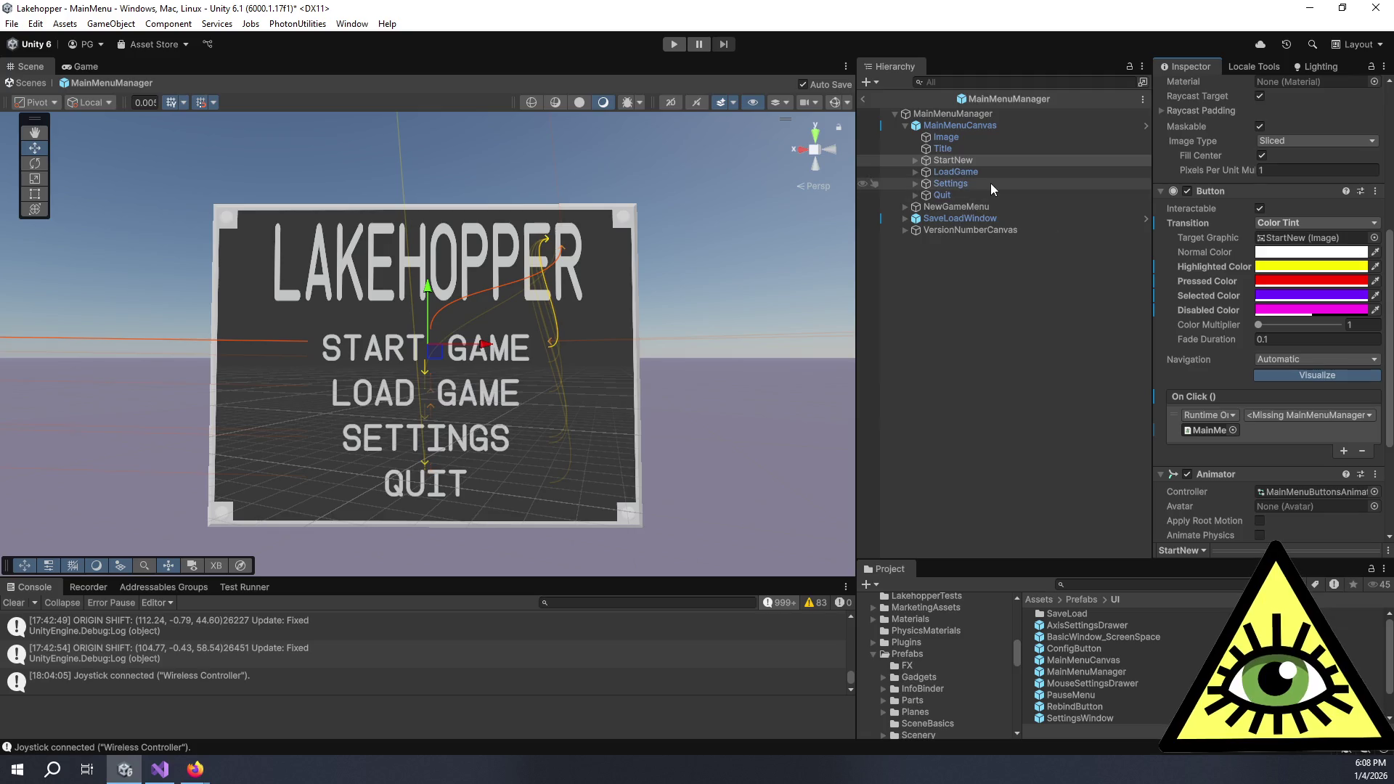
click(952, 172)
ctrl+click(952, 182)
ctrl+click(942, 194)
right_click(1191, 291)
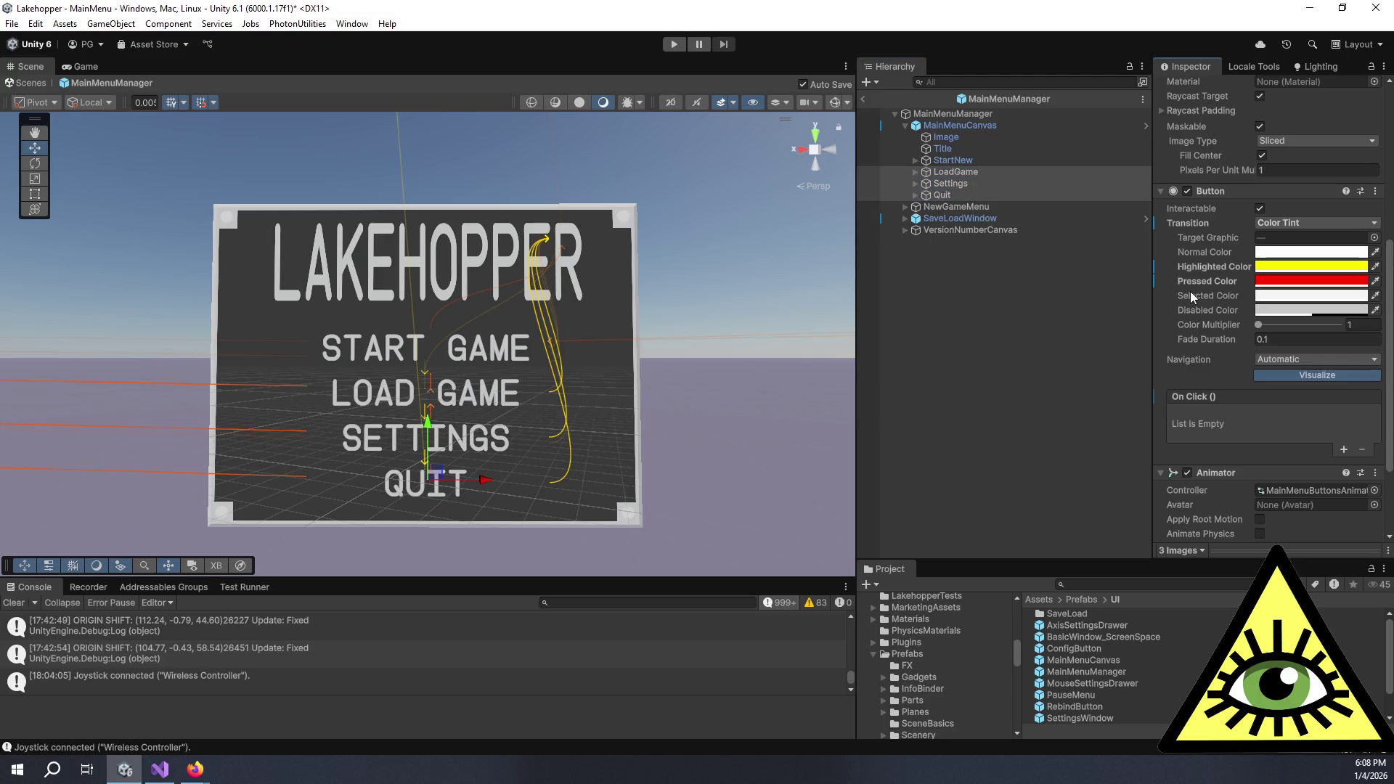
click(1224, 369)
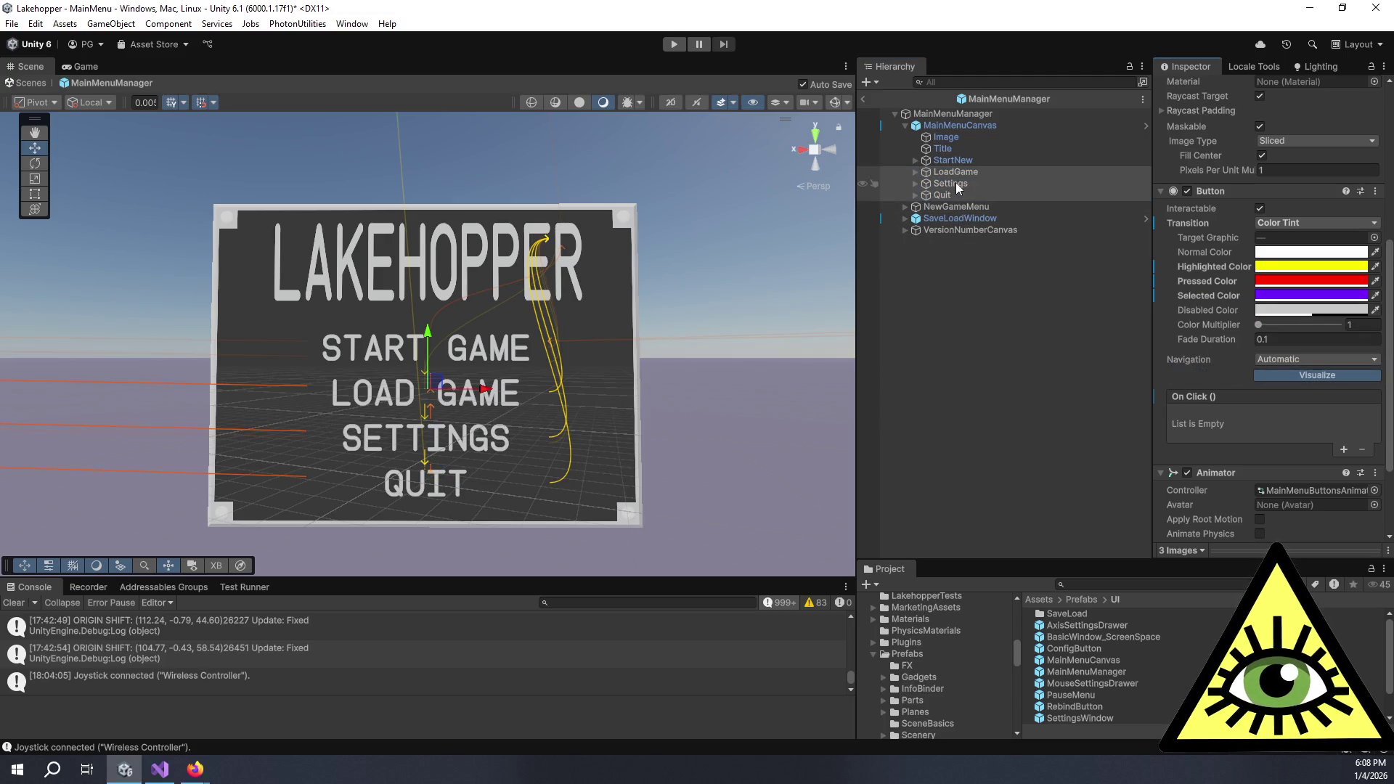
Paste StartNew's magenta disabled colour onto LoadGame, Settings and Quit
click(969, 161)
right_click(1227, 310)
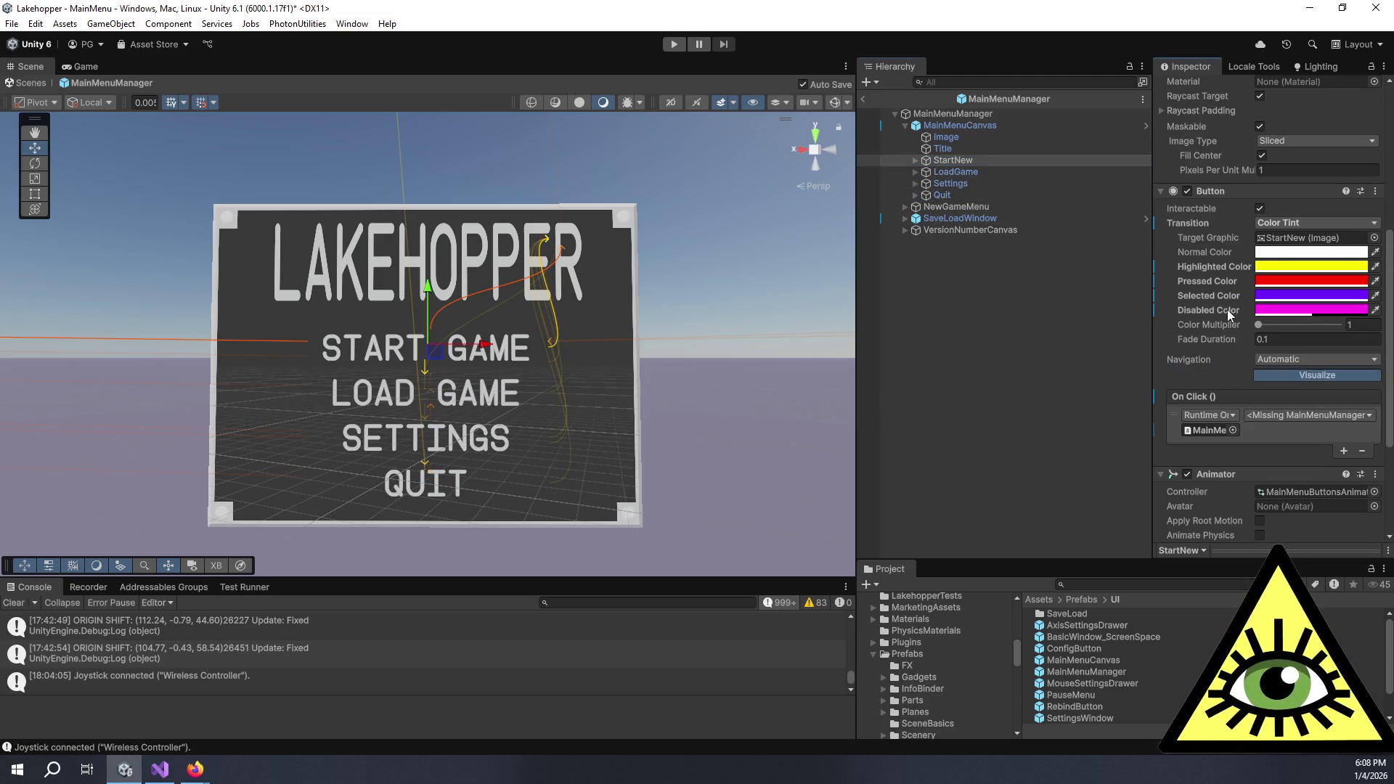
click(1242, 389)
click(956, 175)
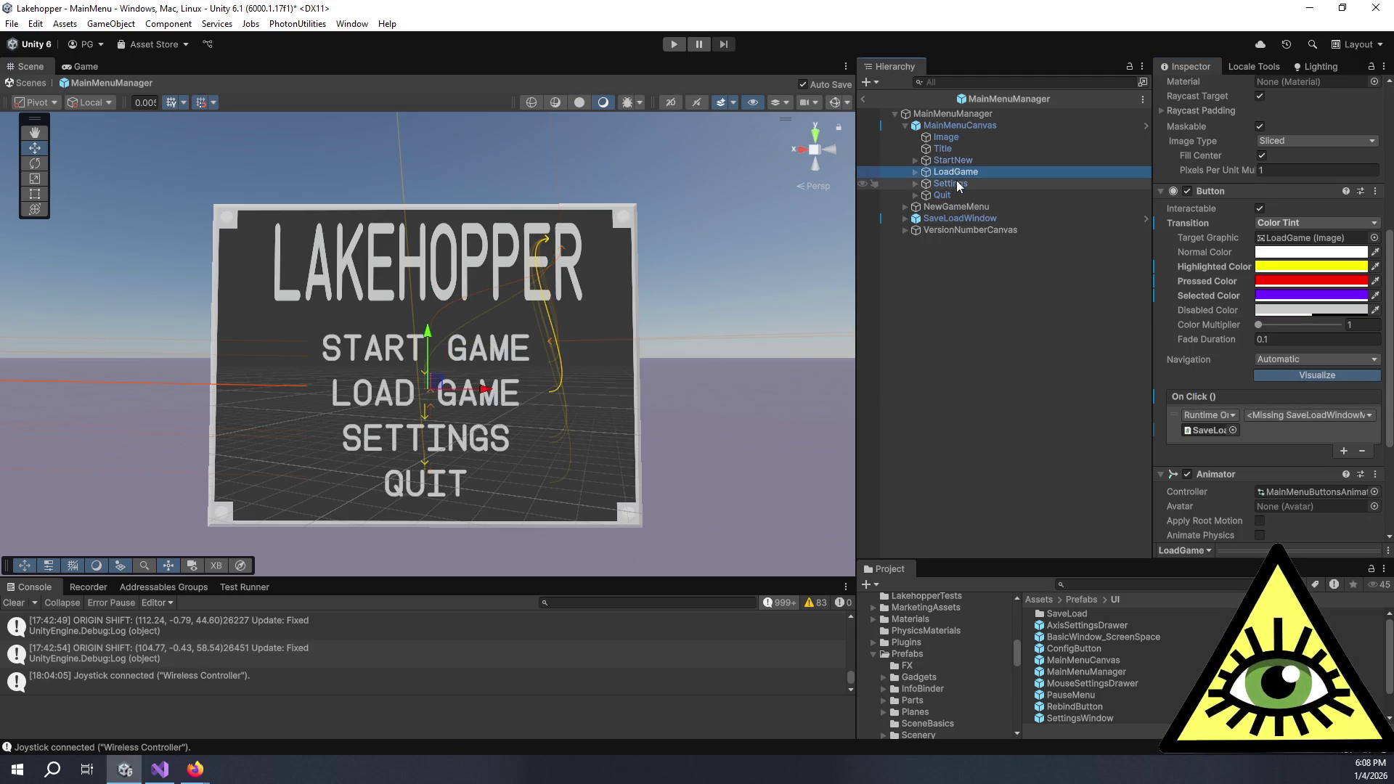
shift+click(956, 195)
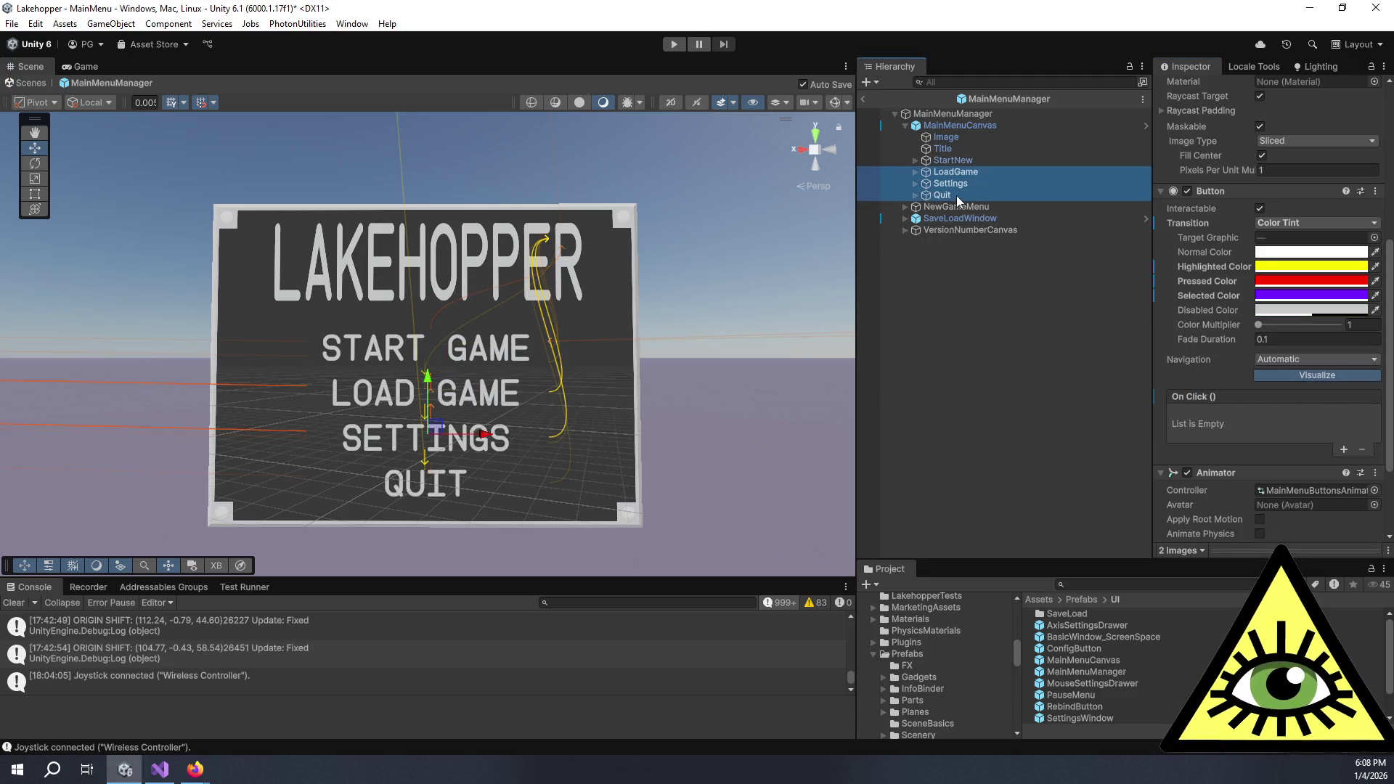
right_click(1209, 308)
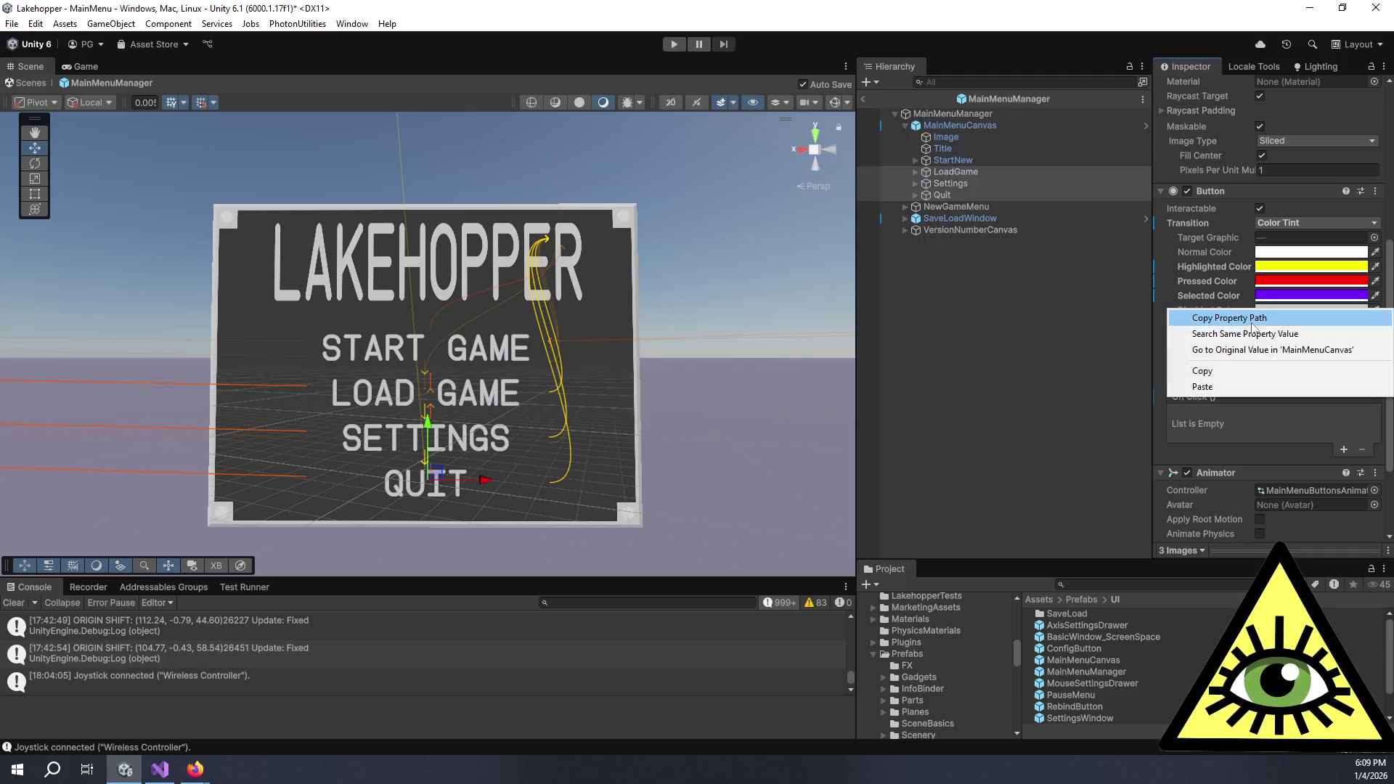
click(1266, 388)
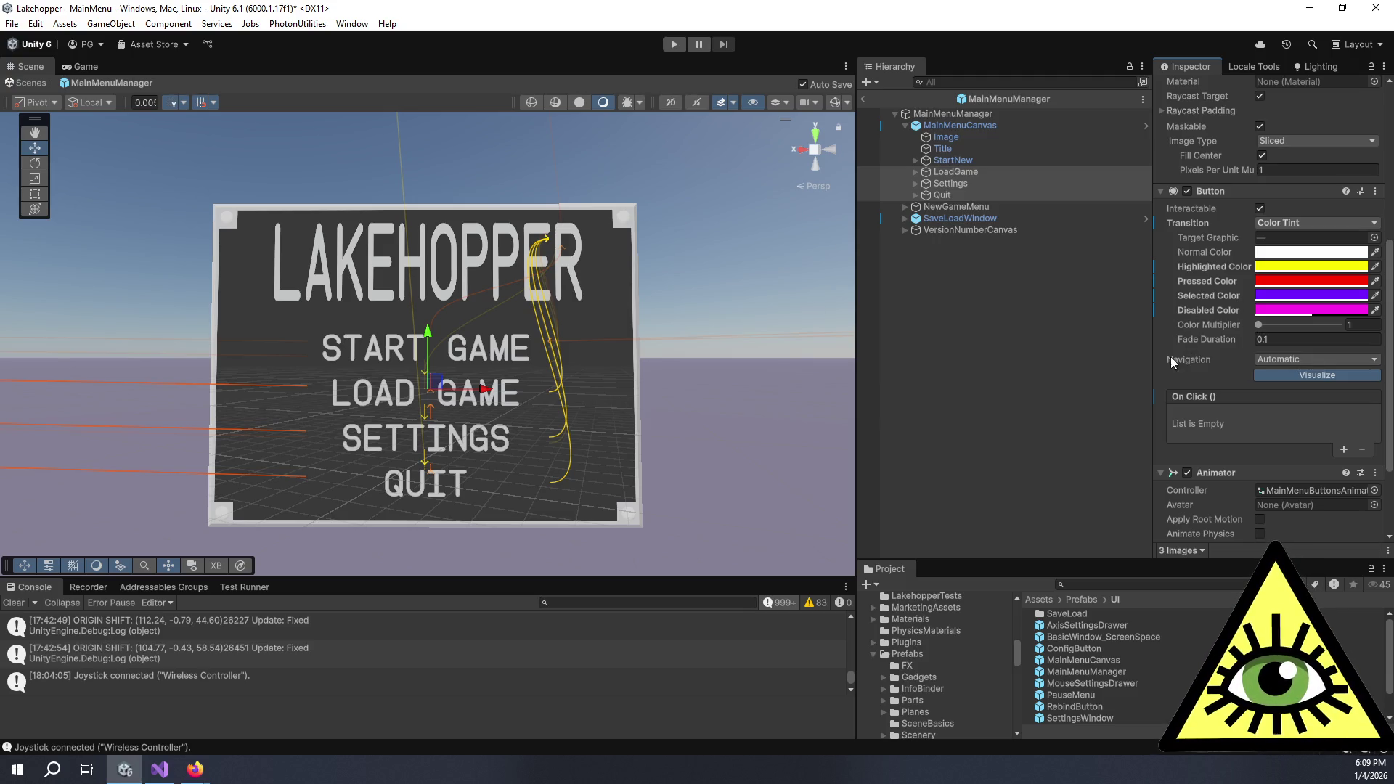
click(1040, 376)
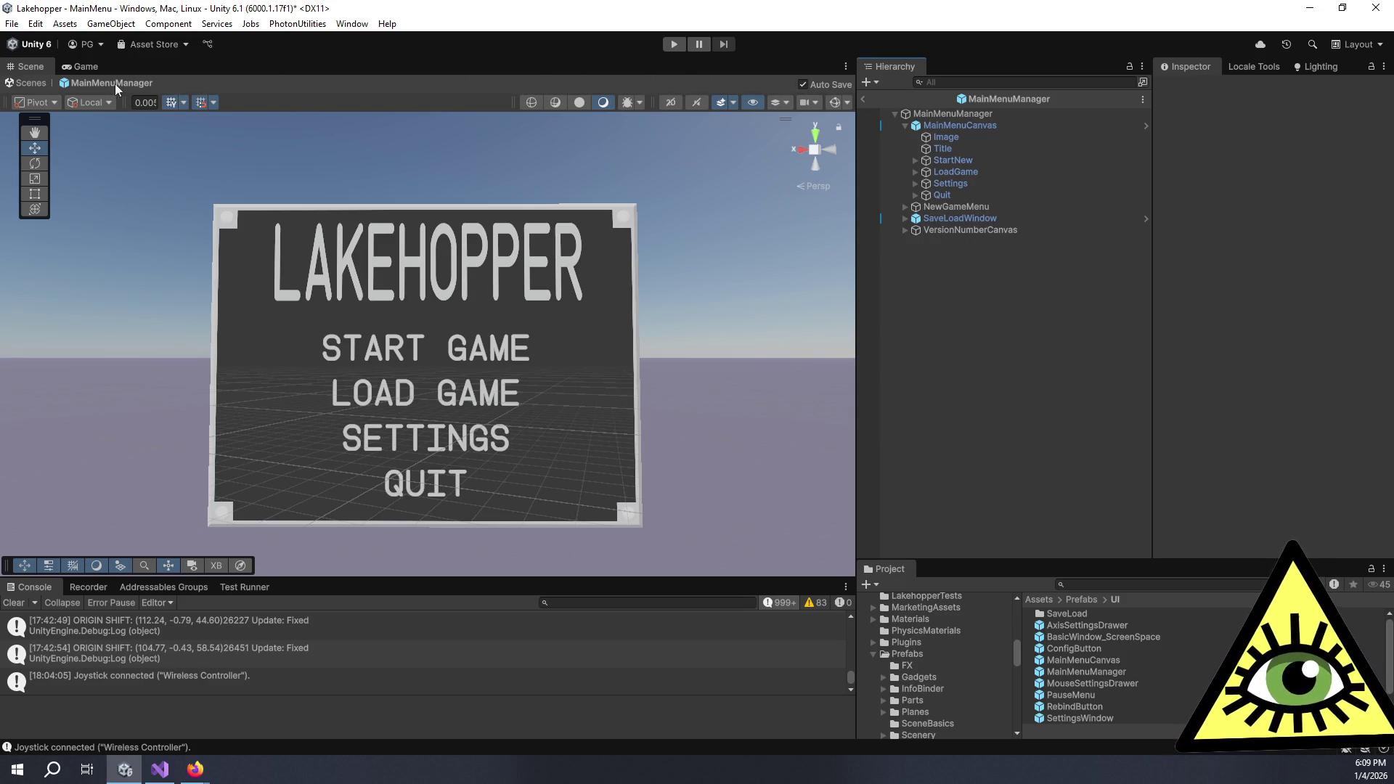
Back in the MainMenu scene, confirm in Play mode that START GAME opens the new-game menu, then open MainMenuManager.cs
click(864, 100)
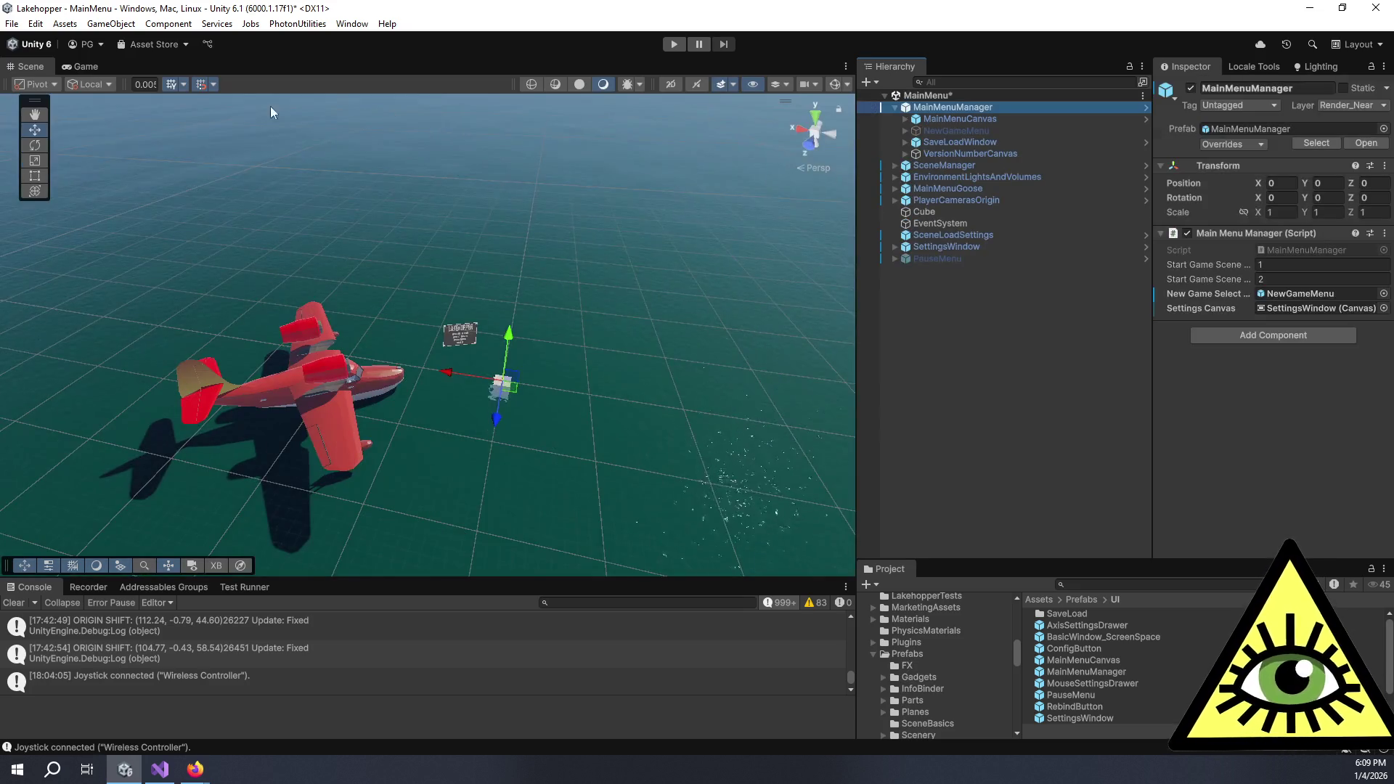
click(91, 68)
click(674, 45)
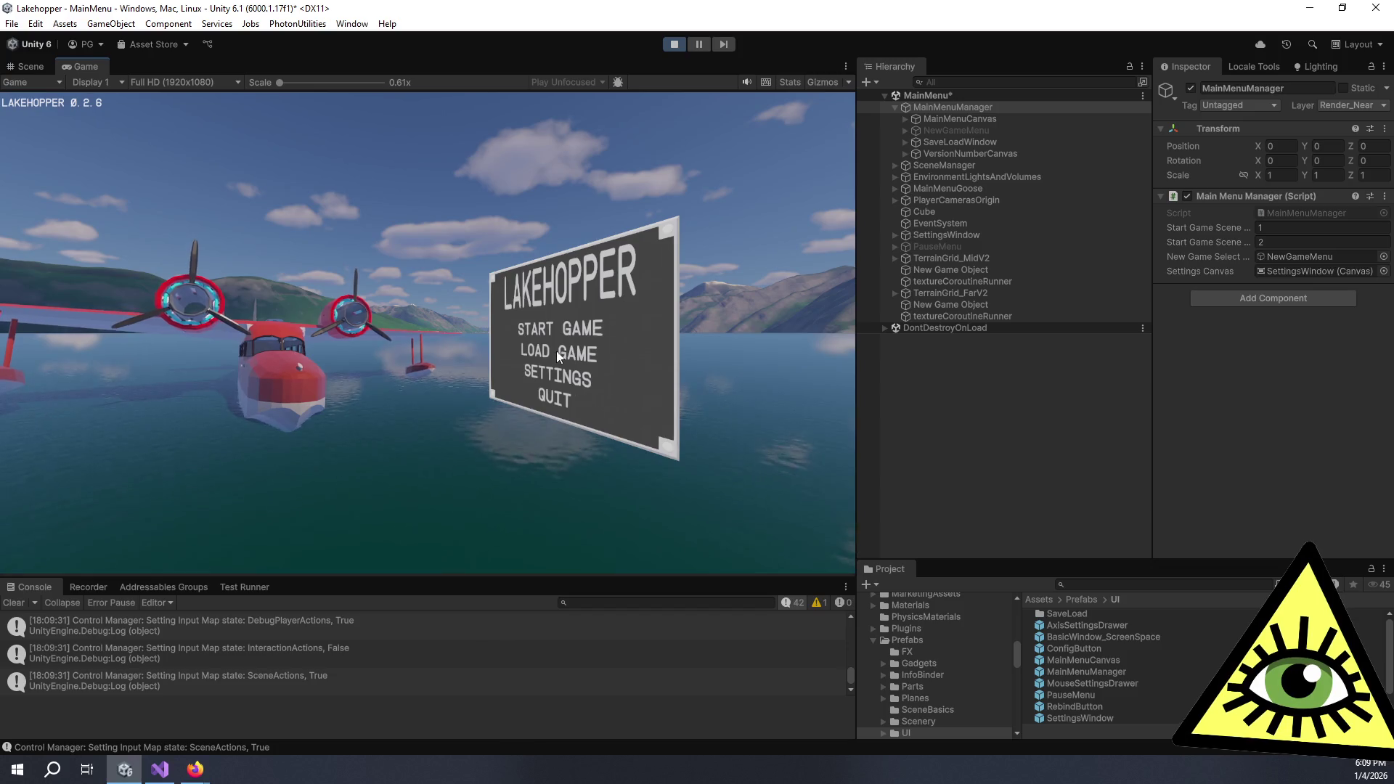
click(539, 325)
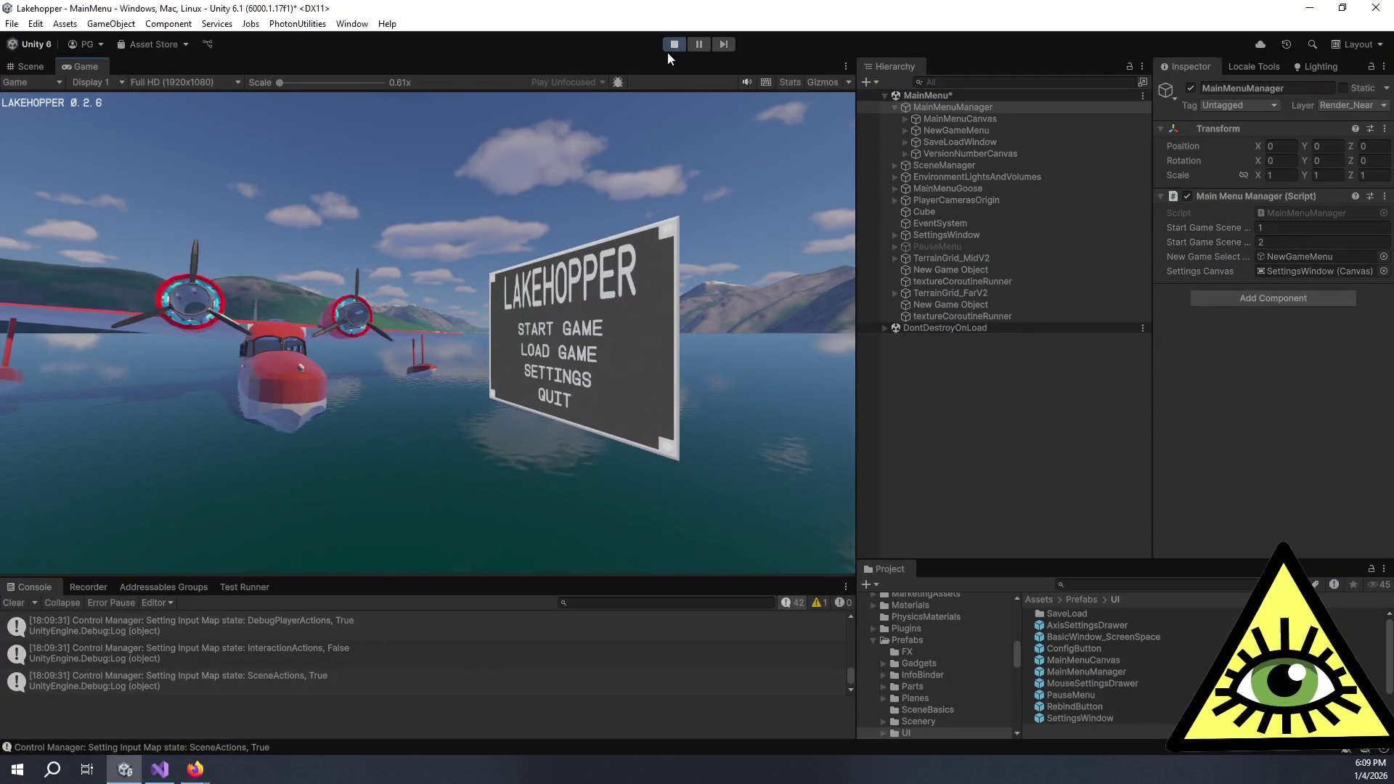
click(674, 45)
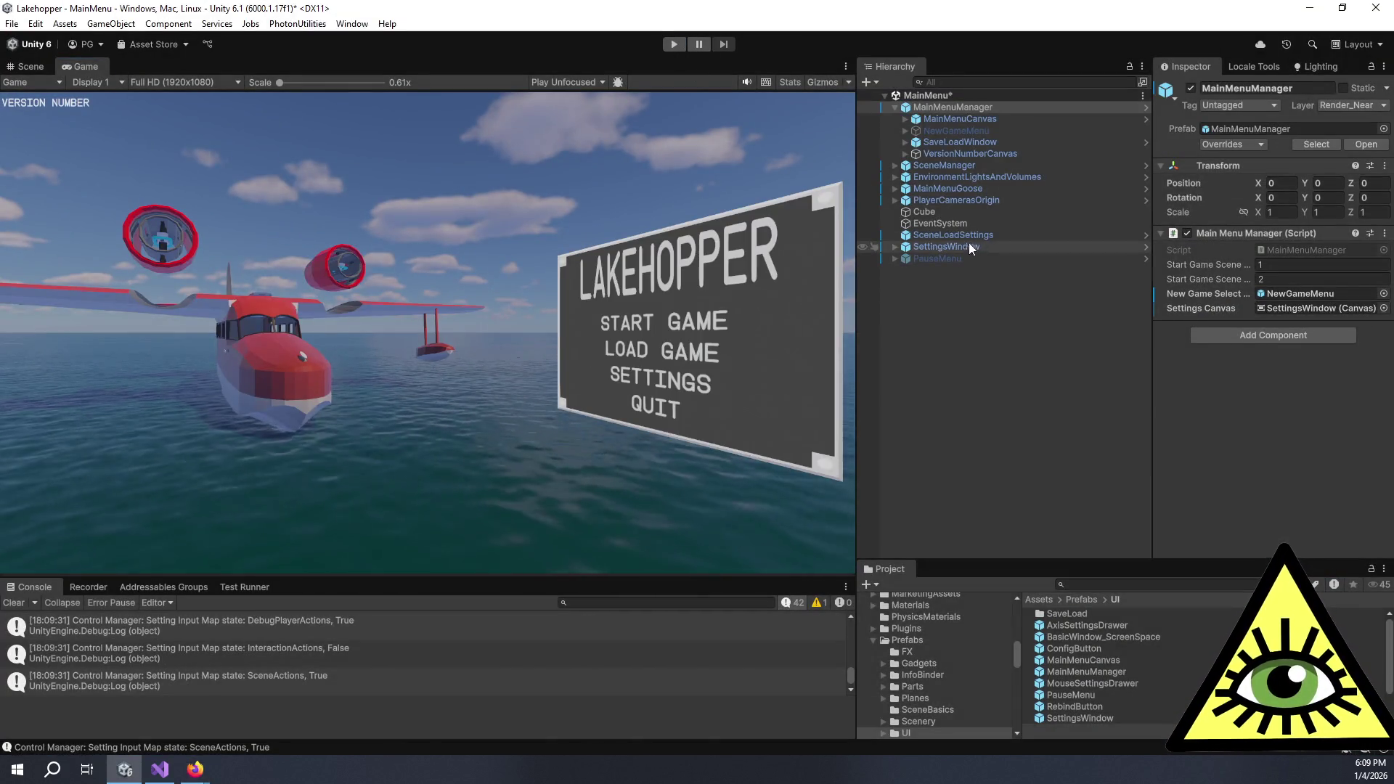
click(1288, 250)
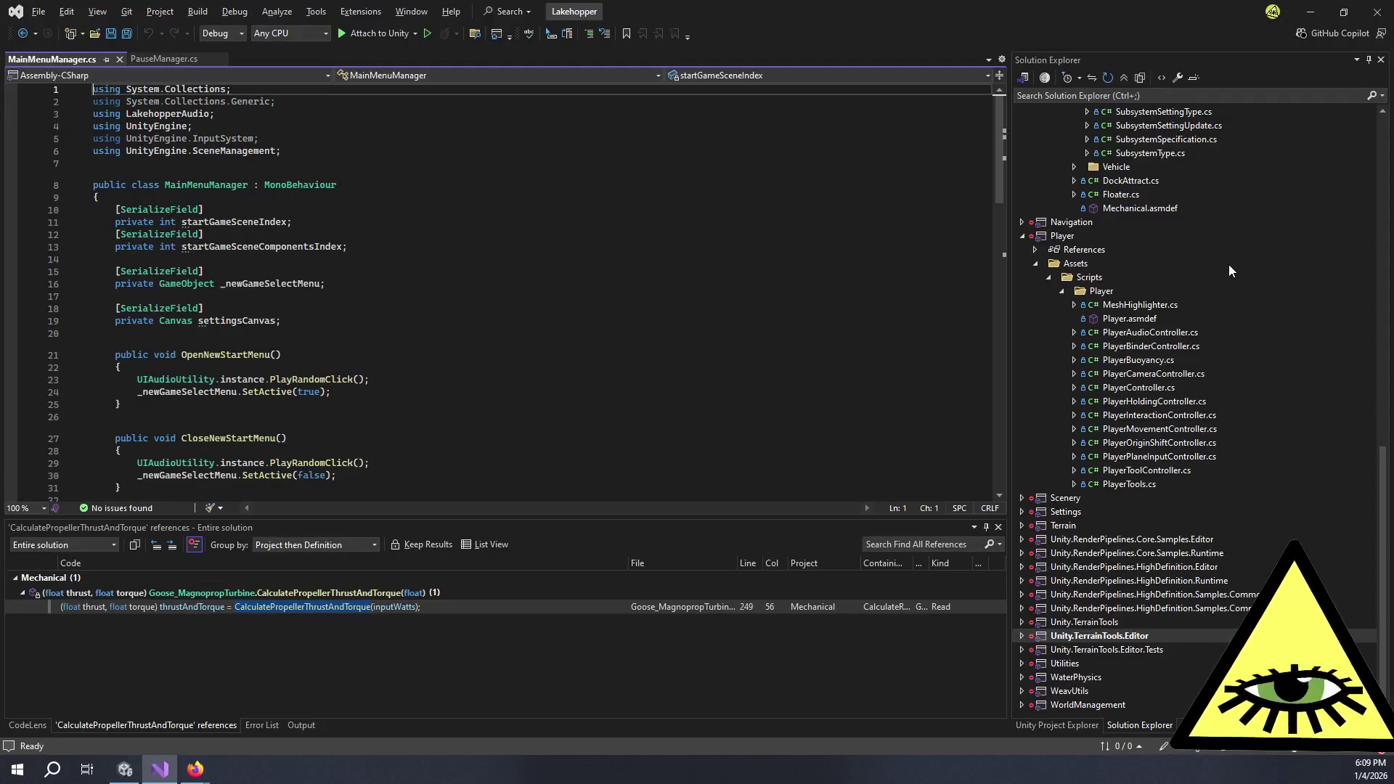
On line 24, replace SetActive(true) with GetComponent<Canvas>().enabled = true
double_click(312, 284)
scroll(372, 345, down, 2)
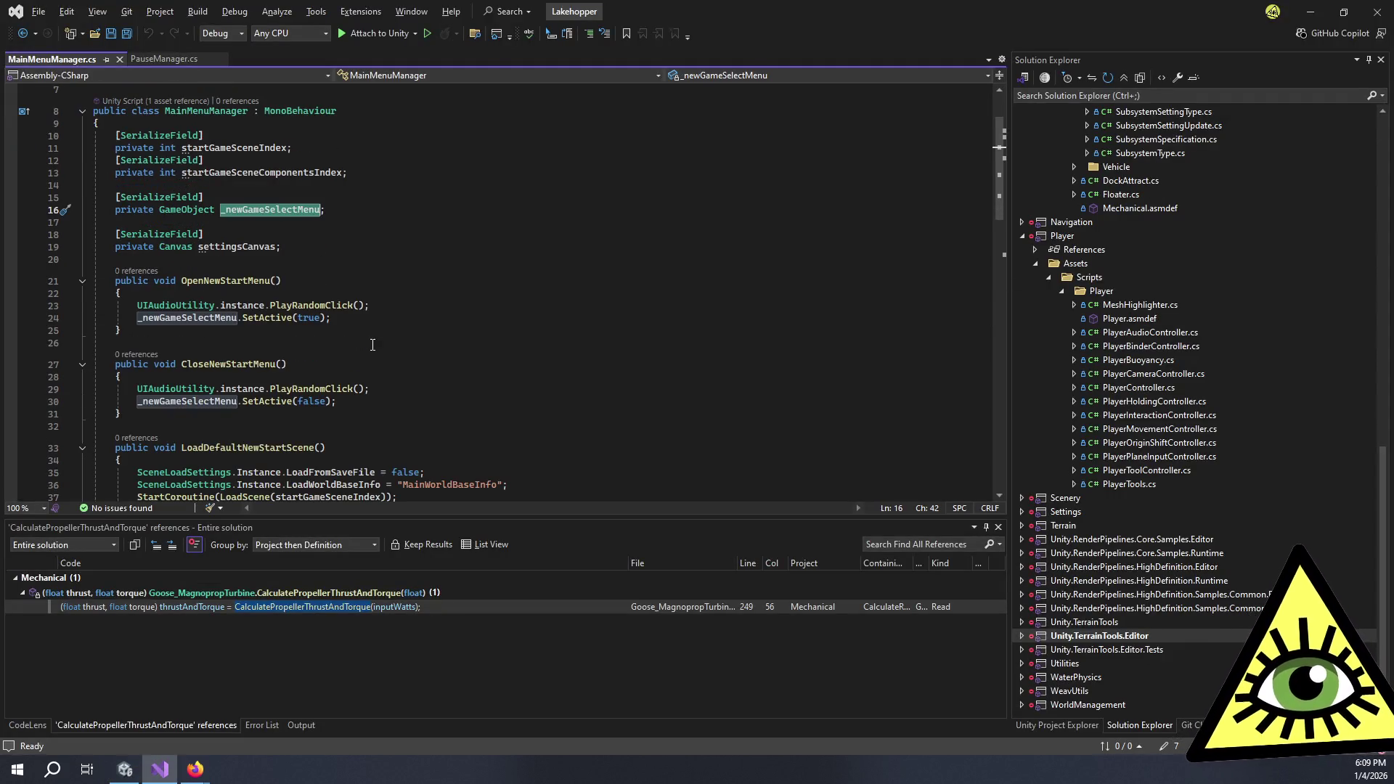
click(242, 318)
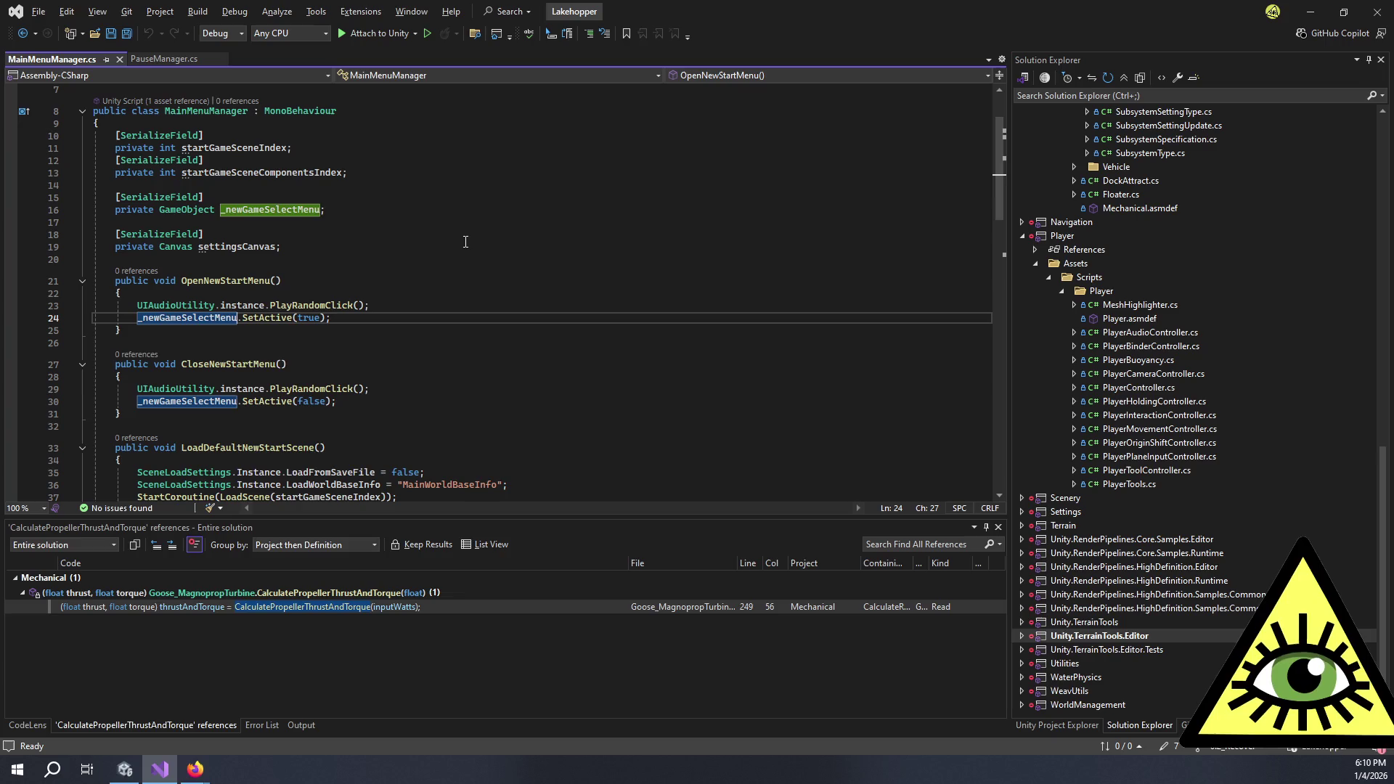
text(.GetComponent<>.)
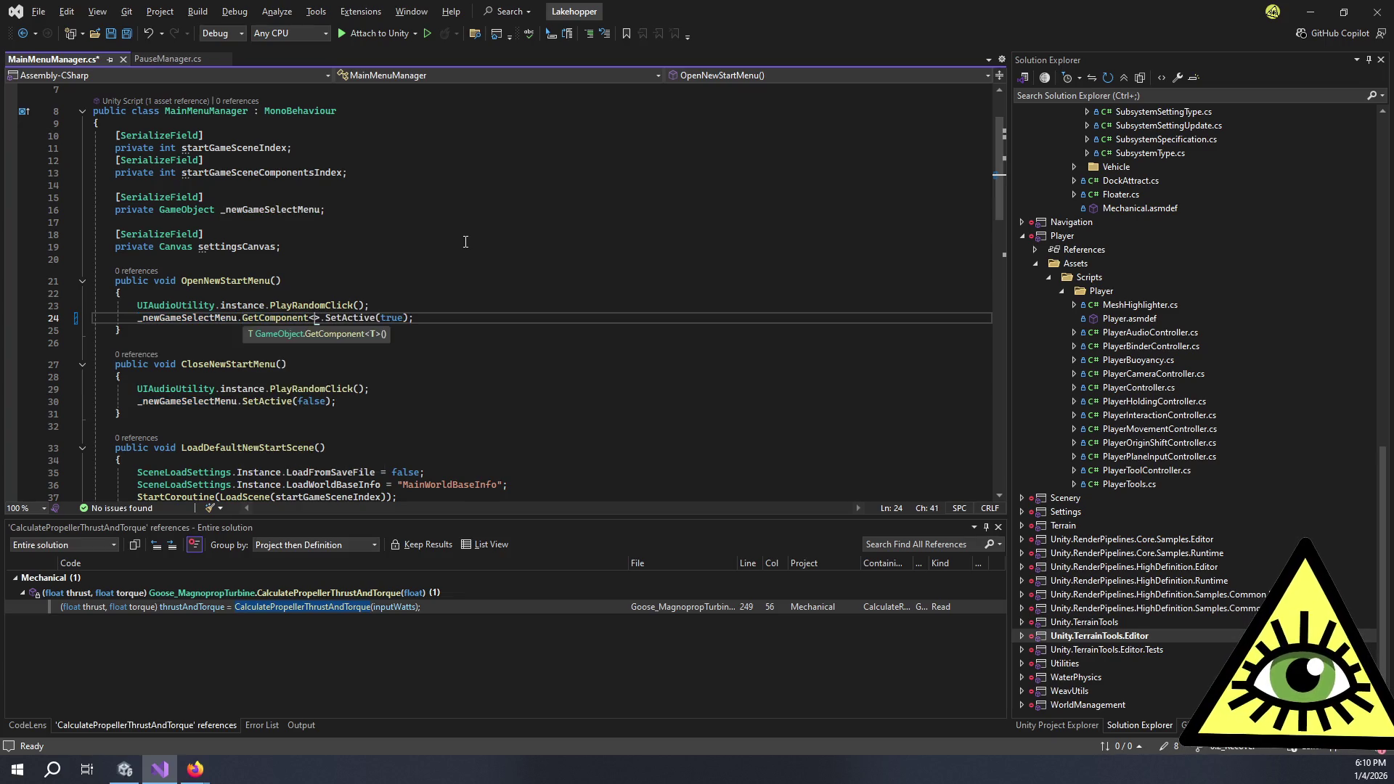
text(Canvas>)
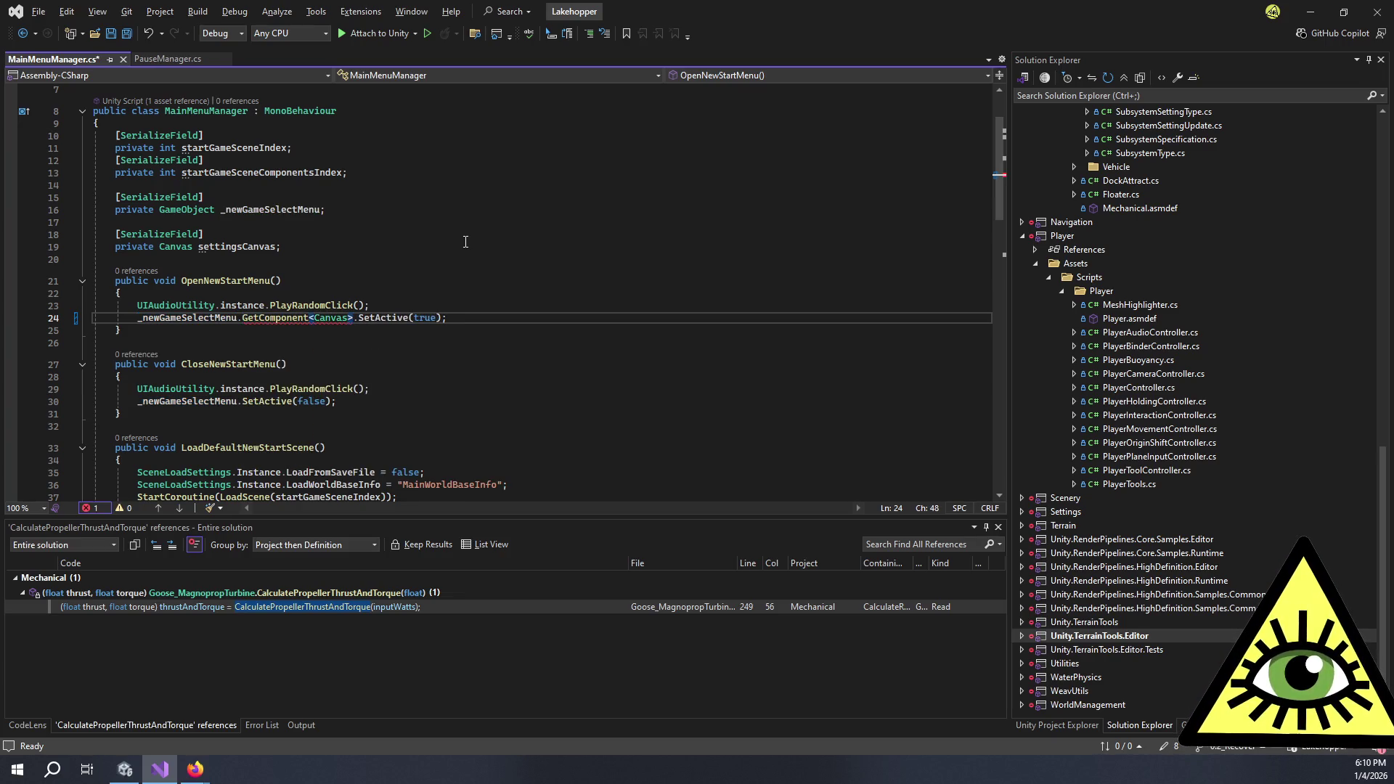
key(ctrl+Delete)
key(ctrl+Delete)
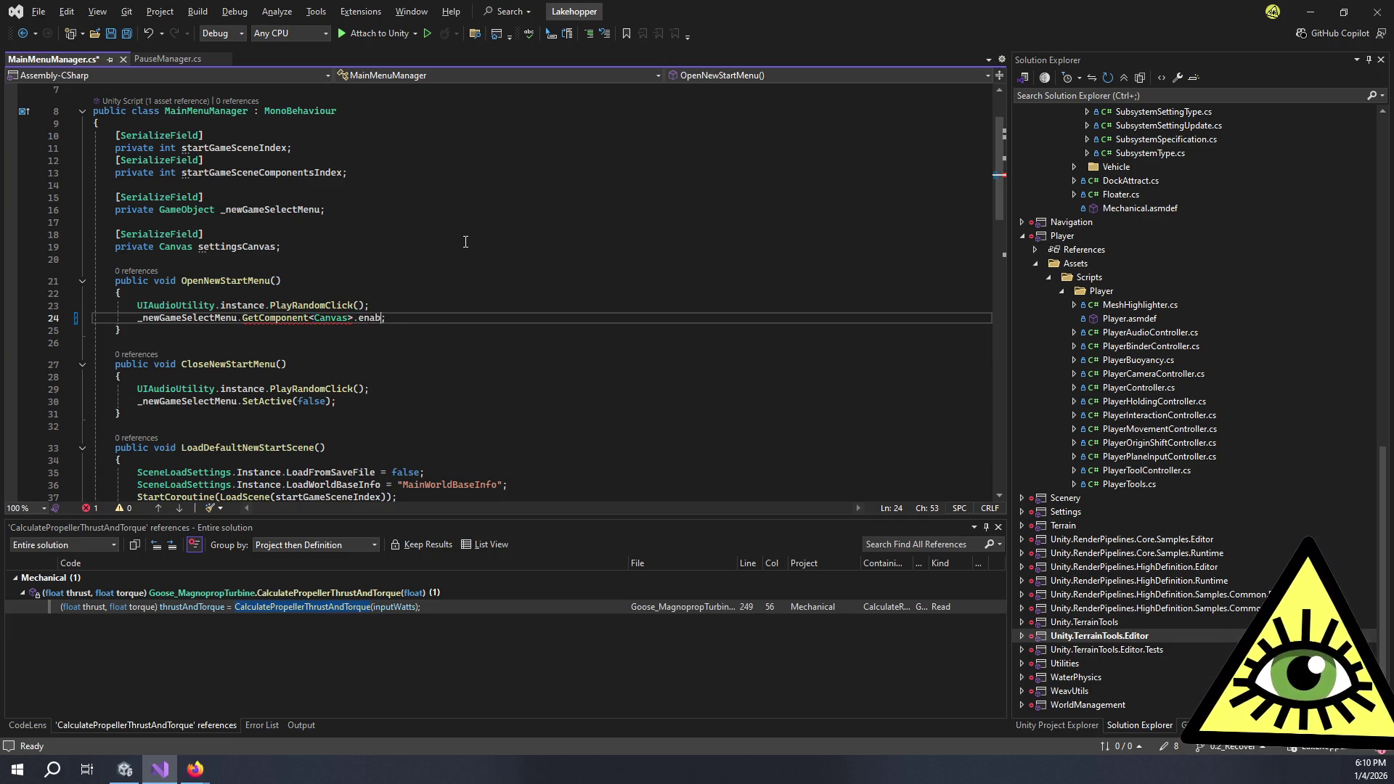
text(led = true)
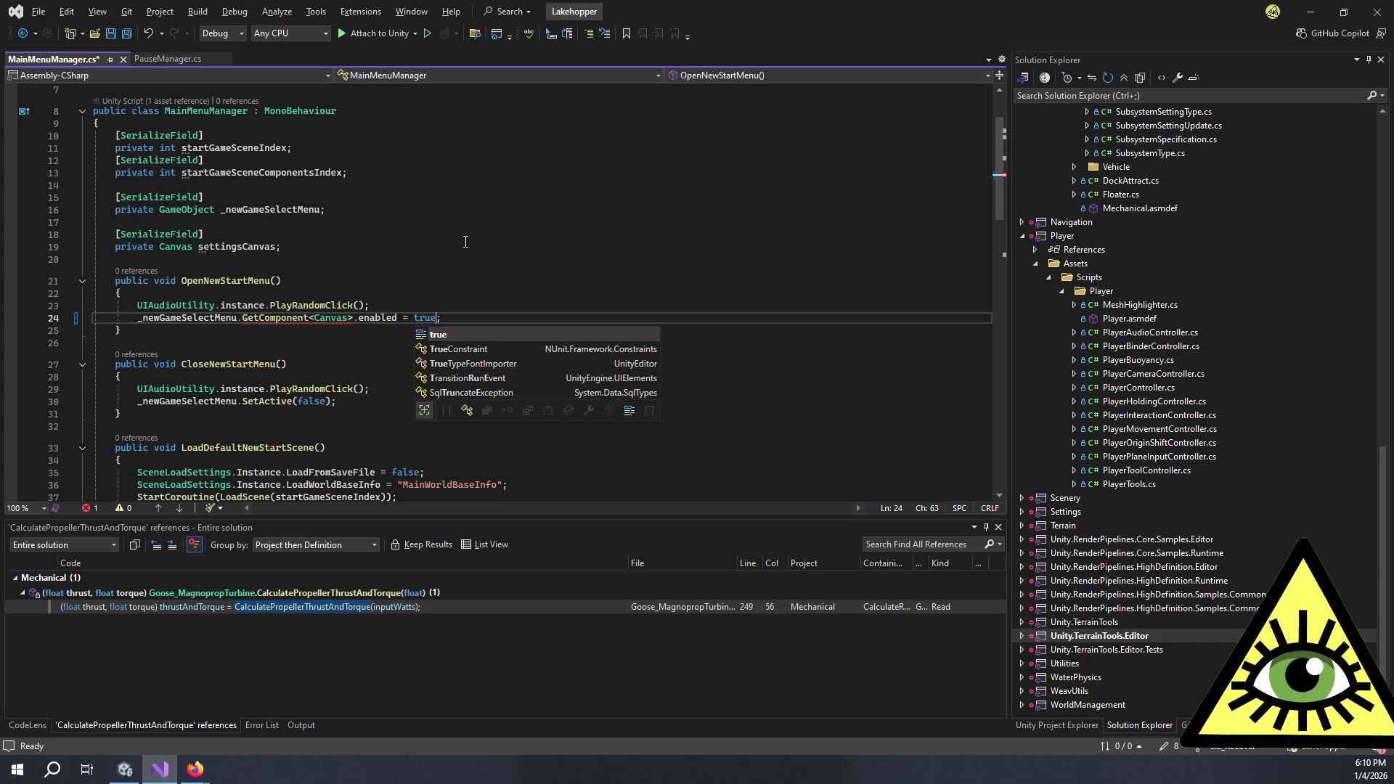
key(ctrl+Left)
key(ctrl+Left)
key(ctrl+Left)
text(())
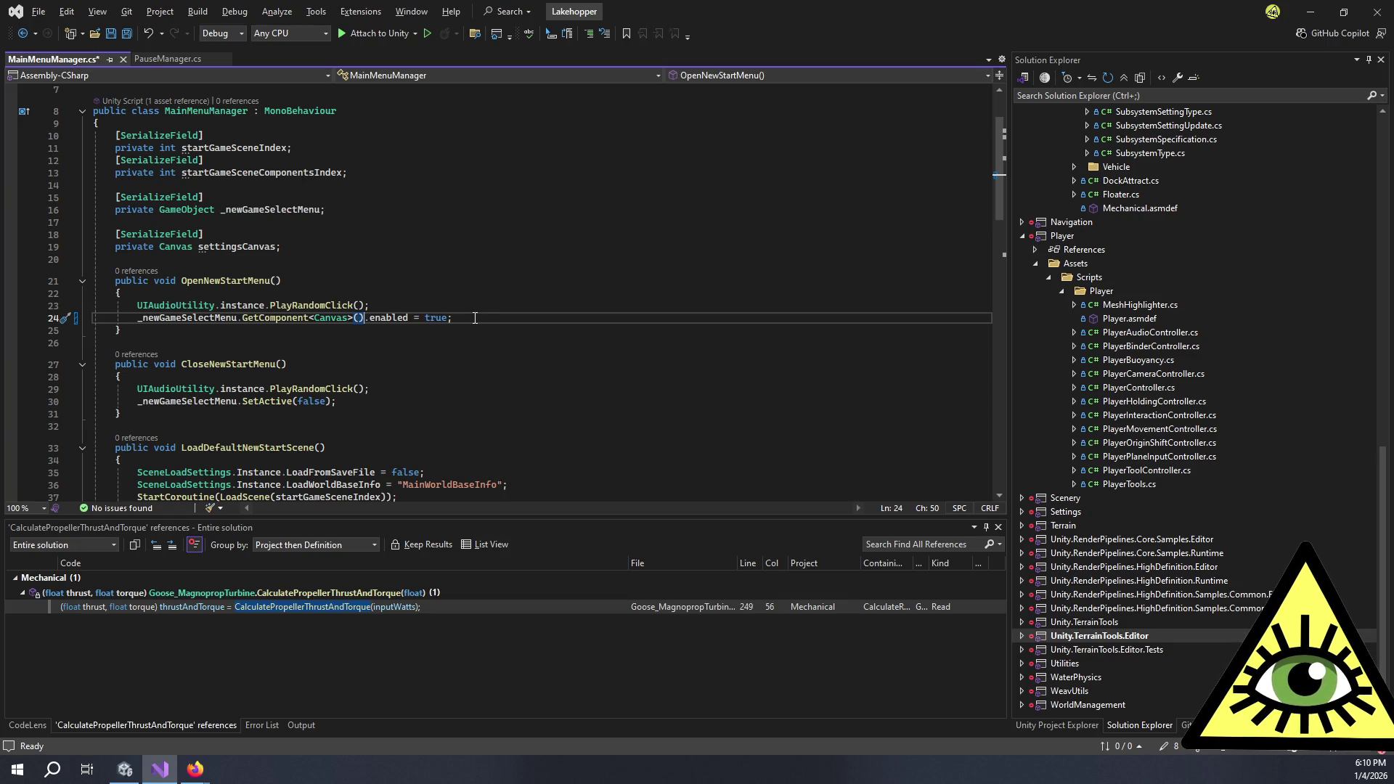
Copy that statement over line 30's SetActive(false) and change it to enabled = false
drag(447, 318, 140, 320)
key(ctrl+c)
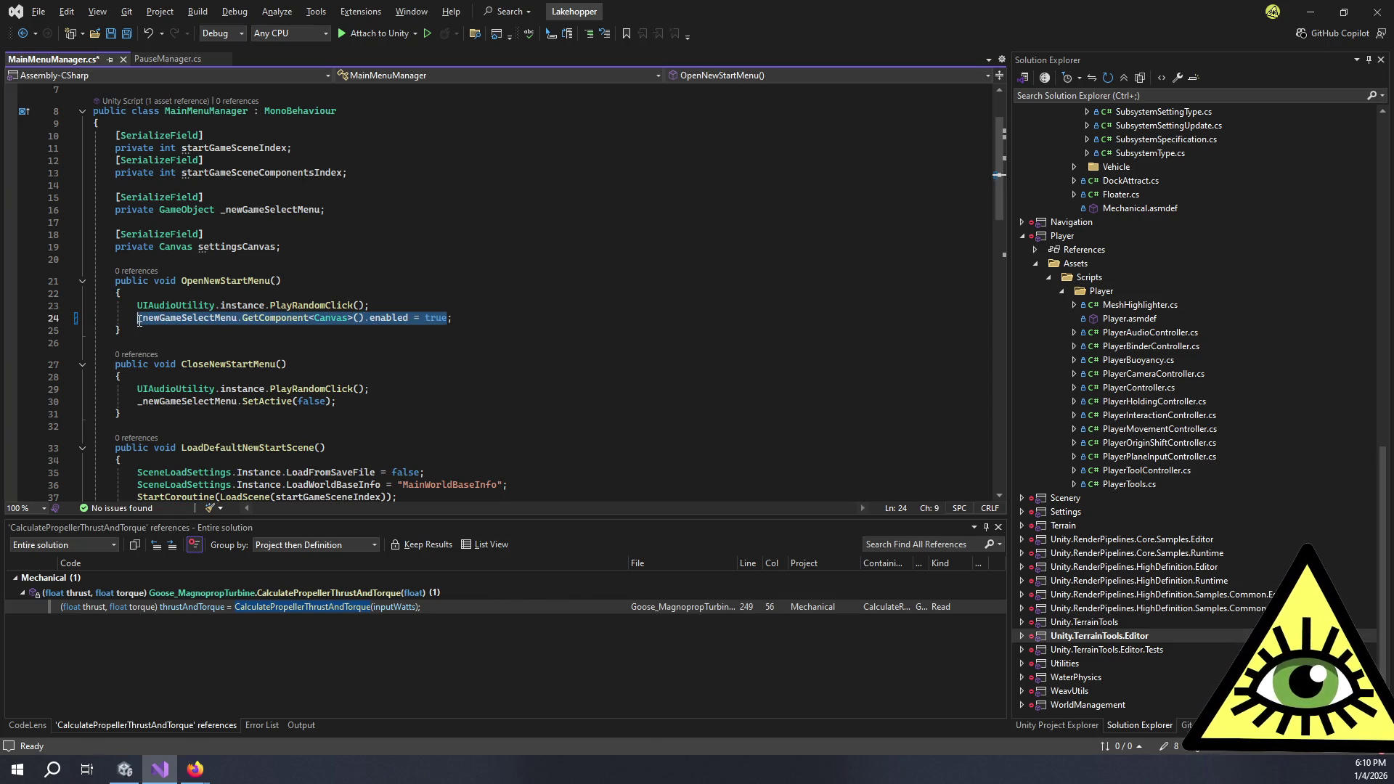
drag(139, 405, 334, 401)
key(ctrl+v)
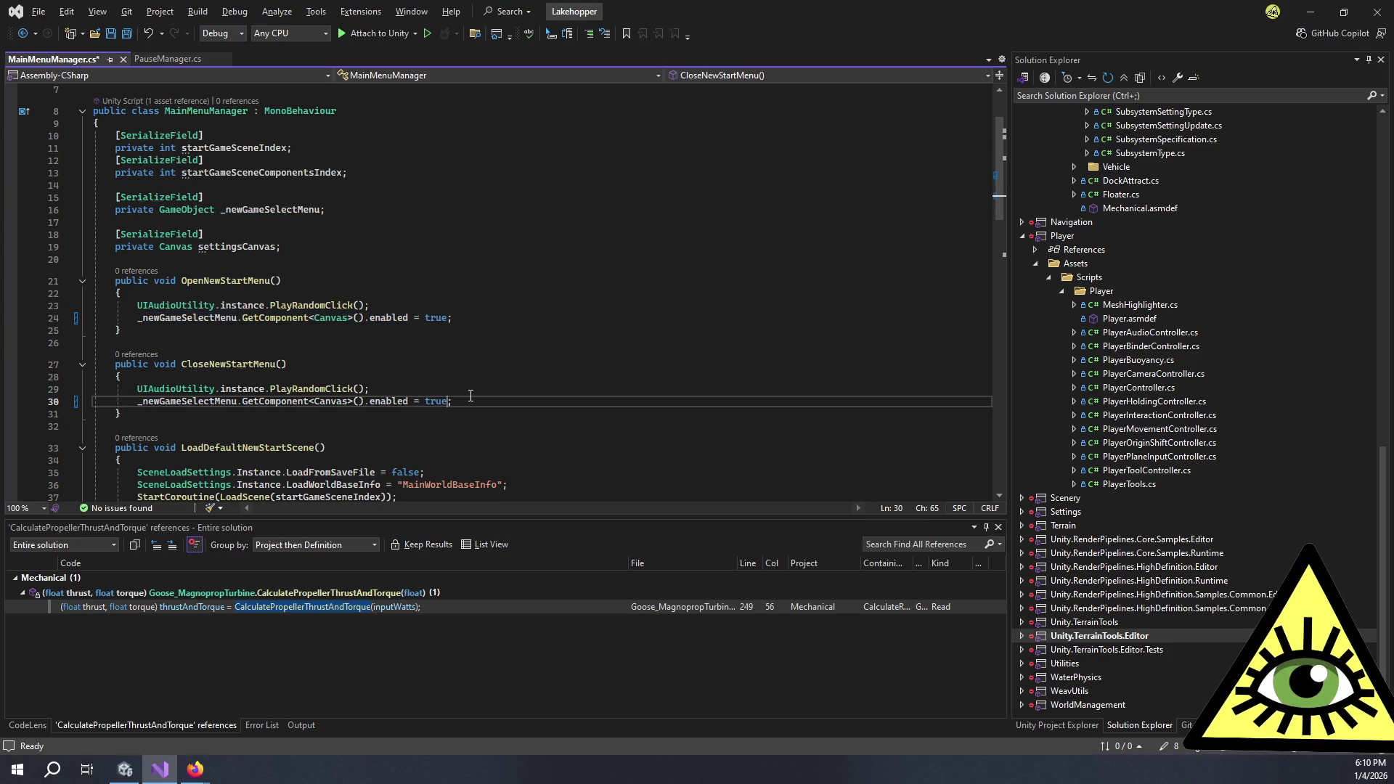
double_click(434, 404)
text(false)
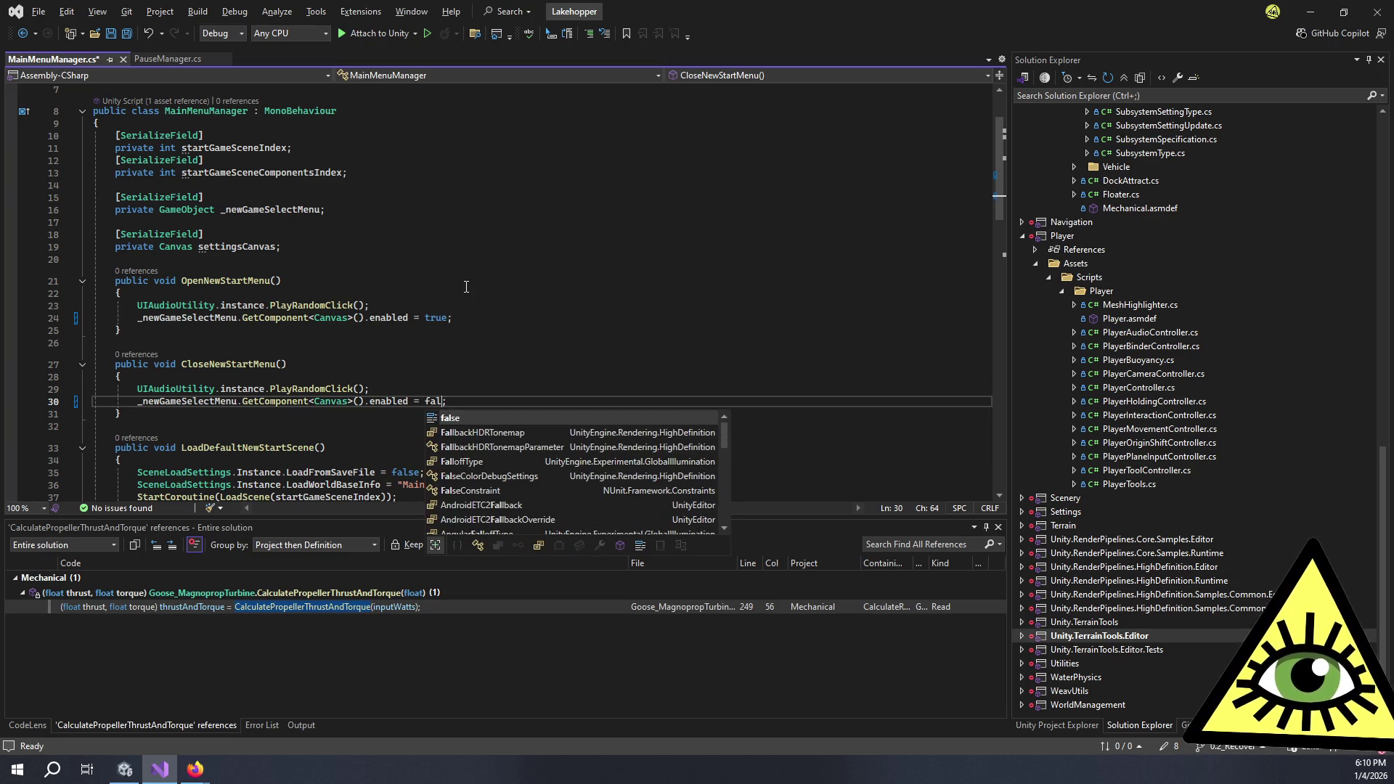
click(440, 308)
scroll(439, 313, down, 7)
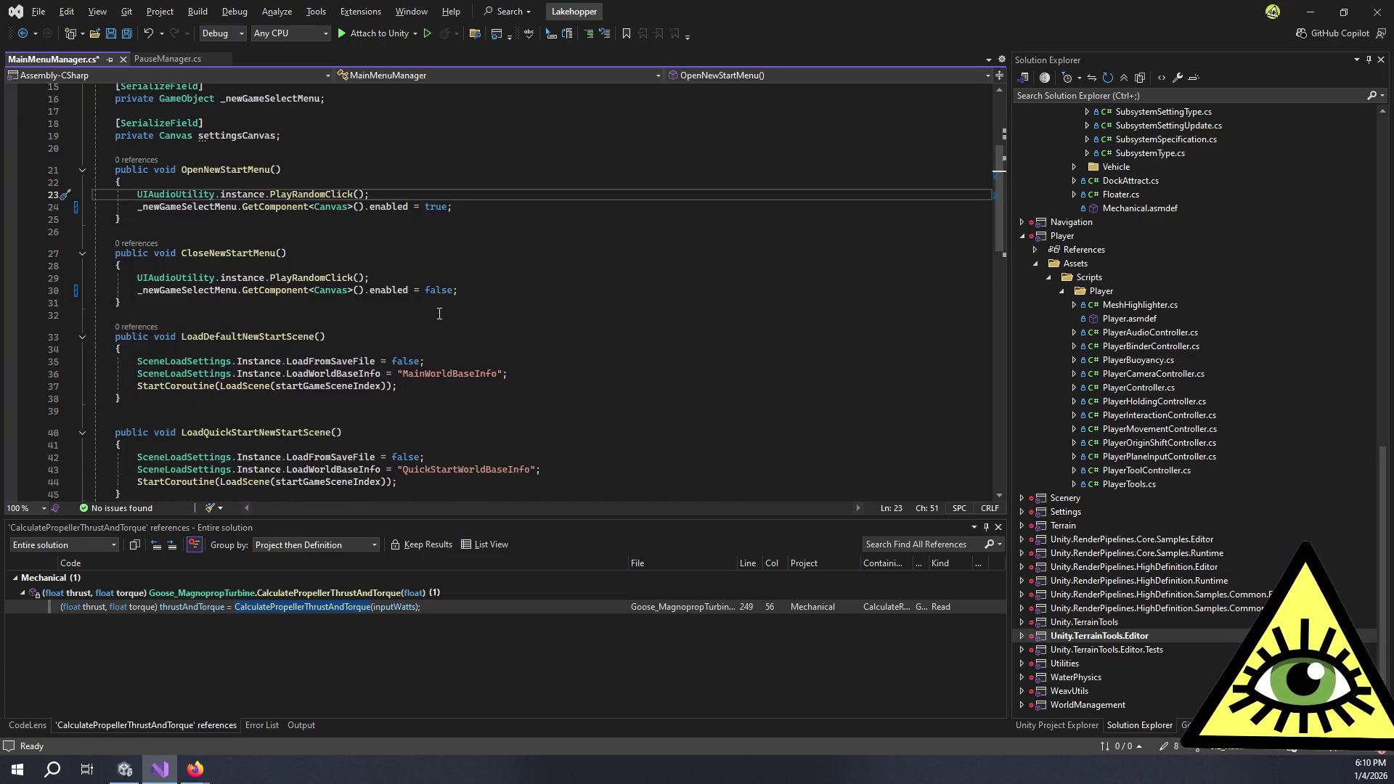
scroll(439, 314, down, 8)
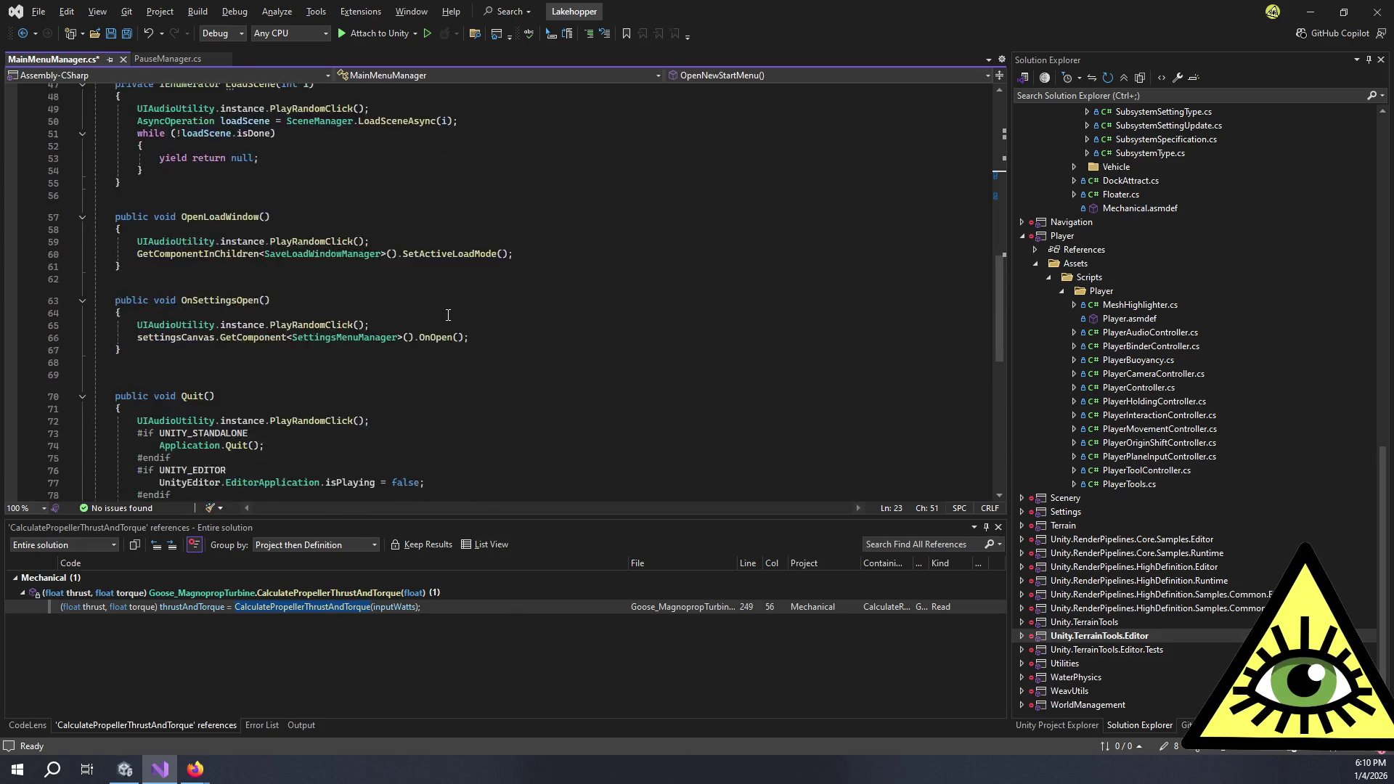
Search the script for any remaining 'setactive' calls, then switch back to Unity
key(ctrl+f)
text(setactive)
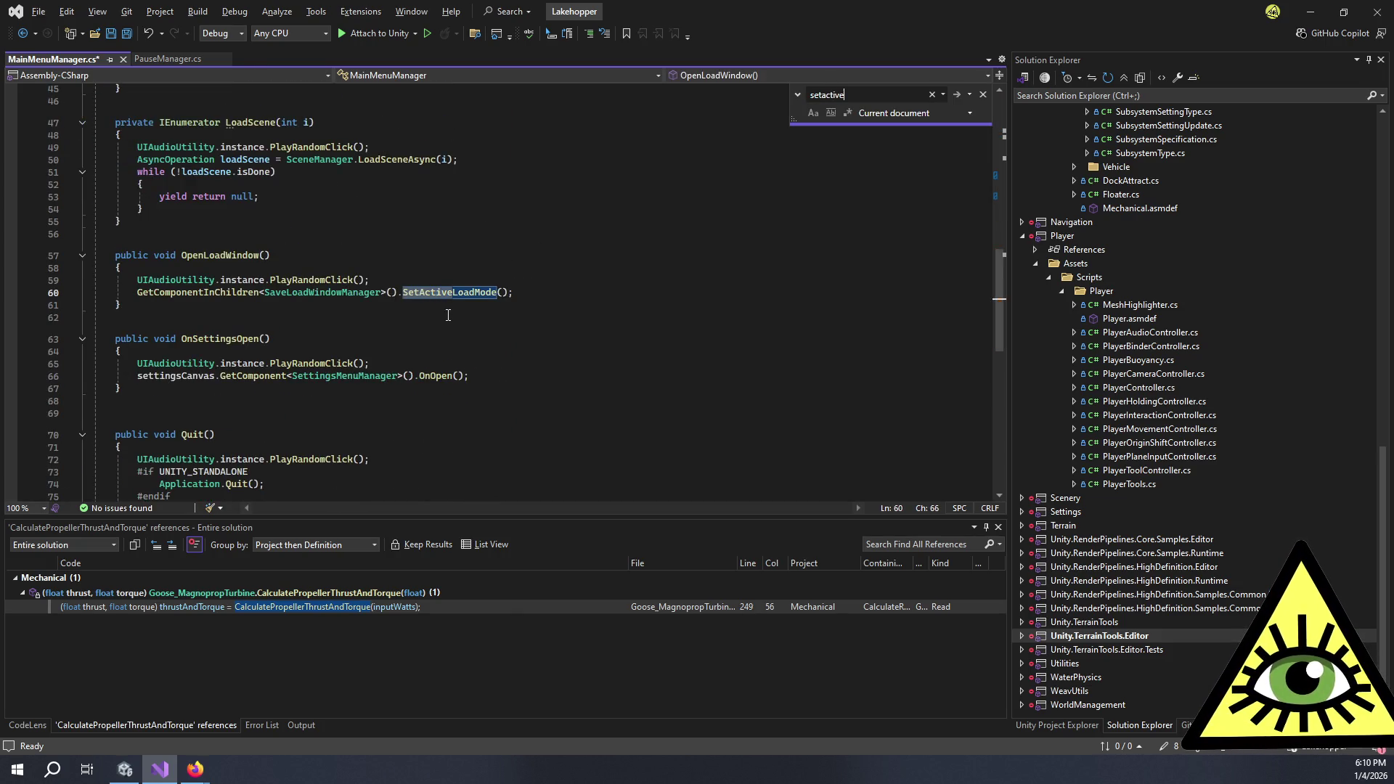
key(Return)
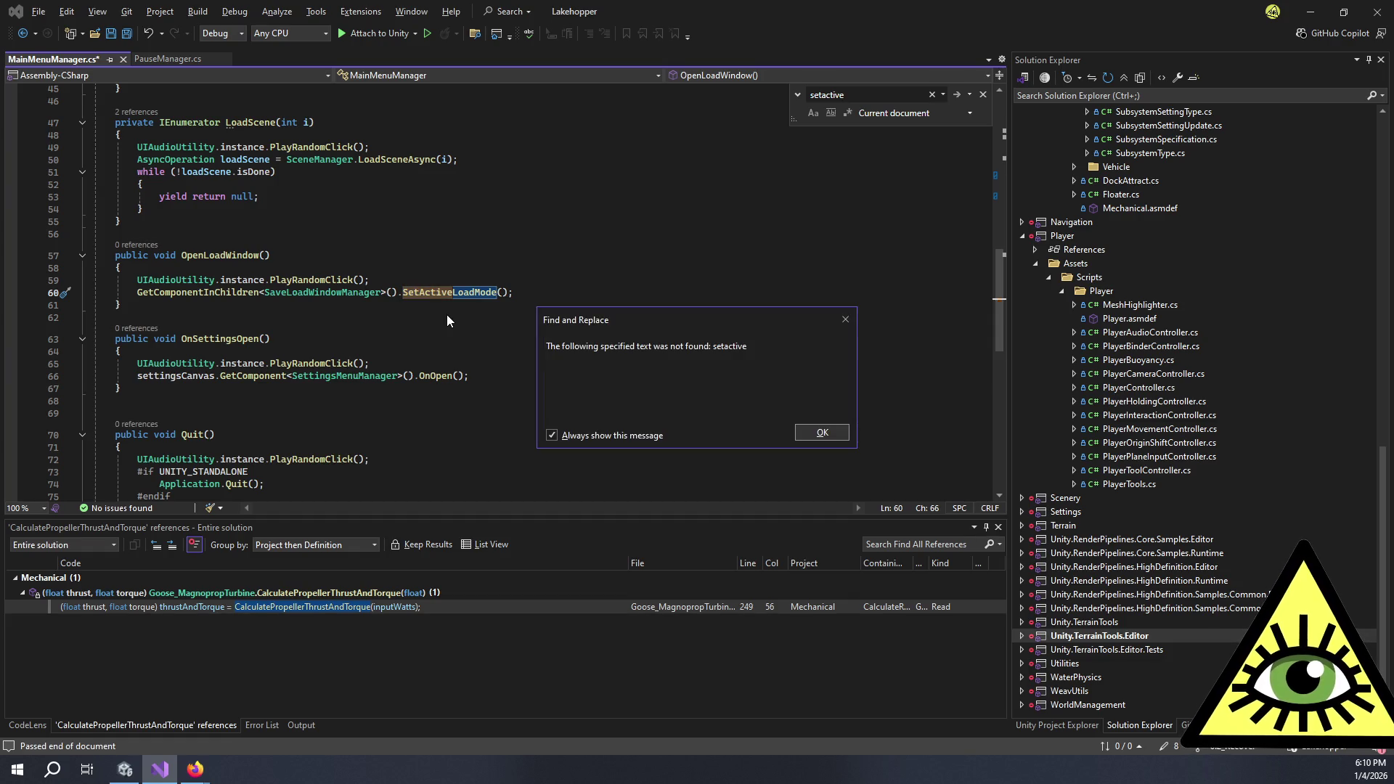
key(Return)
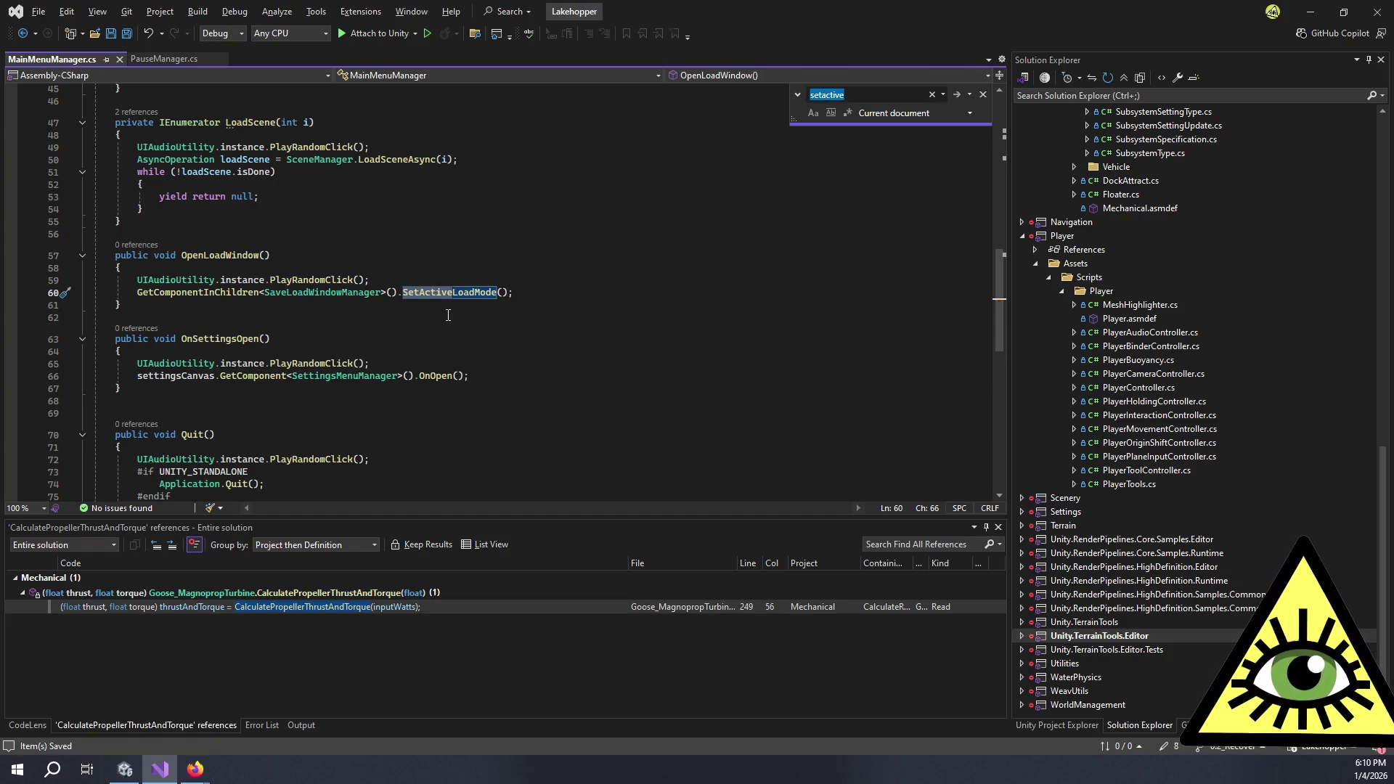
click(125, 770)
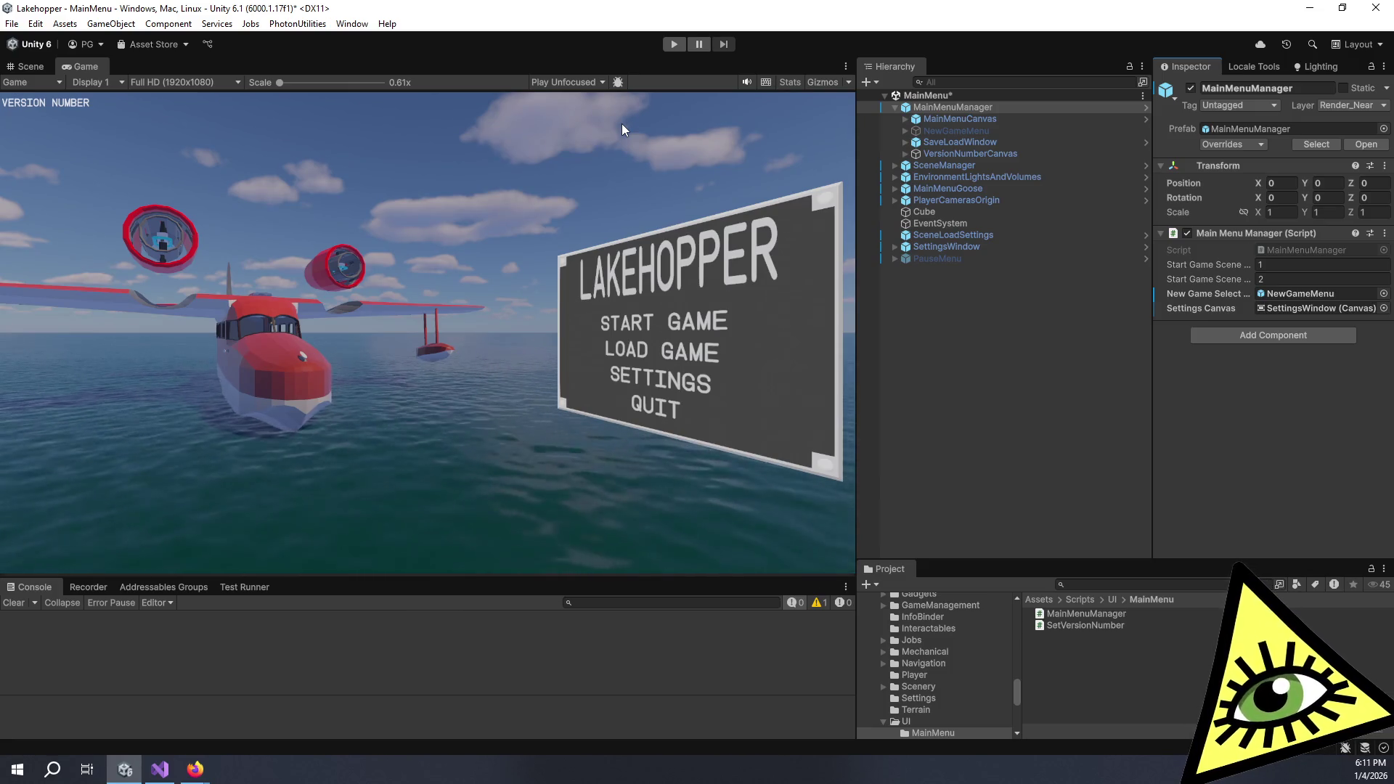
Return to the Unity editor, enter Play mode to test the main menu, then bring up the UI systems manual
key(alt+Tab)
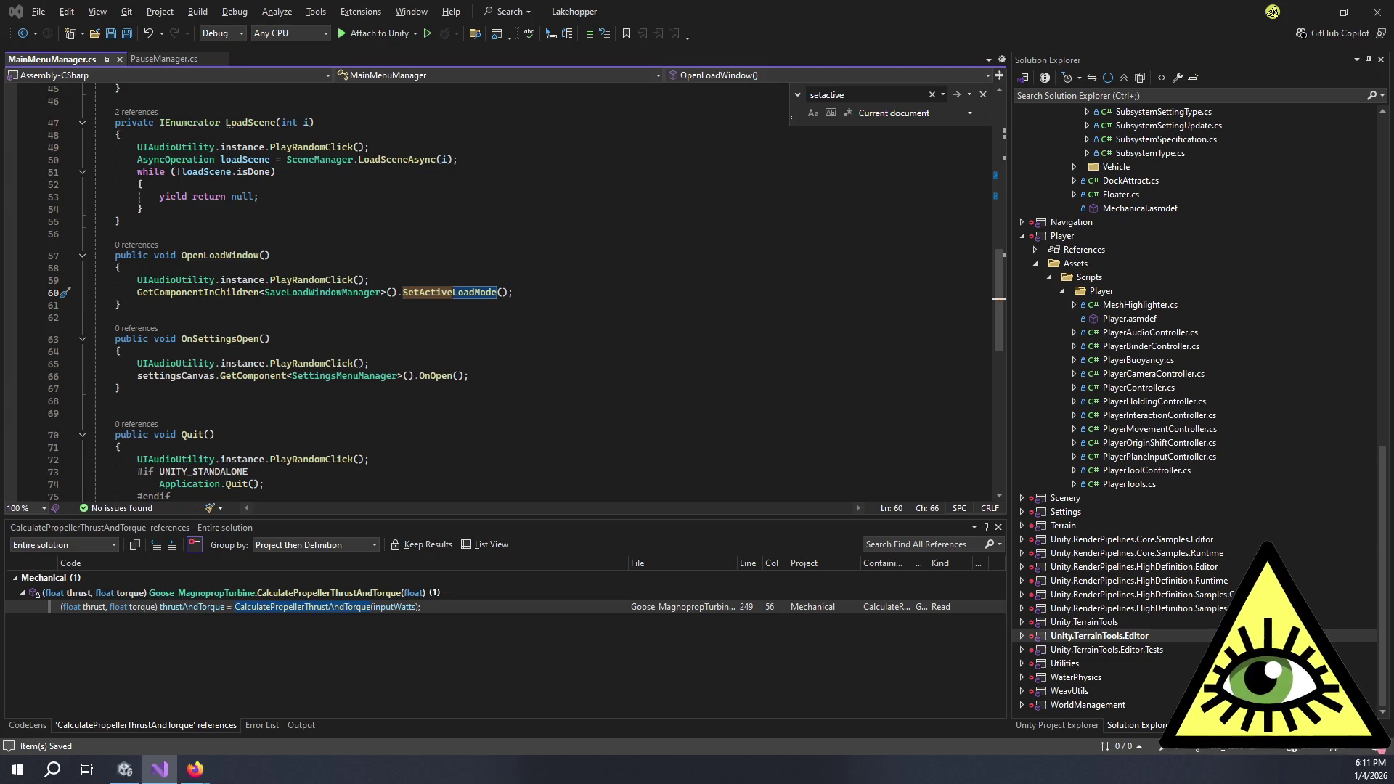
key(alt+Tab)
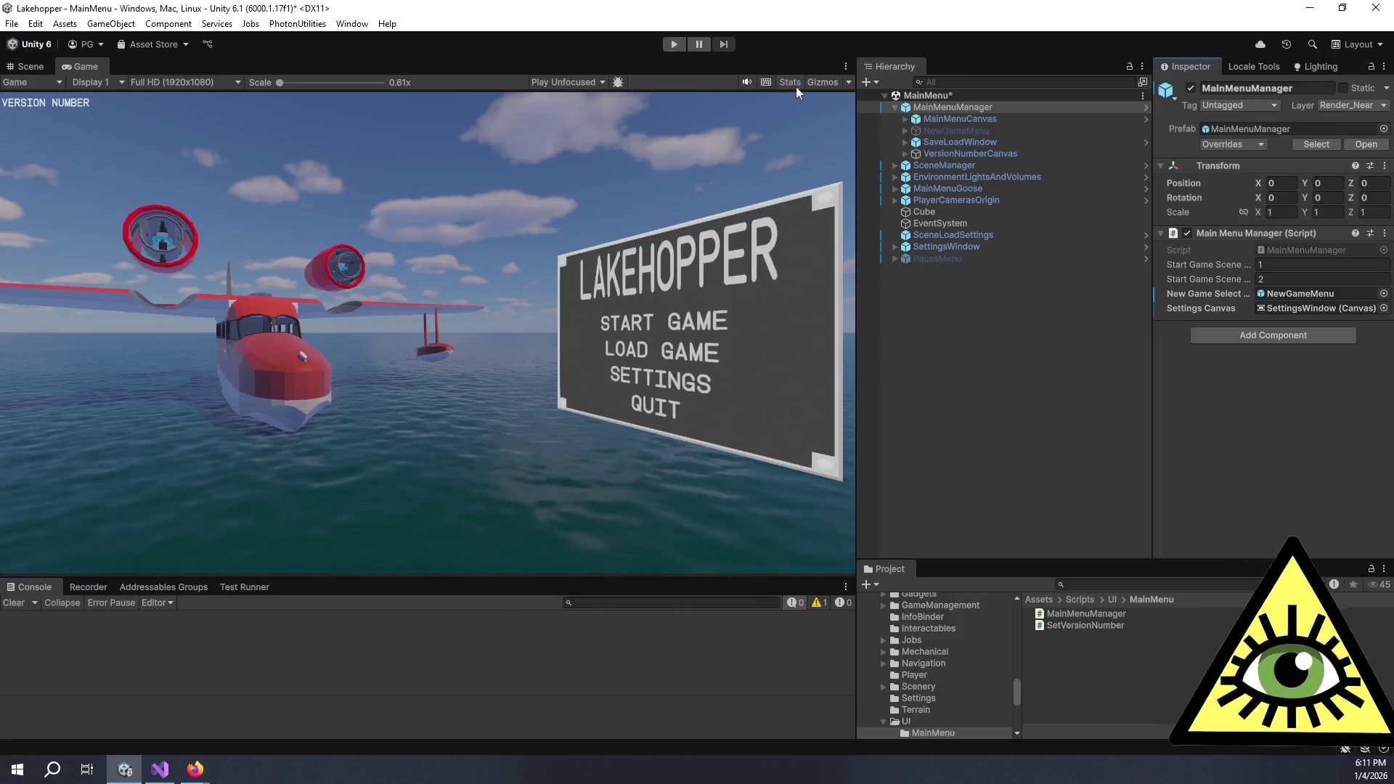
click(664, 43)
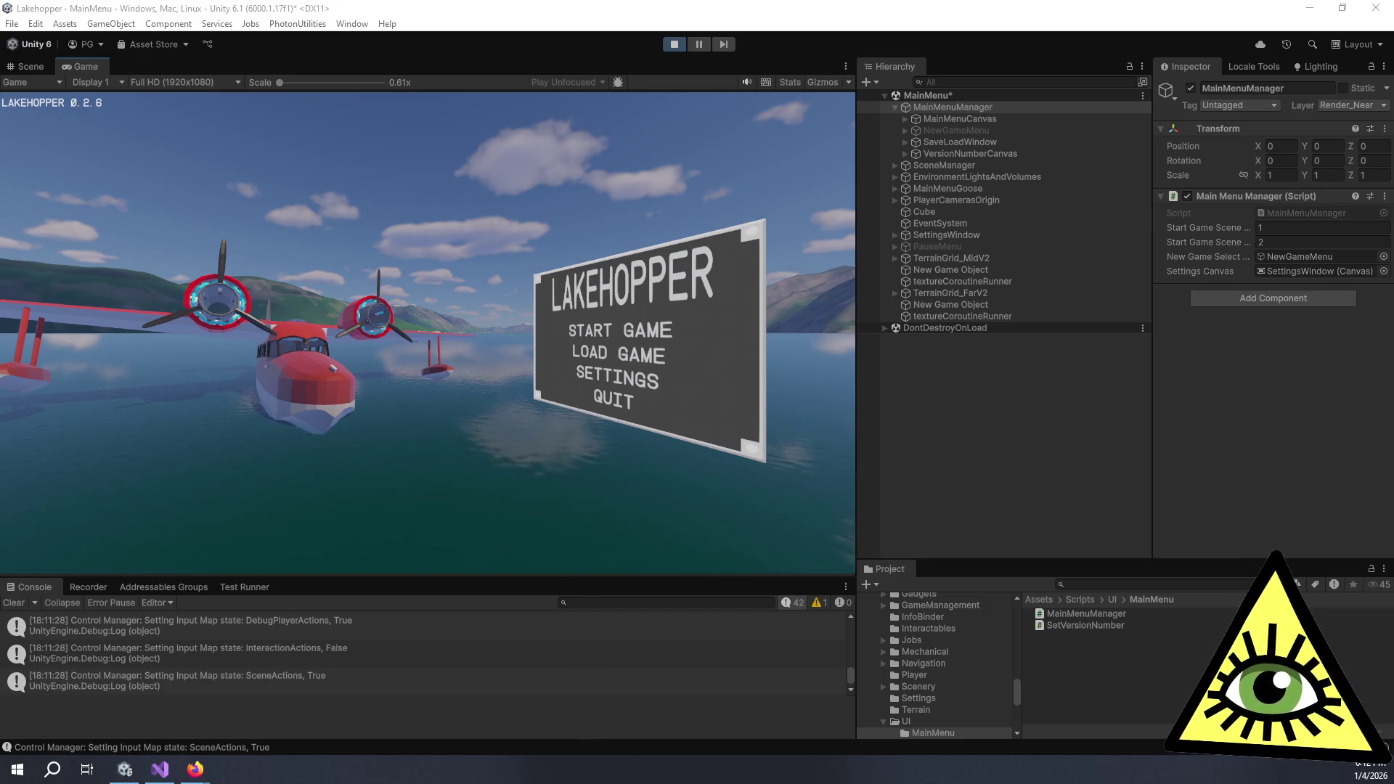
drag(1393, 67, 833, 71)
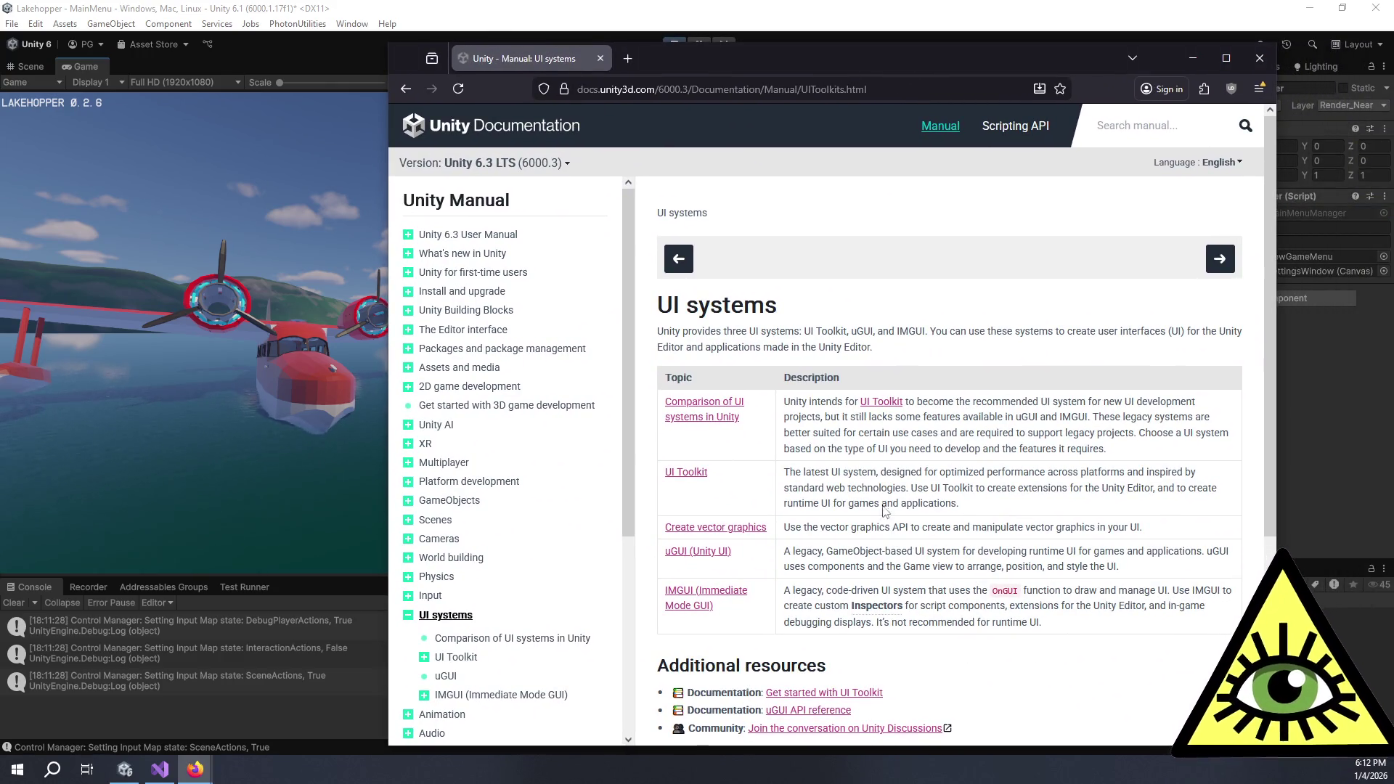
Open the uGUI manual in a new tab and filter its contents by 'navig' to reach Navigation Options
scroll(956, 445, down, 3)
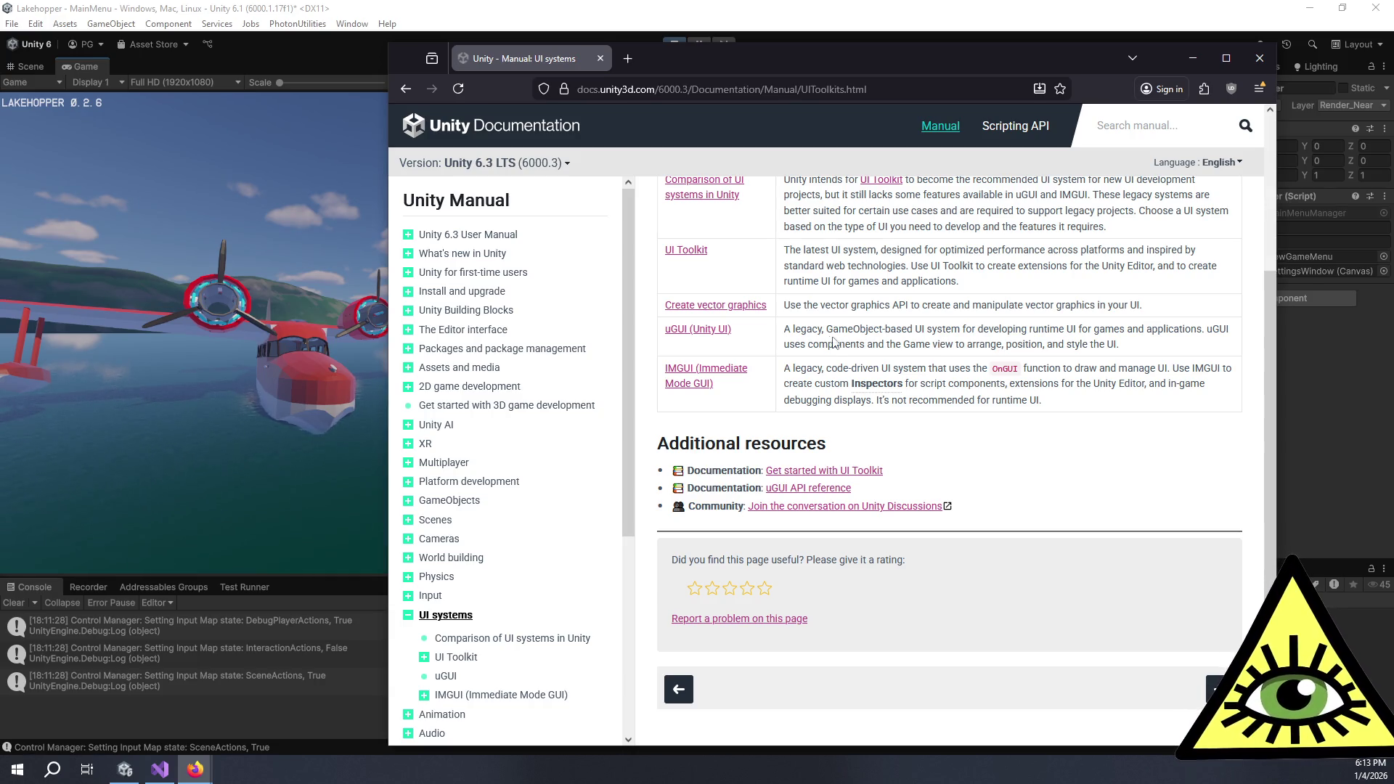
click(710, 335)
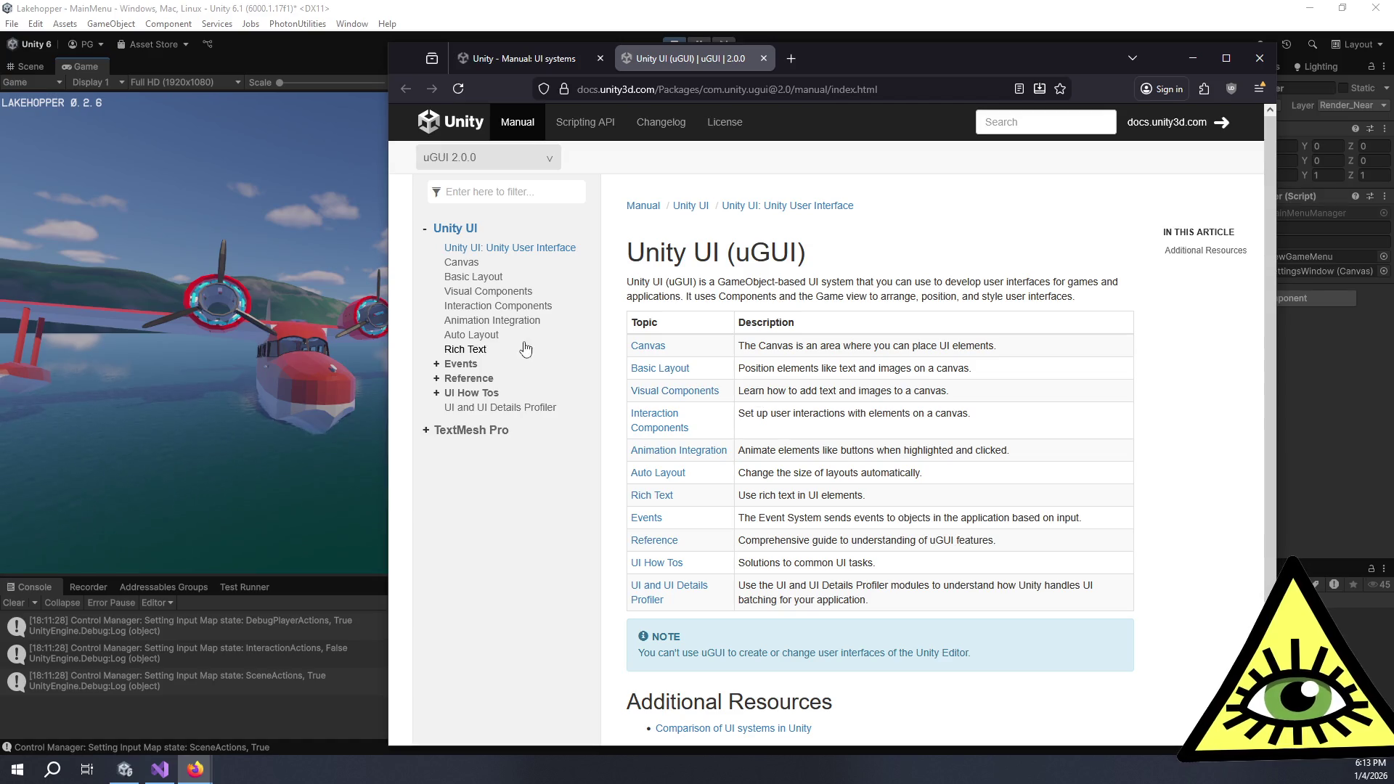
click(481, 191)
text(navig)
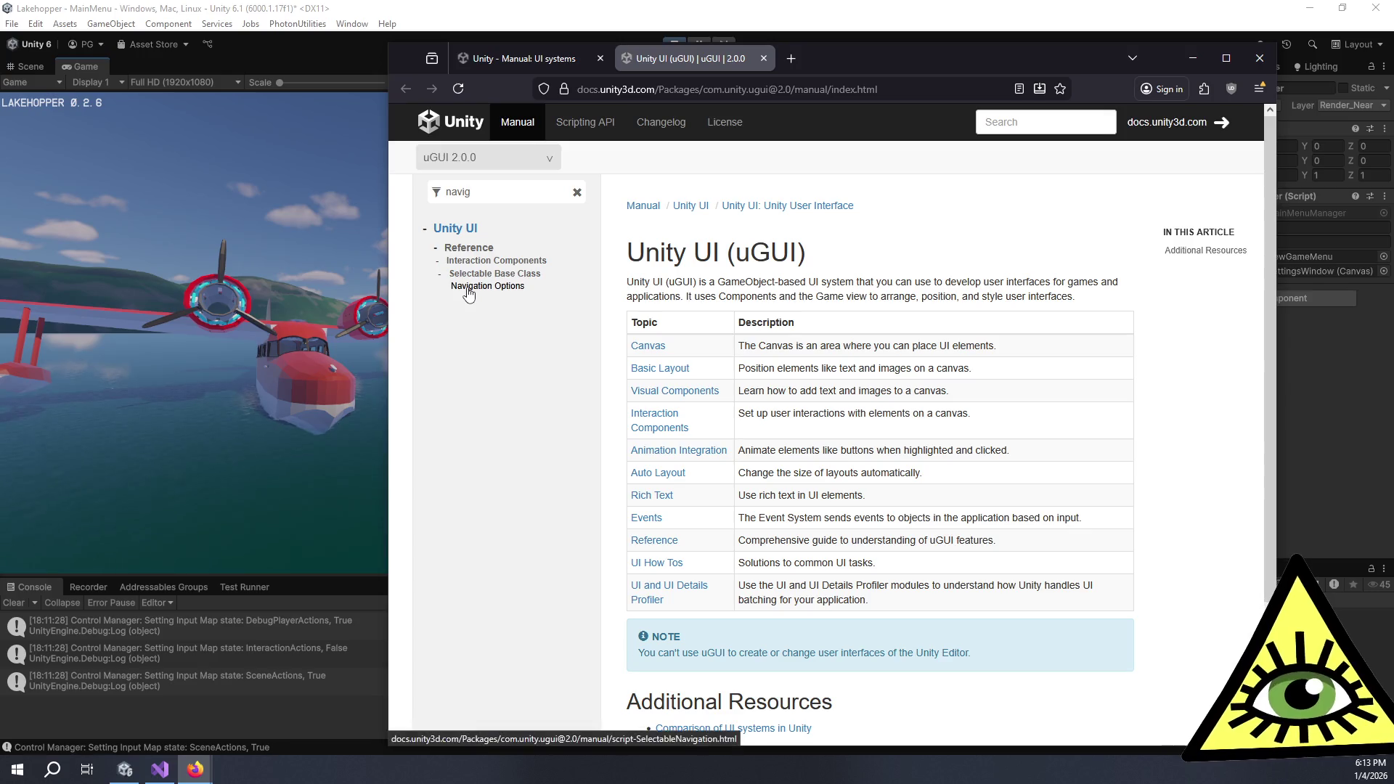
click(476, 287)
Read the Navigation Options page, from the Navigation property and its modes to the visualization explanation
drag(730, 382, 856, 446)
click(774, 408)
click(857, 449)
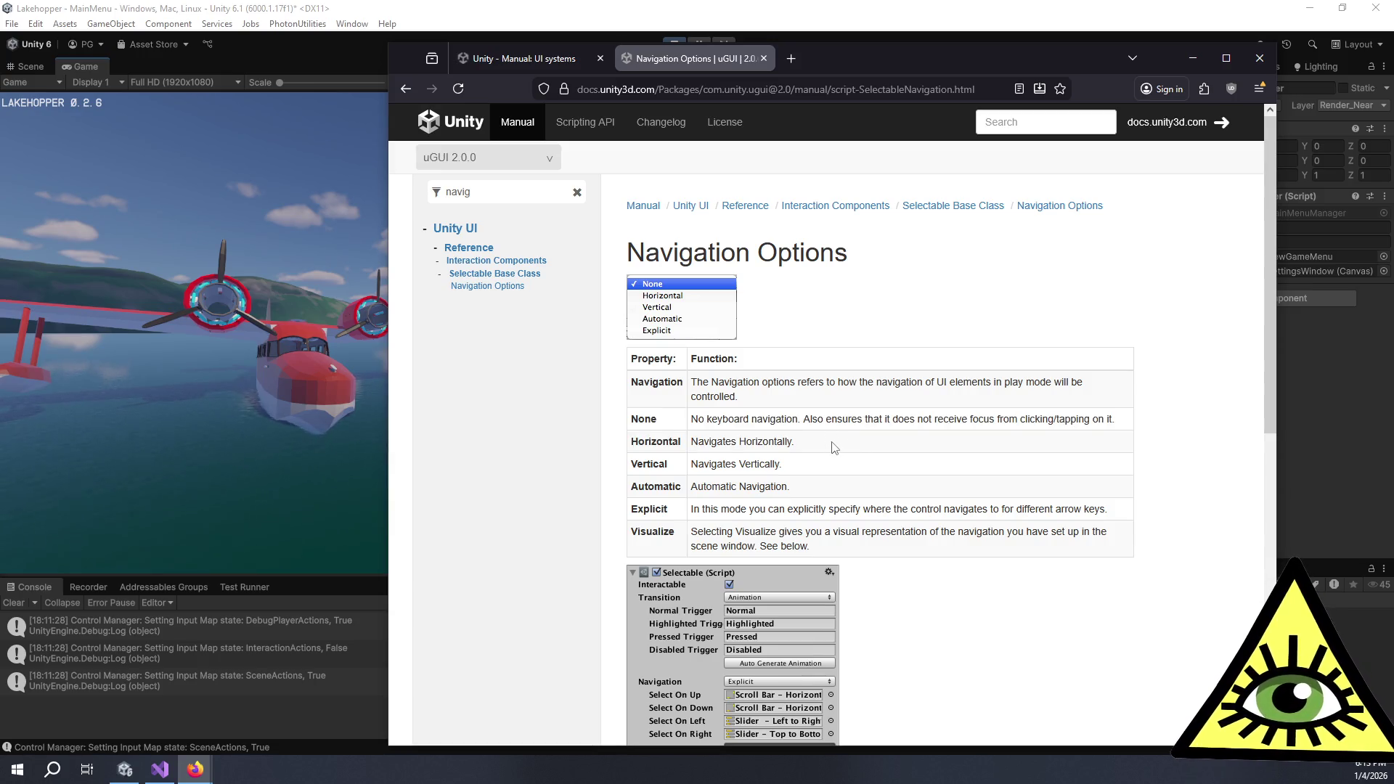
drag(837, 491, 807, 397)
click(807, 397)
scroll(810, 403, down, 4)
scroll(1015, 394, down, 1)
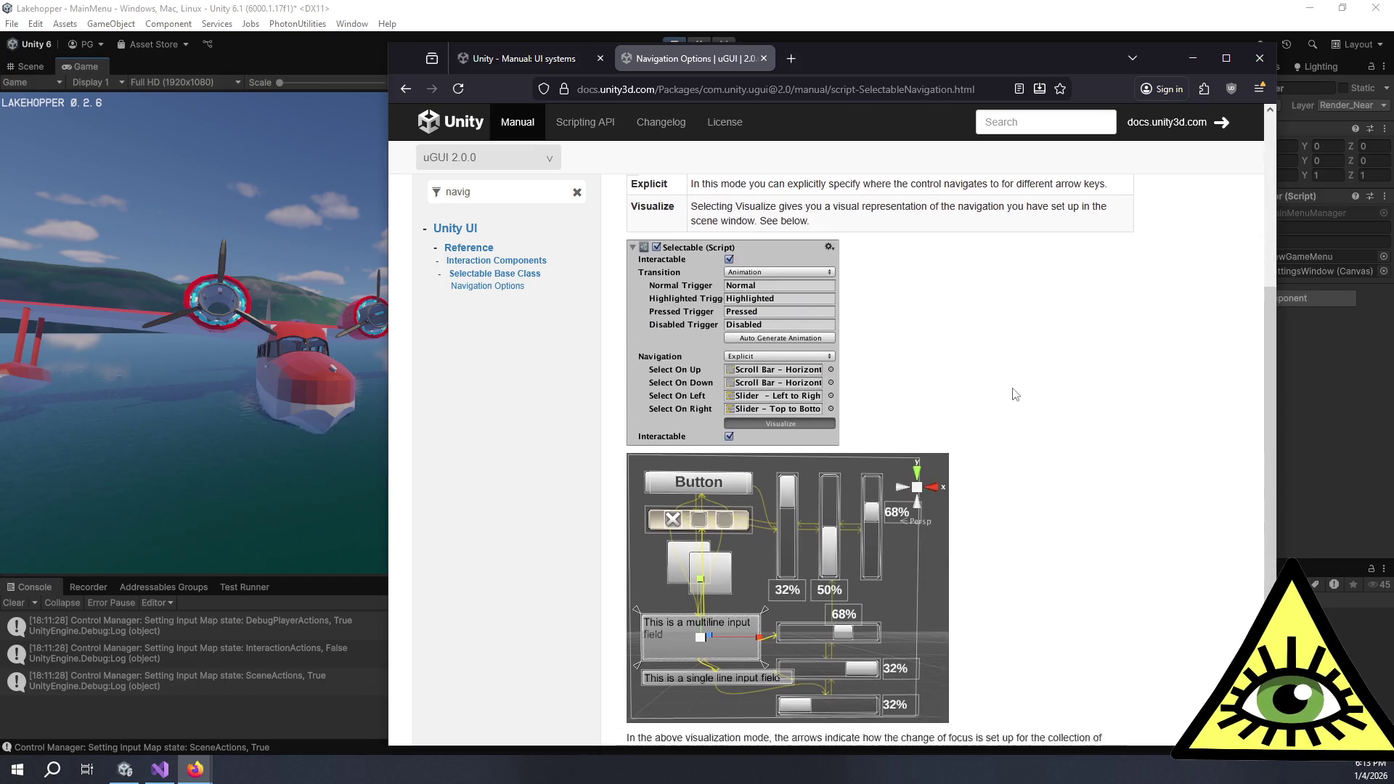
scroll(1016, 394, down, 2)
scroll(1090, 403, down, 2)
drag(738, 488, 912, 570)
click(914, 578)
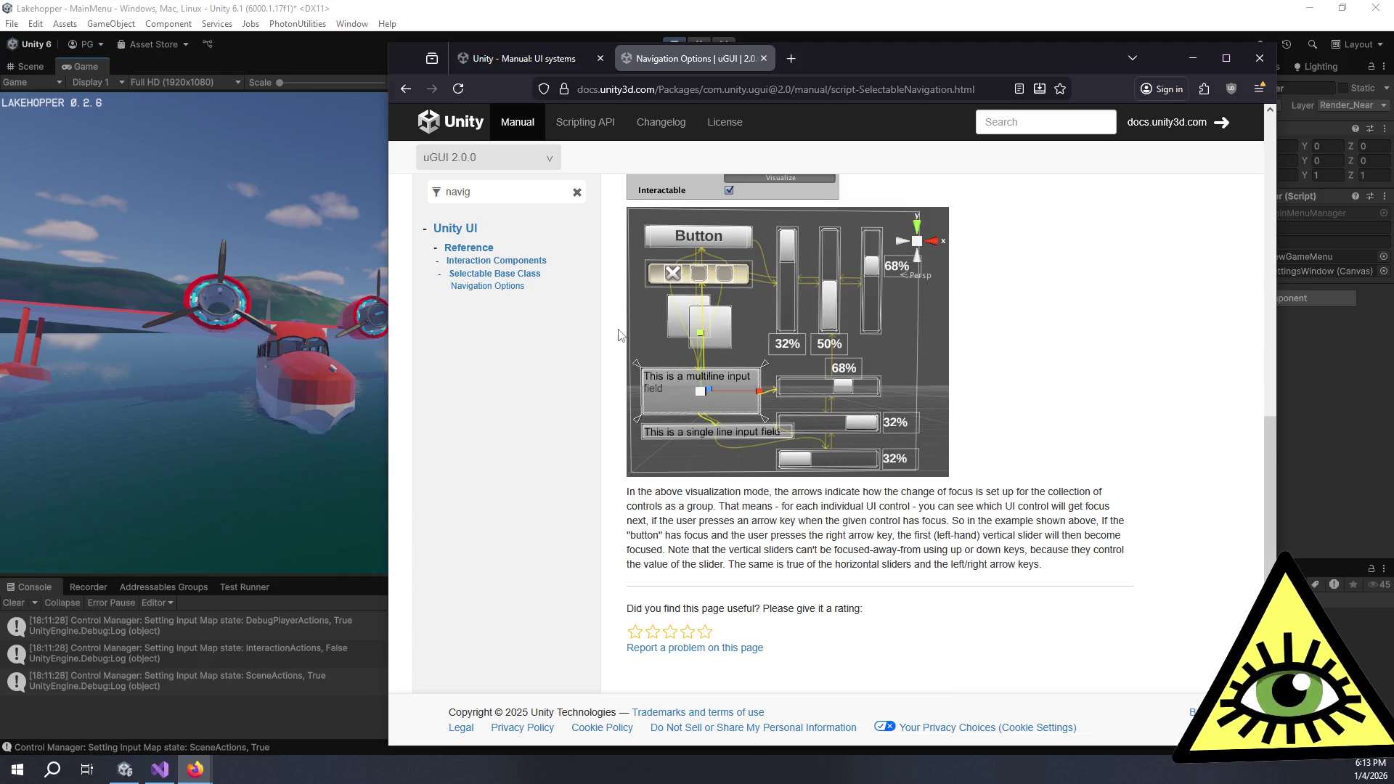
Switch the uGUI docs to version 3.0, then back to the 2.0 manual
click(552, 163)
click(576, 172)
click(550, 165)
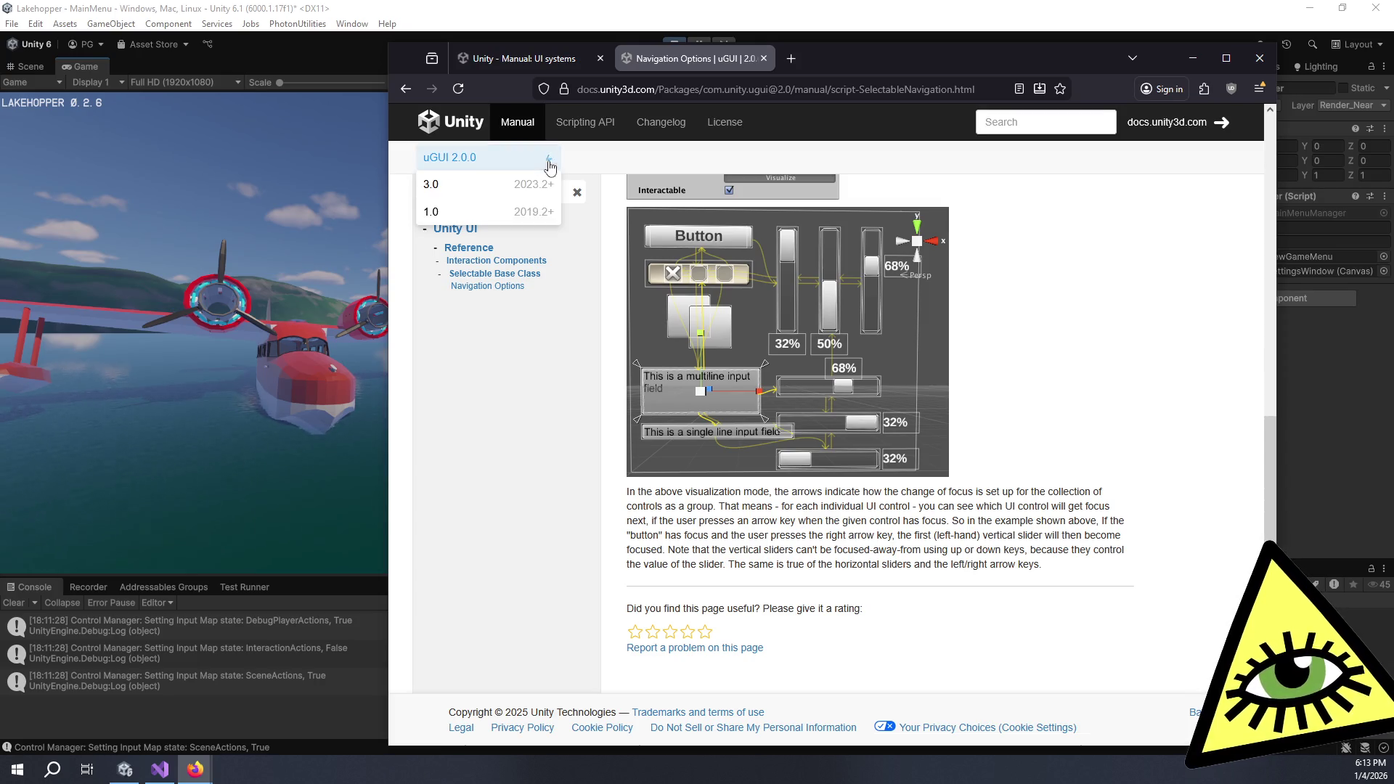
click(514, 199)
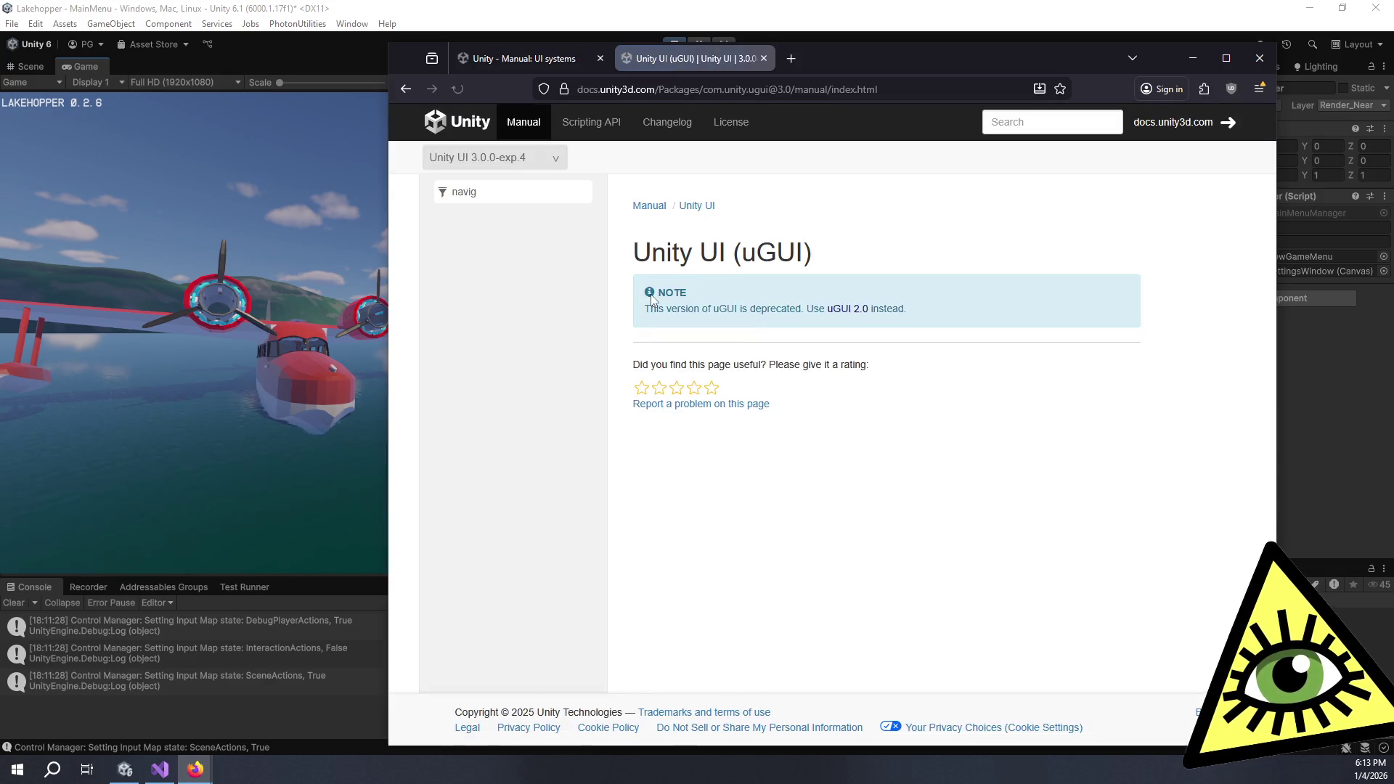
click(526, 156)
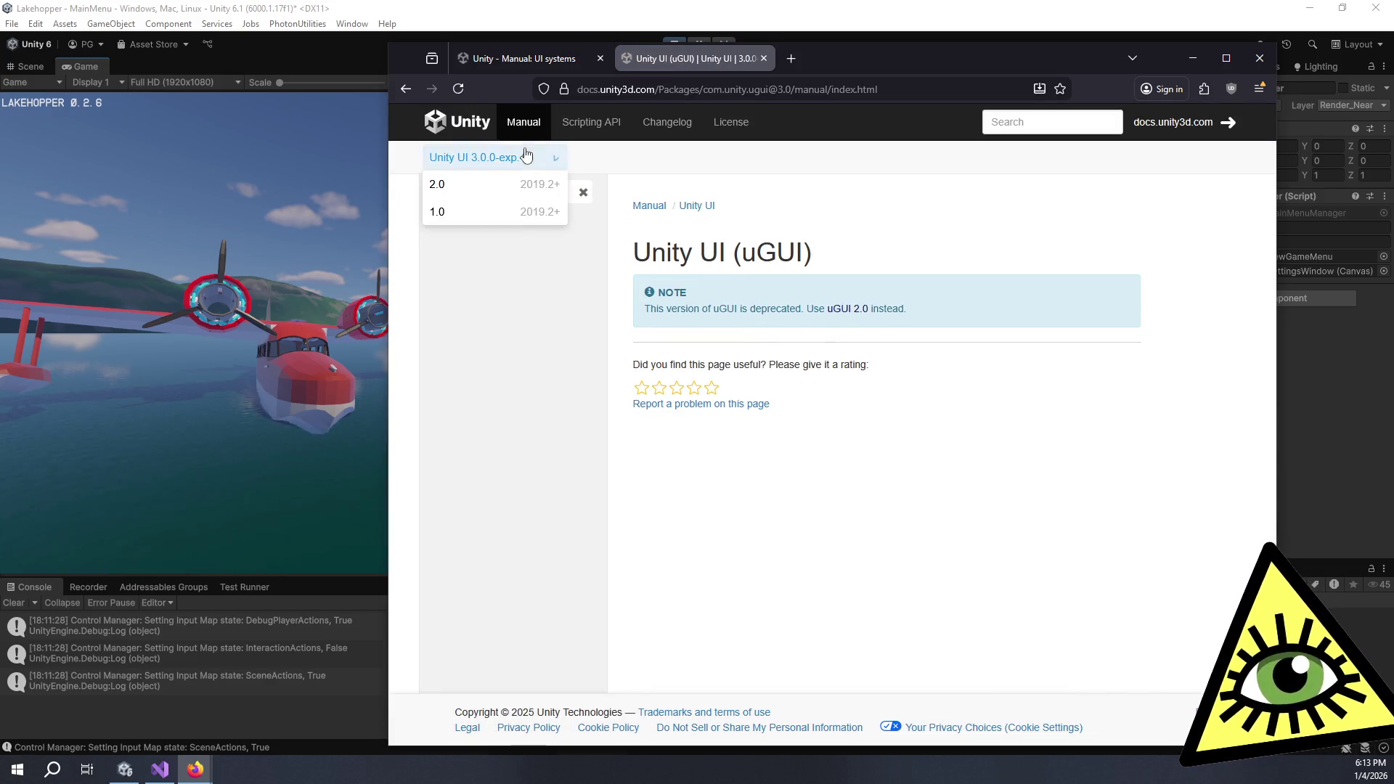
click(507, 188)
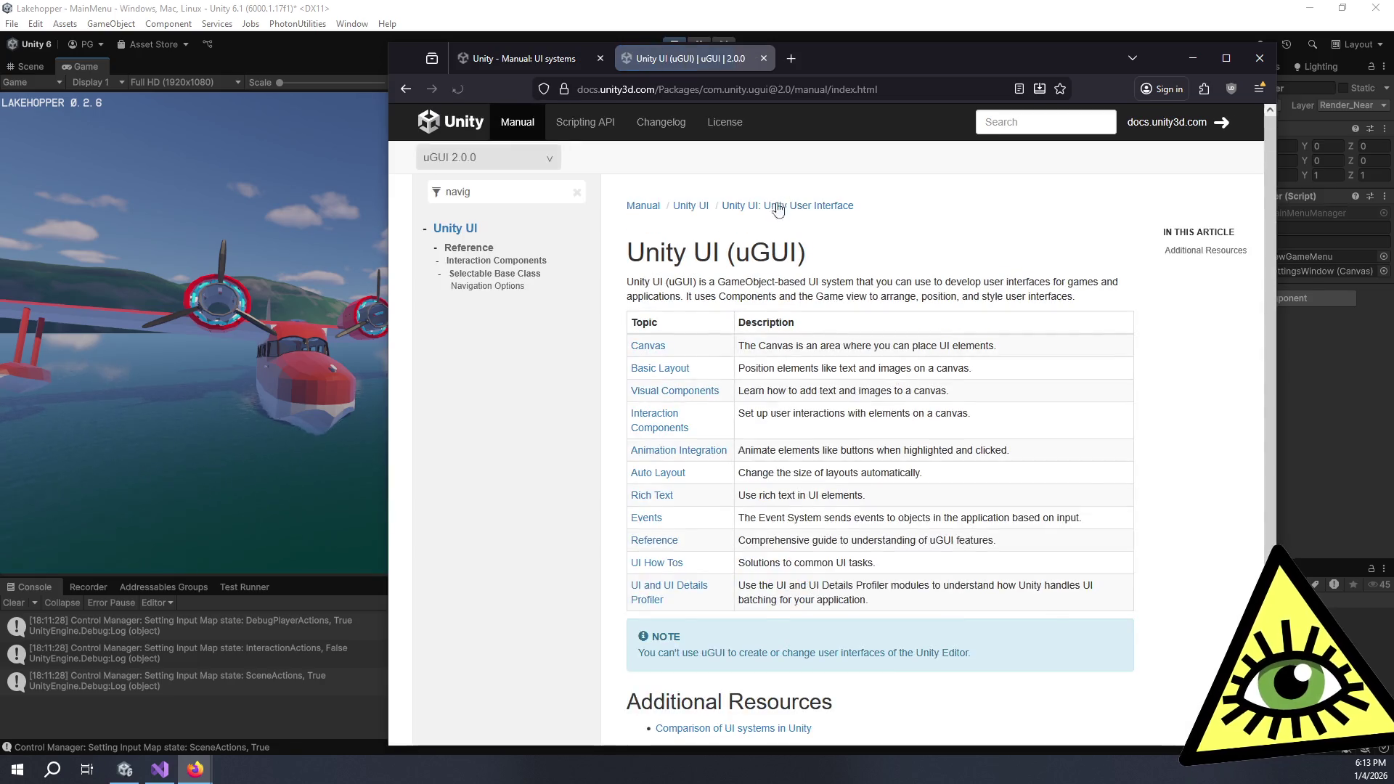
Read the uGUI 2.0 overview's introduction and its table of topics
drag(783, 346, 862, 413)
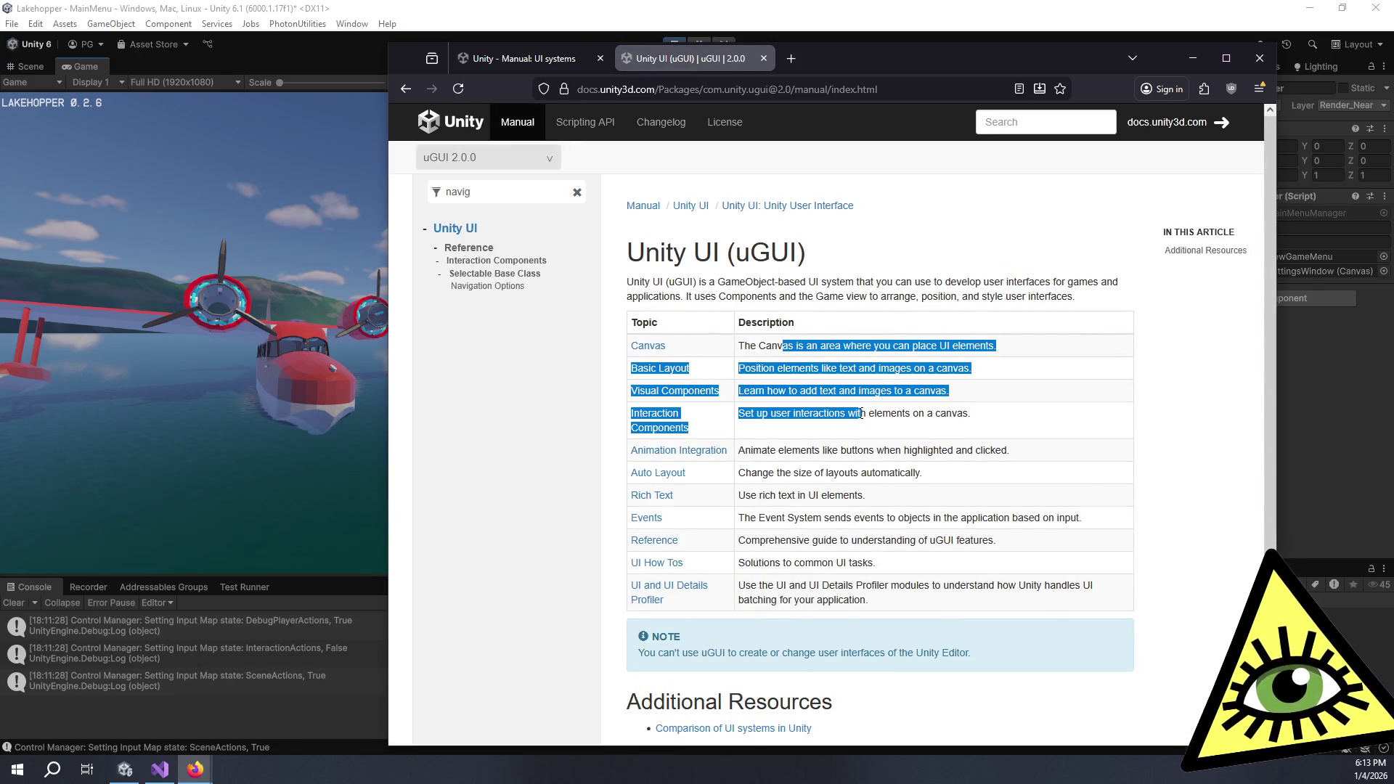
click(862, 413)
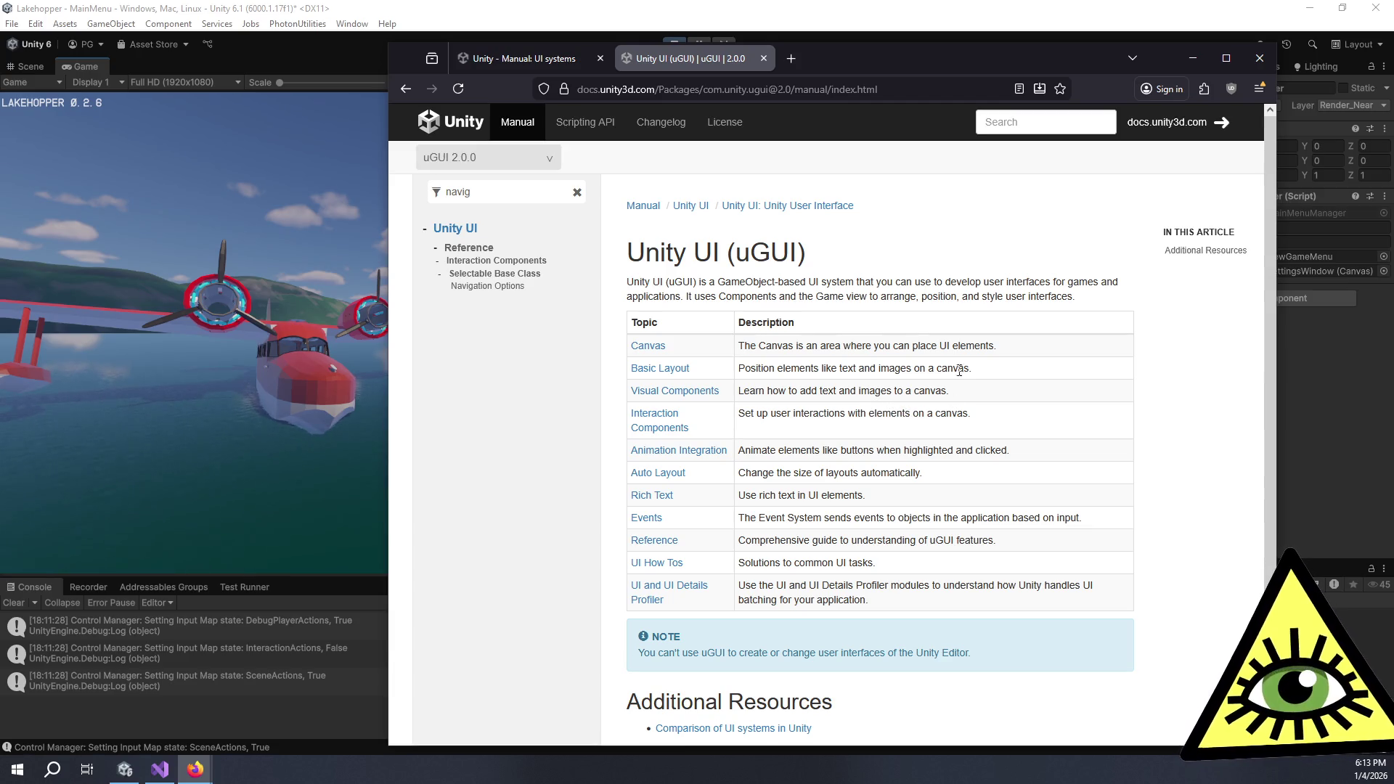
drag(717, 282, 954, 298)
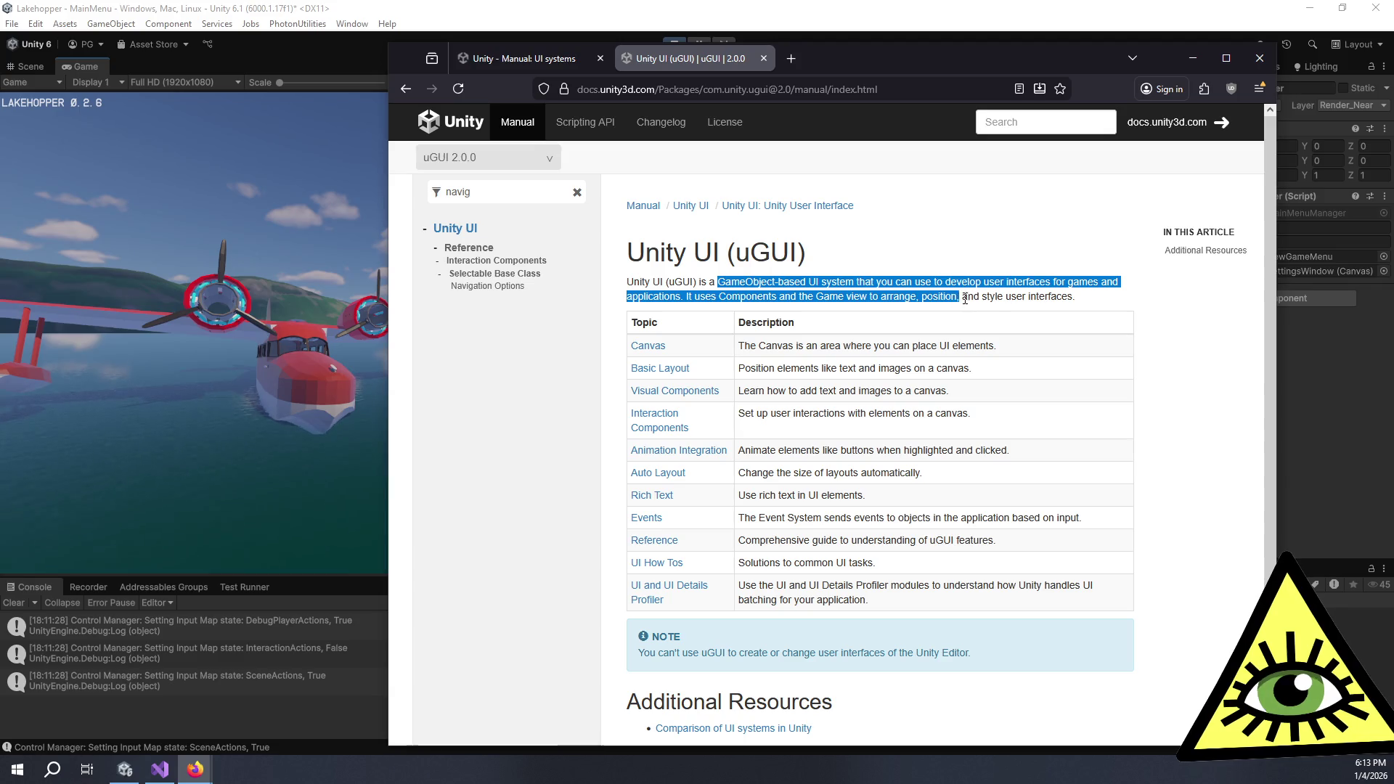
click(988, 301)
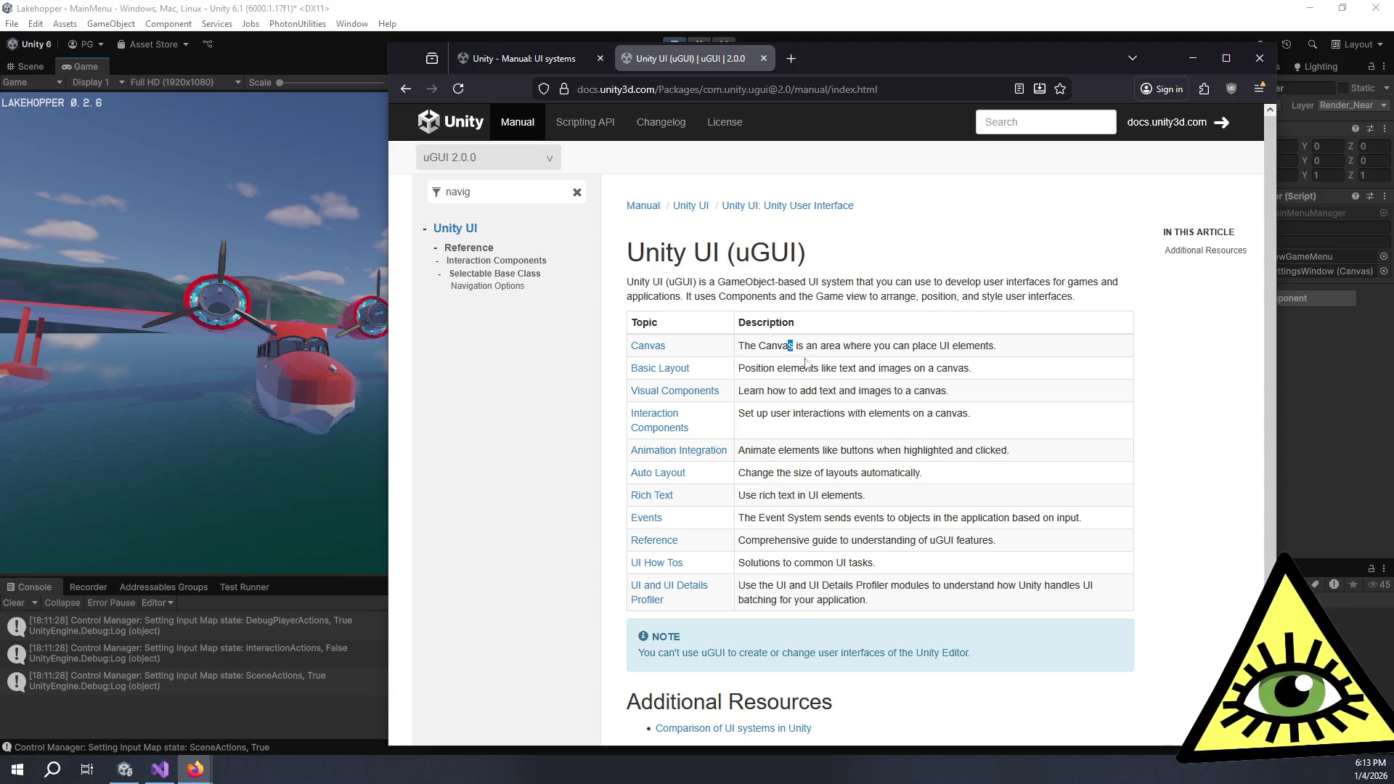
drag(788, 346, 902, 413)
click(966, 413)
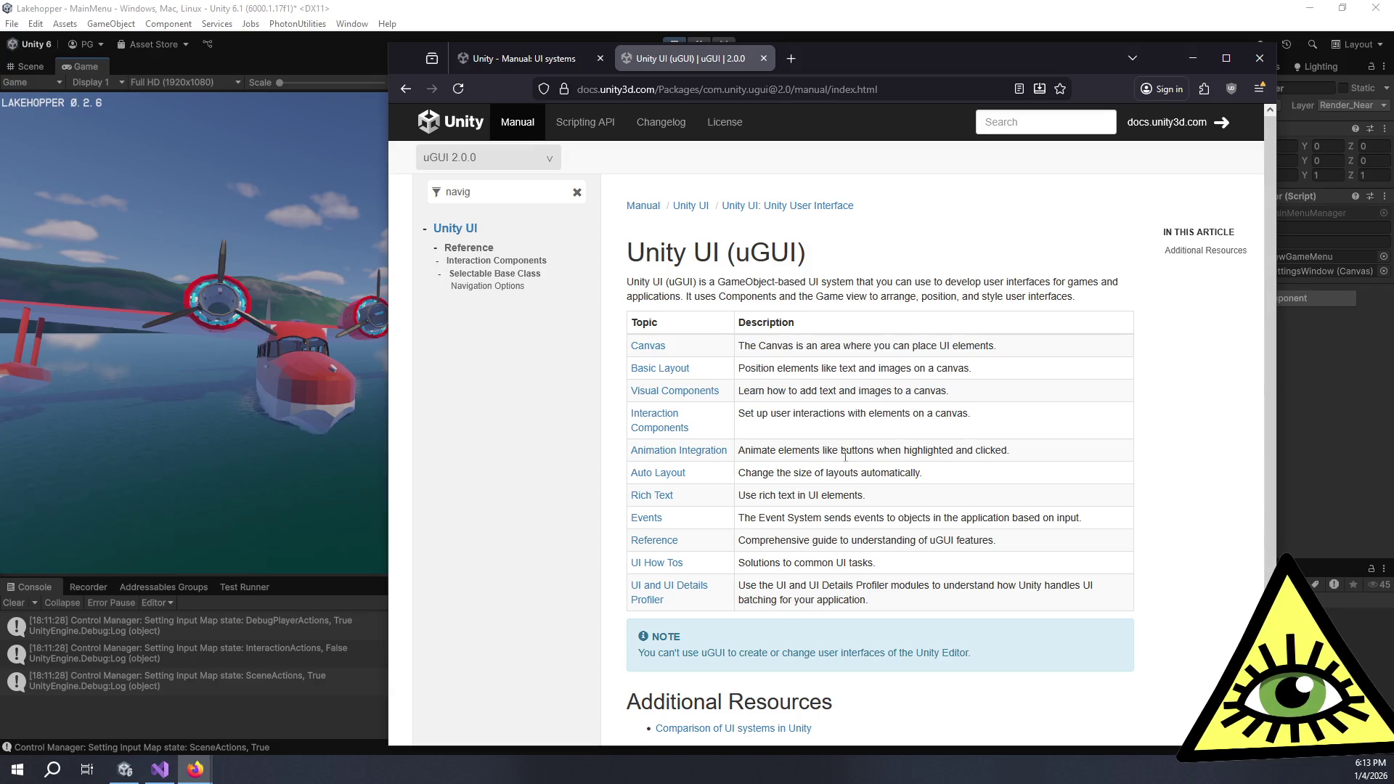
click(824, 560)
mouse_move(825, 563)
mouse_down()
mouse_move(794, 494)
mouse_move(800, 450)
mouse_up()
click(795, 449)
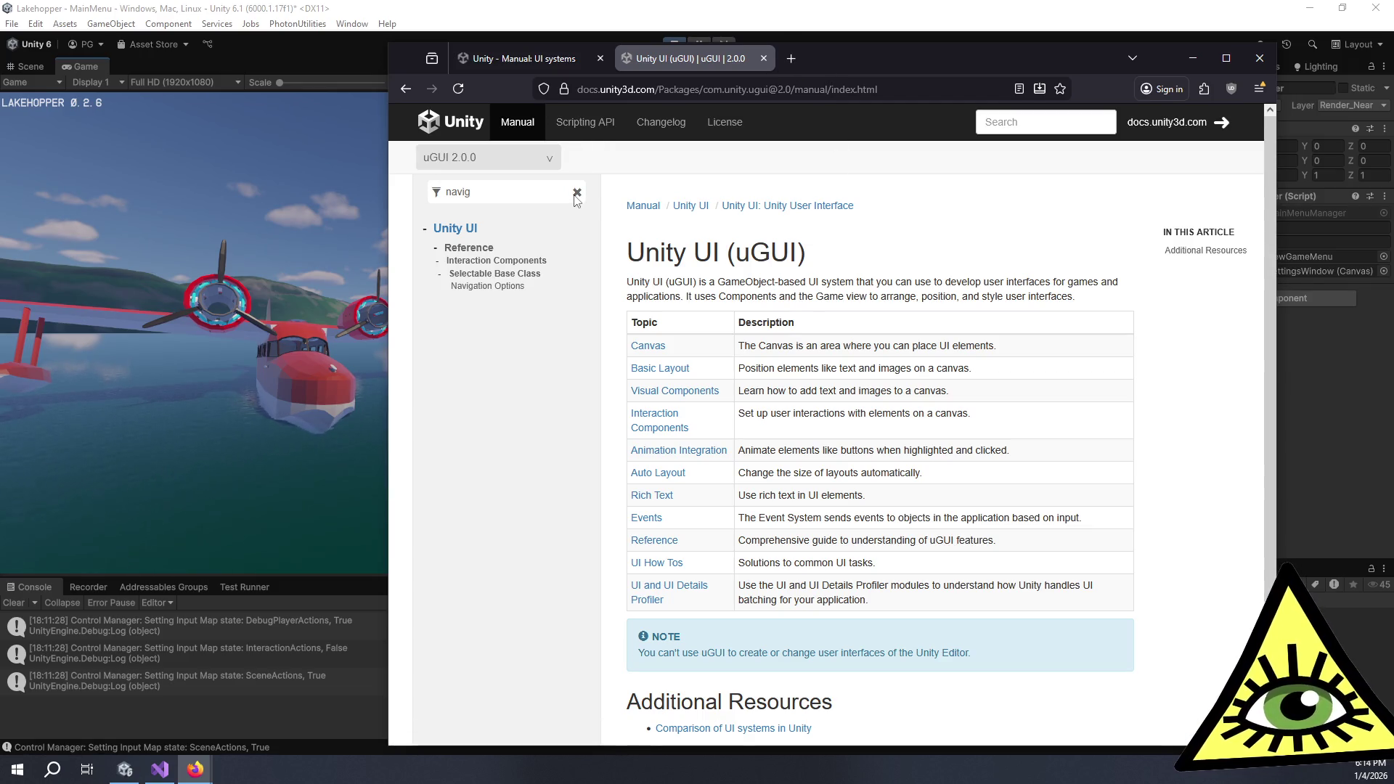
click(1018, 124)
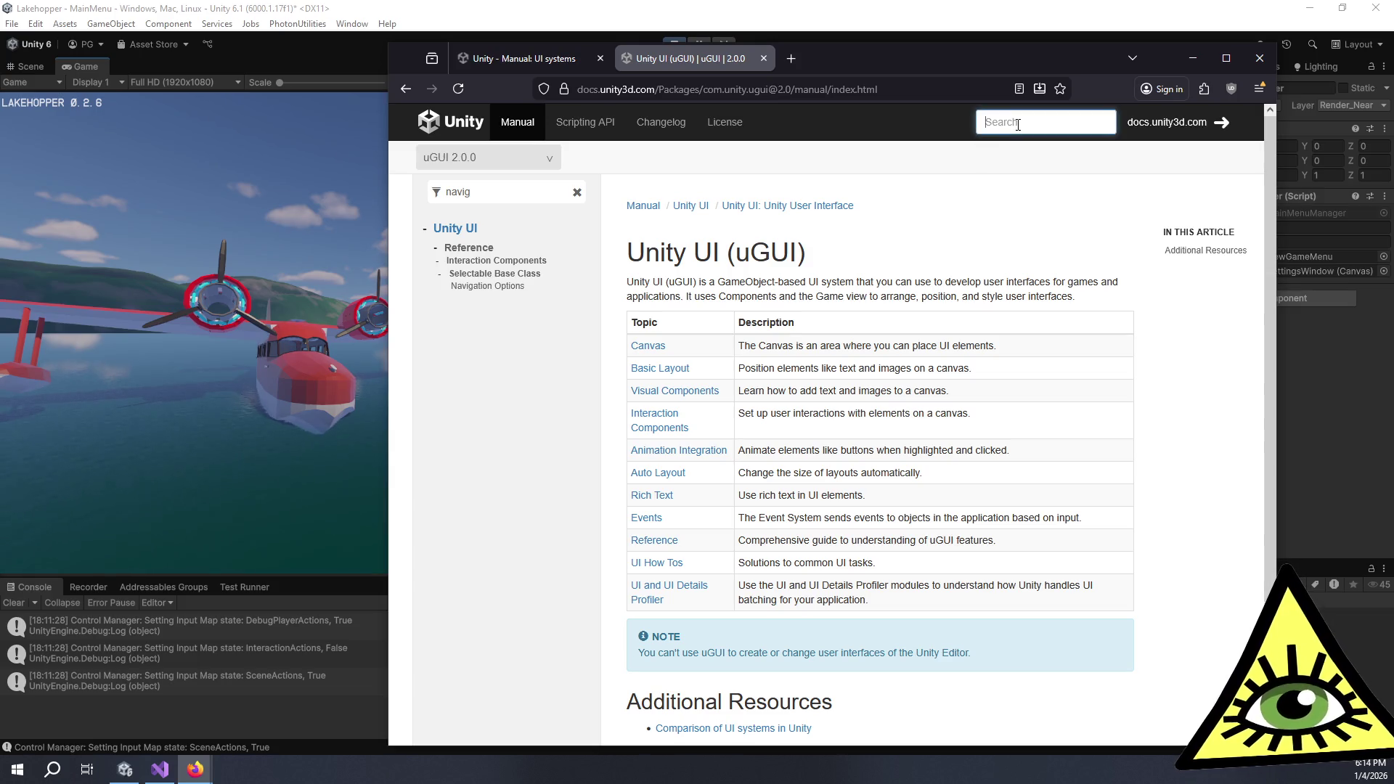
Search the docs for 'navigation' and open Struct Navigation, Navigation Options, Navigation.Mode and Selectable in tabs
text(jnavigation)
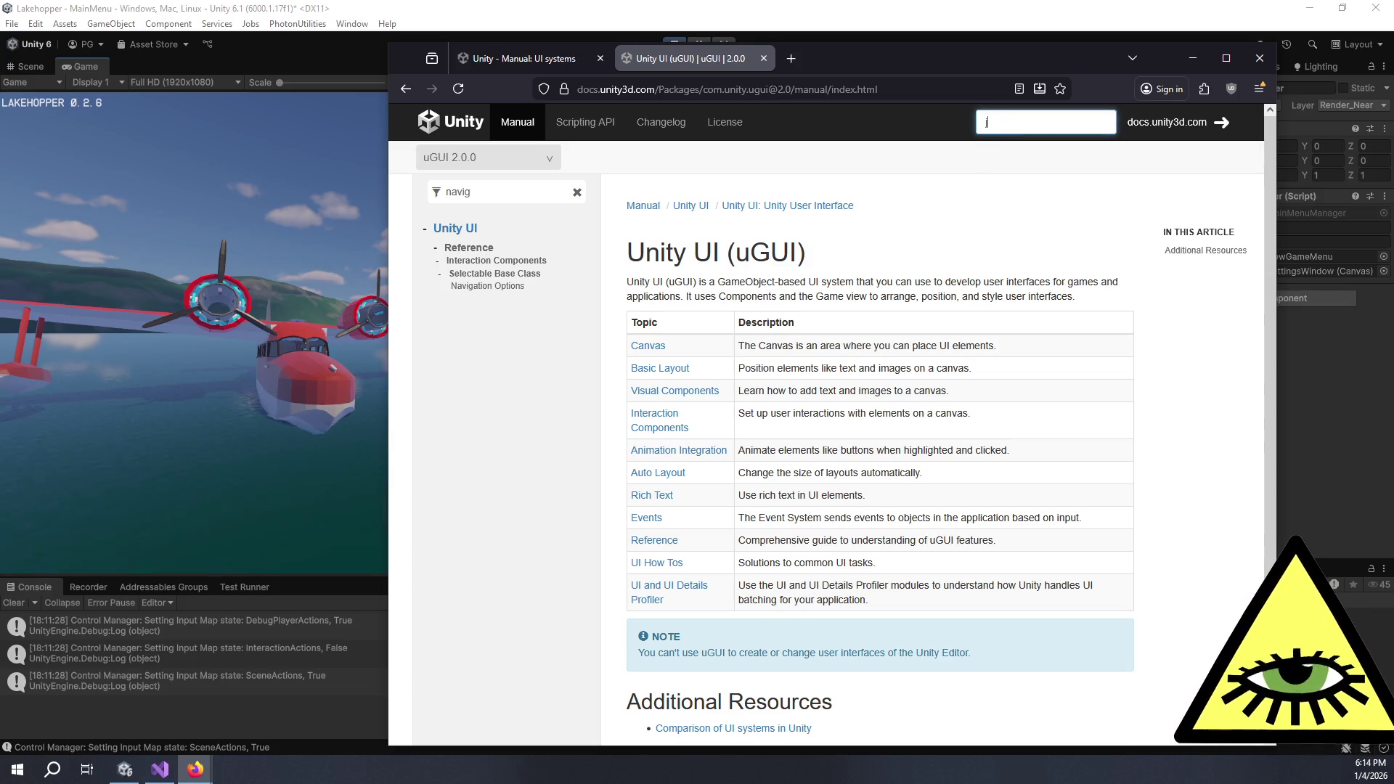
key(ctrl+a)
text(navigation)
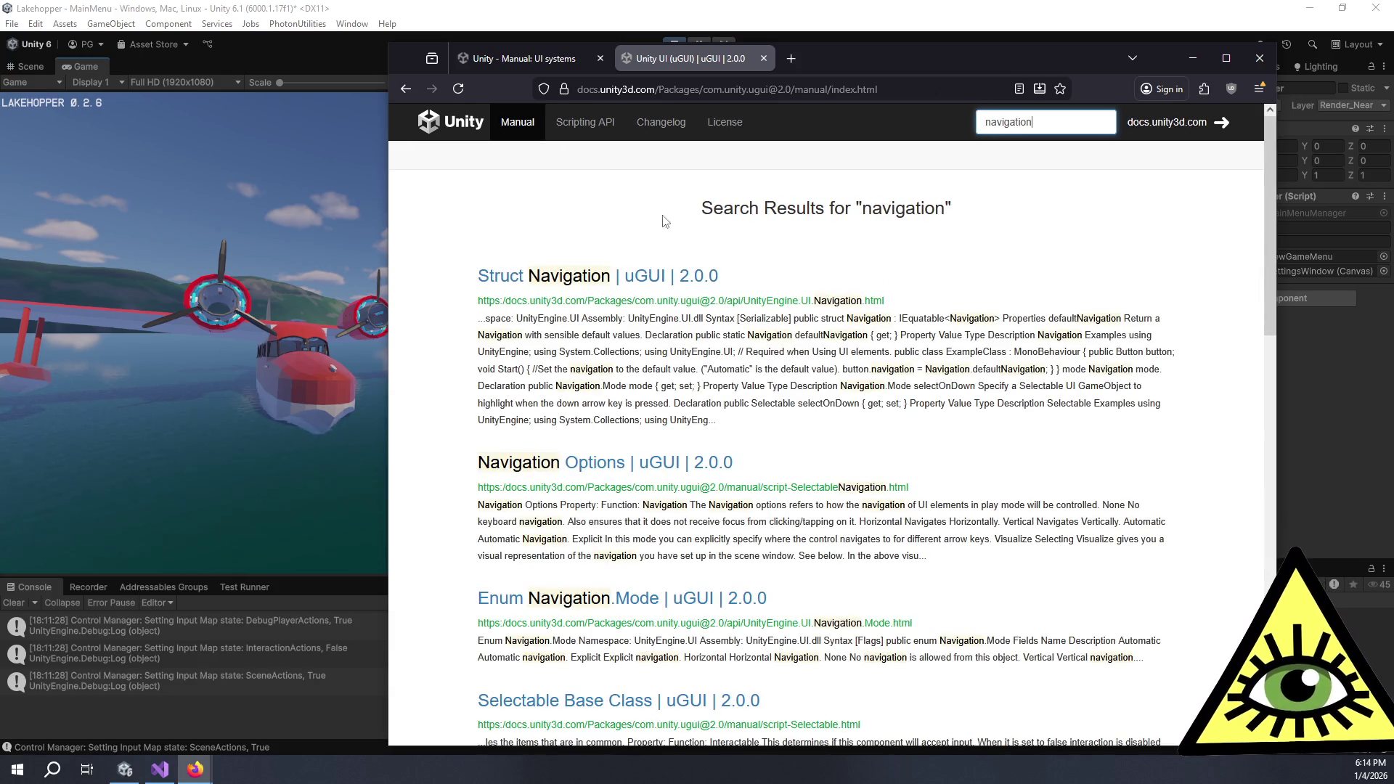
middle_click(614, 277)
scroll(614, 305, down, 2)
middle_click(585, 320)
scroll(604, 324, down, 2)
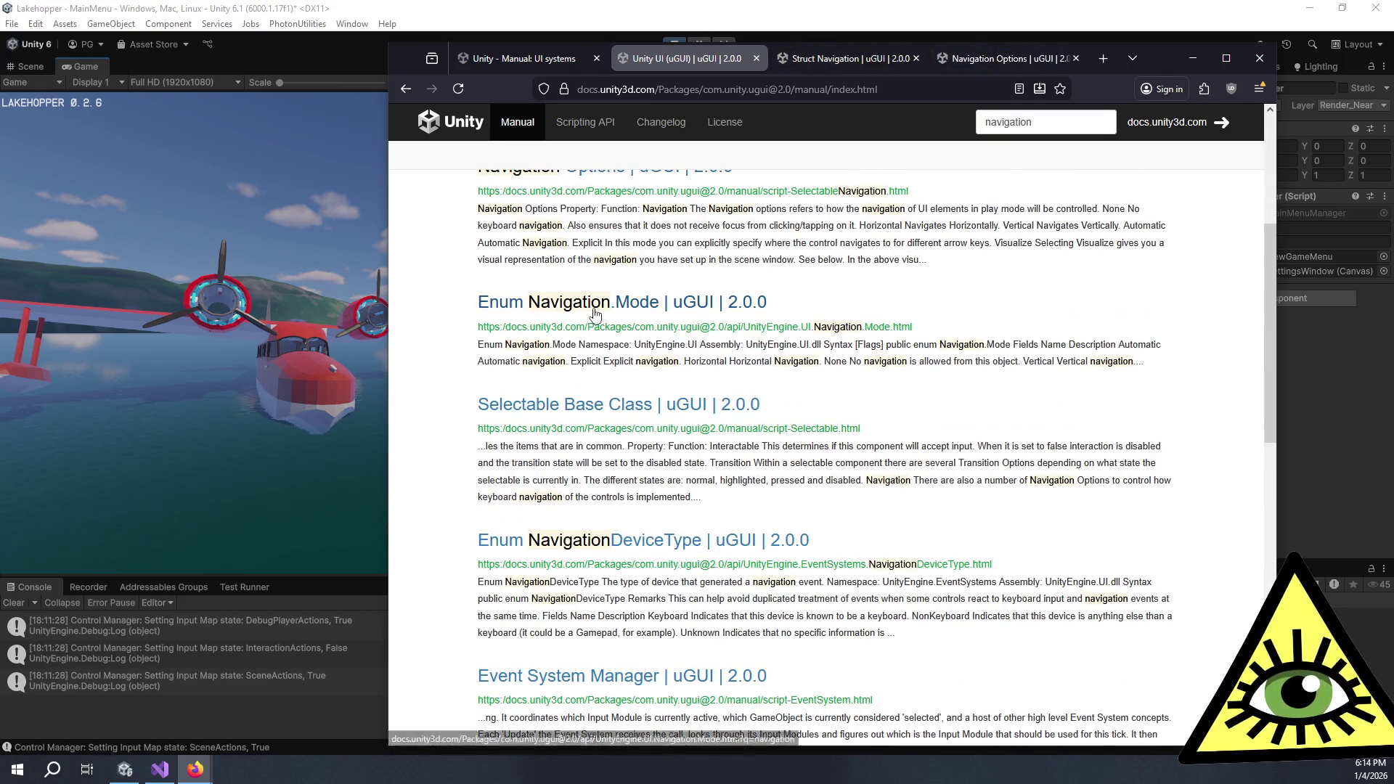
middle_click(610, 302)
middle_click(597, 407)
scroll(606, 422, down, 3)
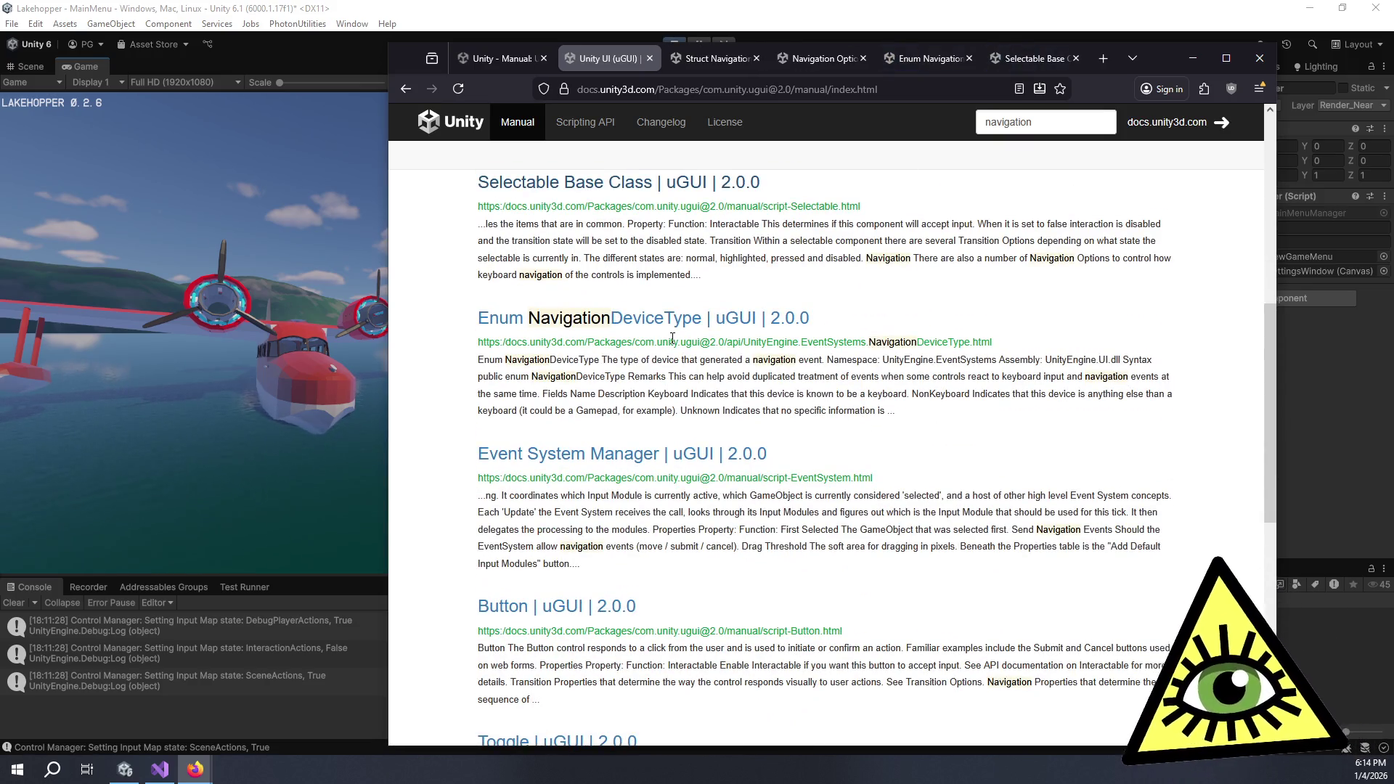
scroll(673, 338, down, 3)
Read Struct Navigation's defaultNavigation description, then minimize the browser
key(ctrl+Tab)
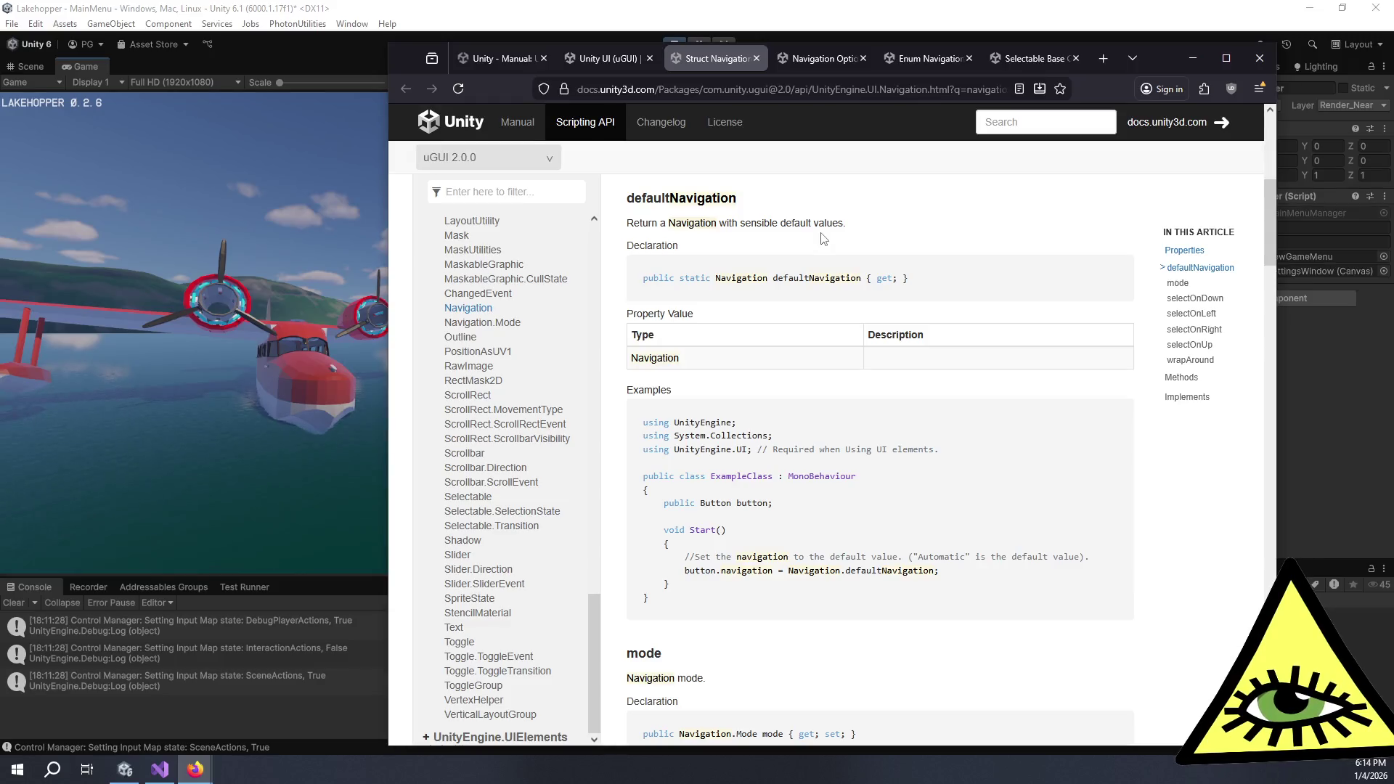
triple_click(799, 223)
click(868, 250)
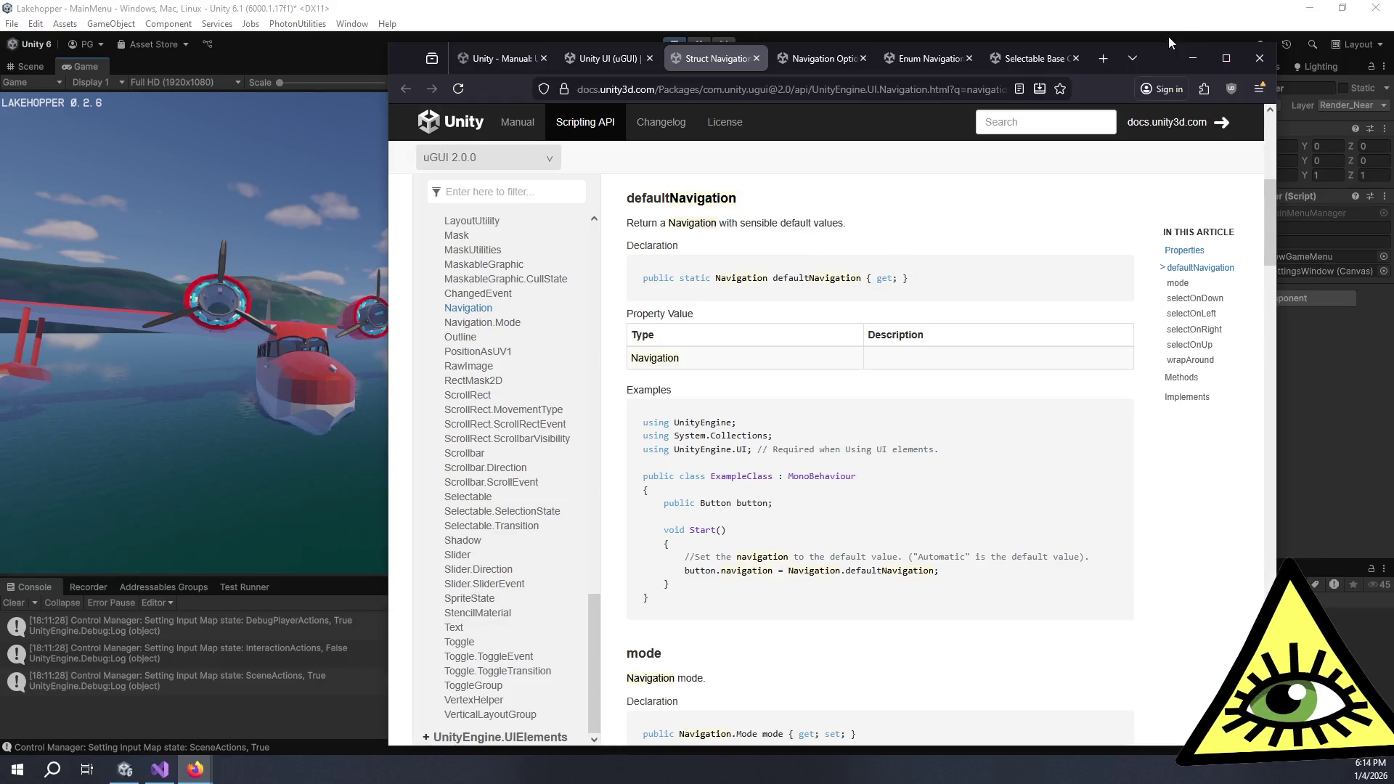
click(1199, 56)
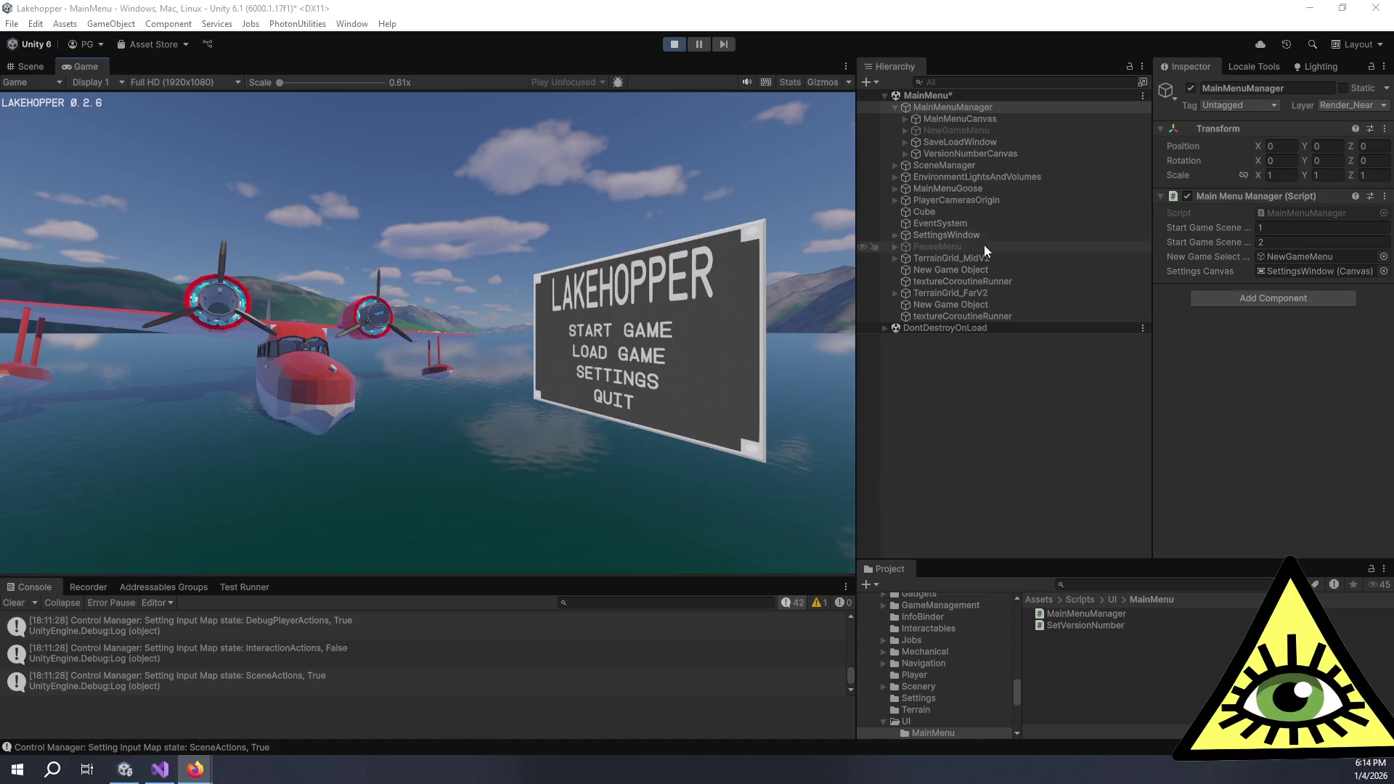
Select StartNew under MainMenuCanvas and confirm its Button Navigation stays Automatic
click(931, 119)
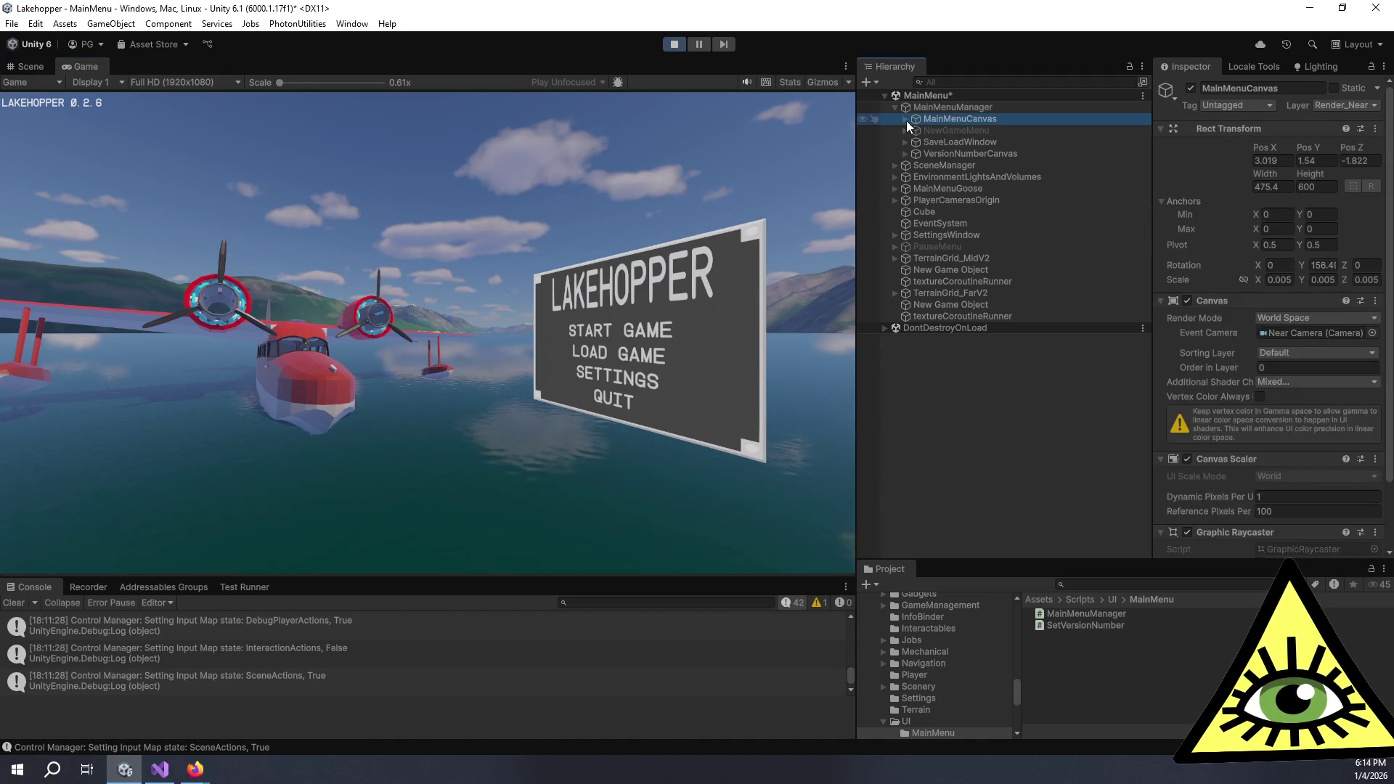
click(906, 120)
click(953, 153)
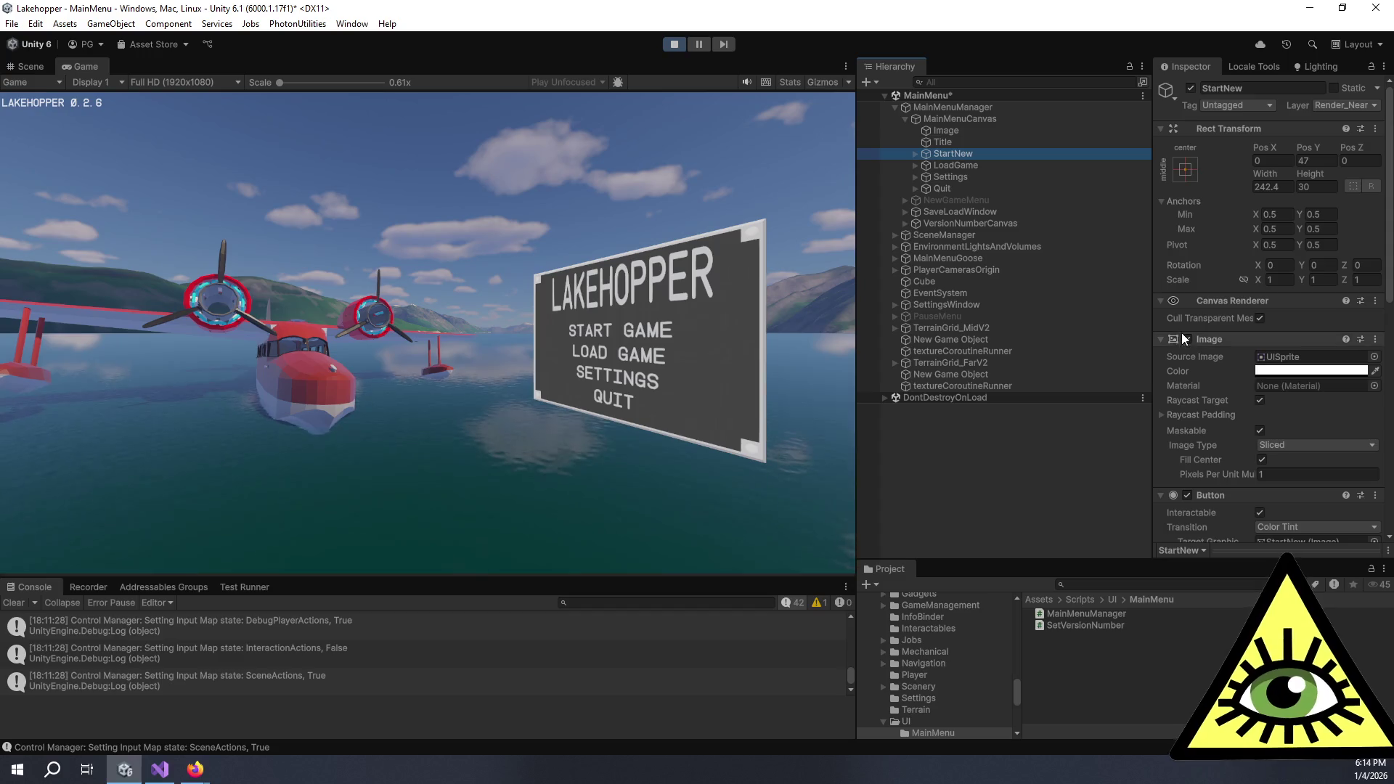
scroll(1245, 317, down, 2)
scroll(1244, 316, down, 5)
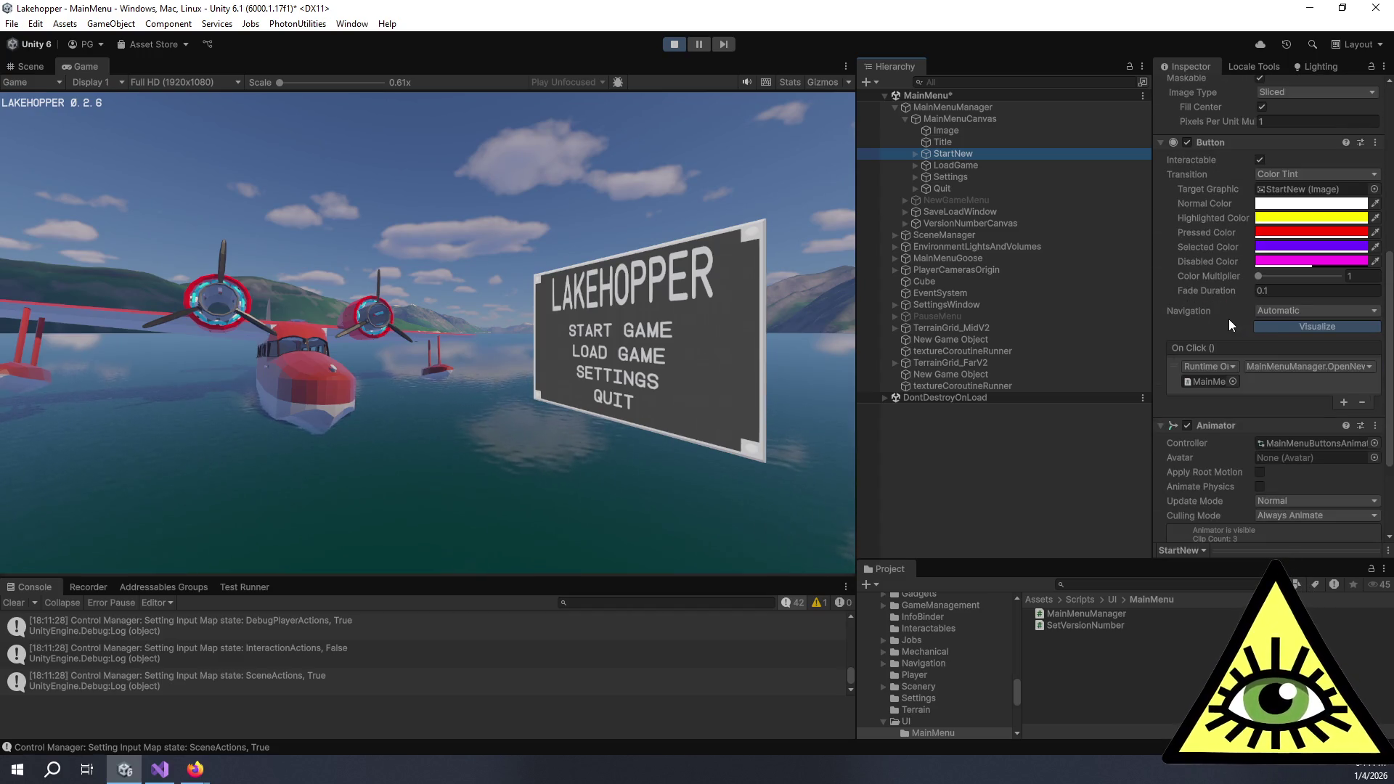
click(1282, 311)
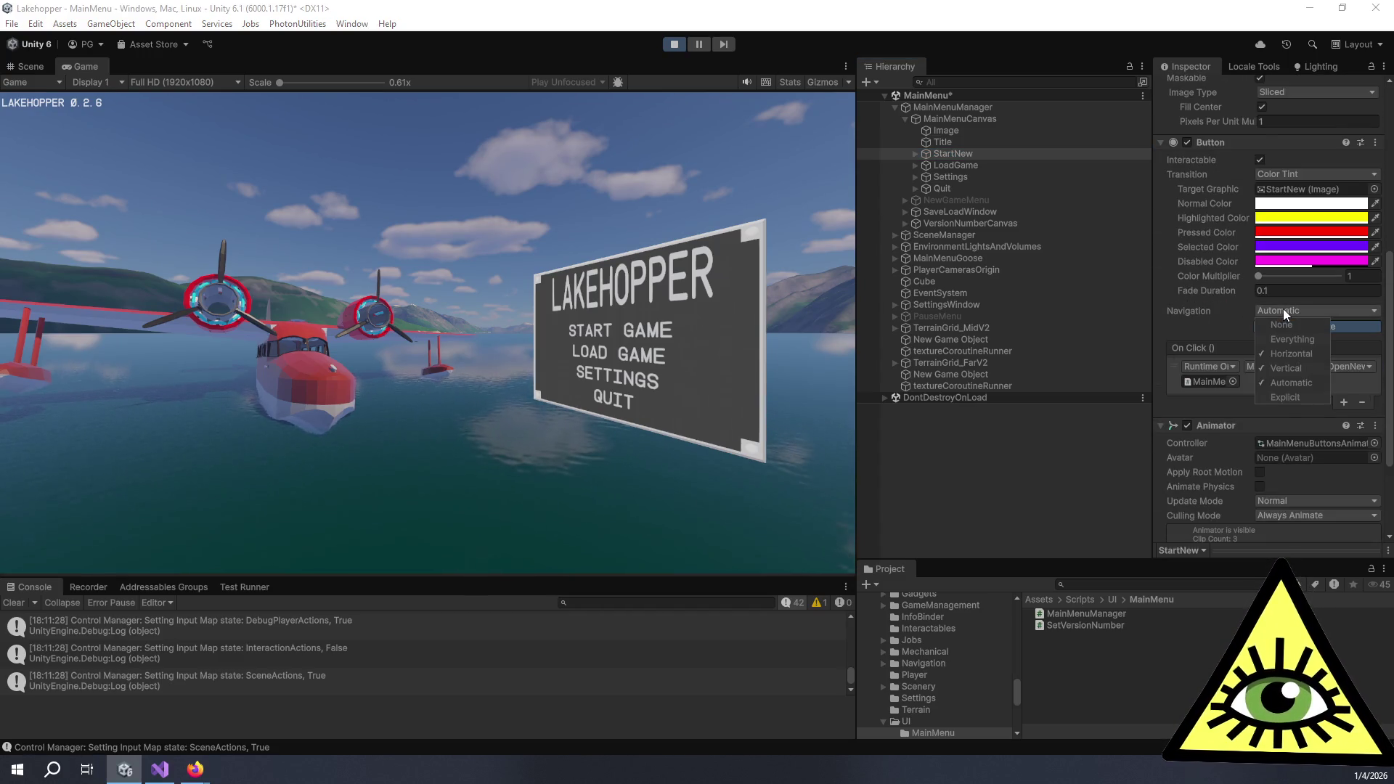
click(1283, 308)
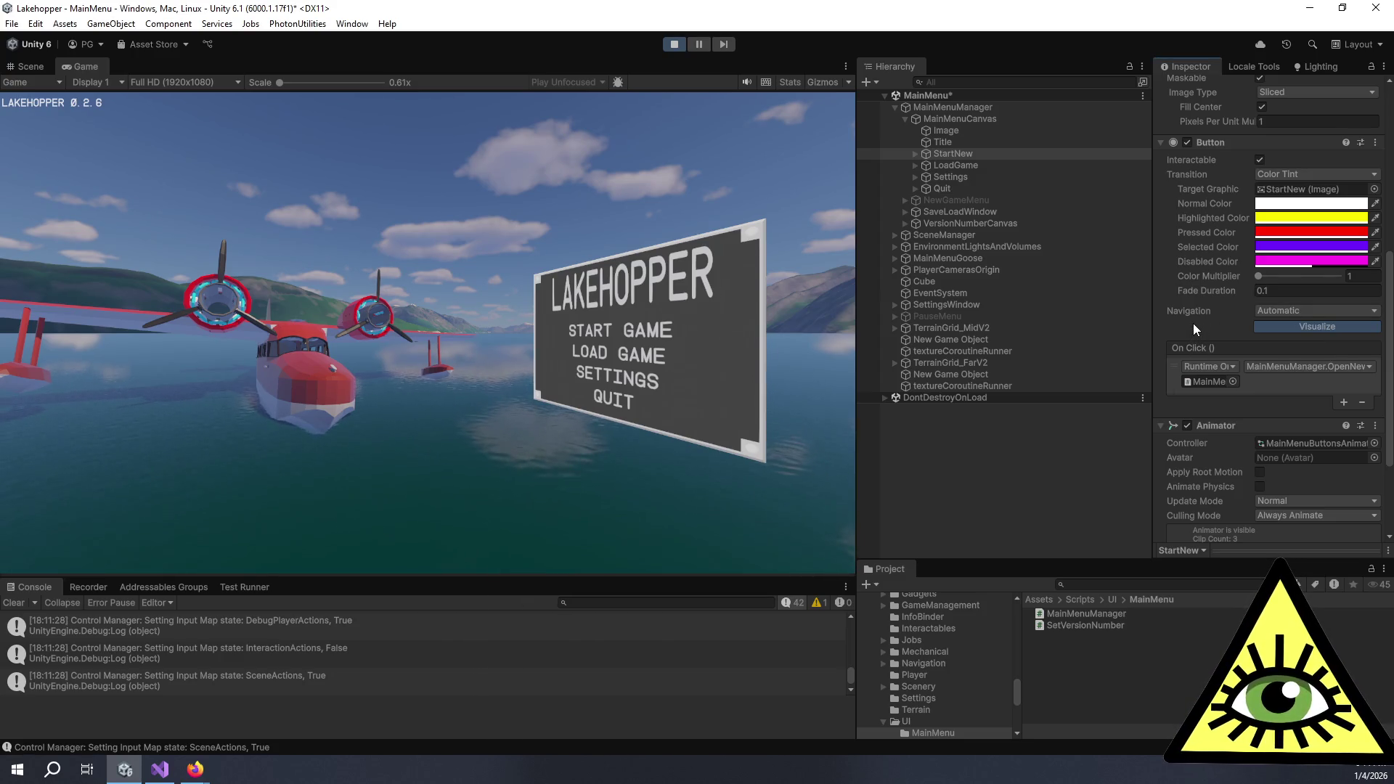
scroll(1192, 324, down, 3)
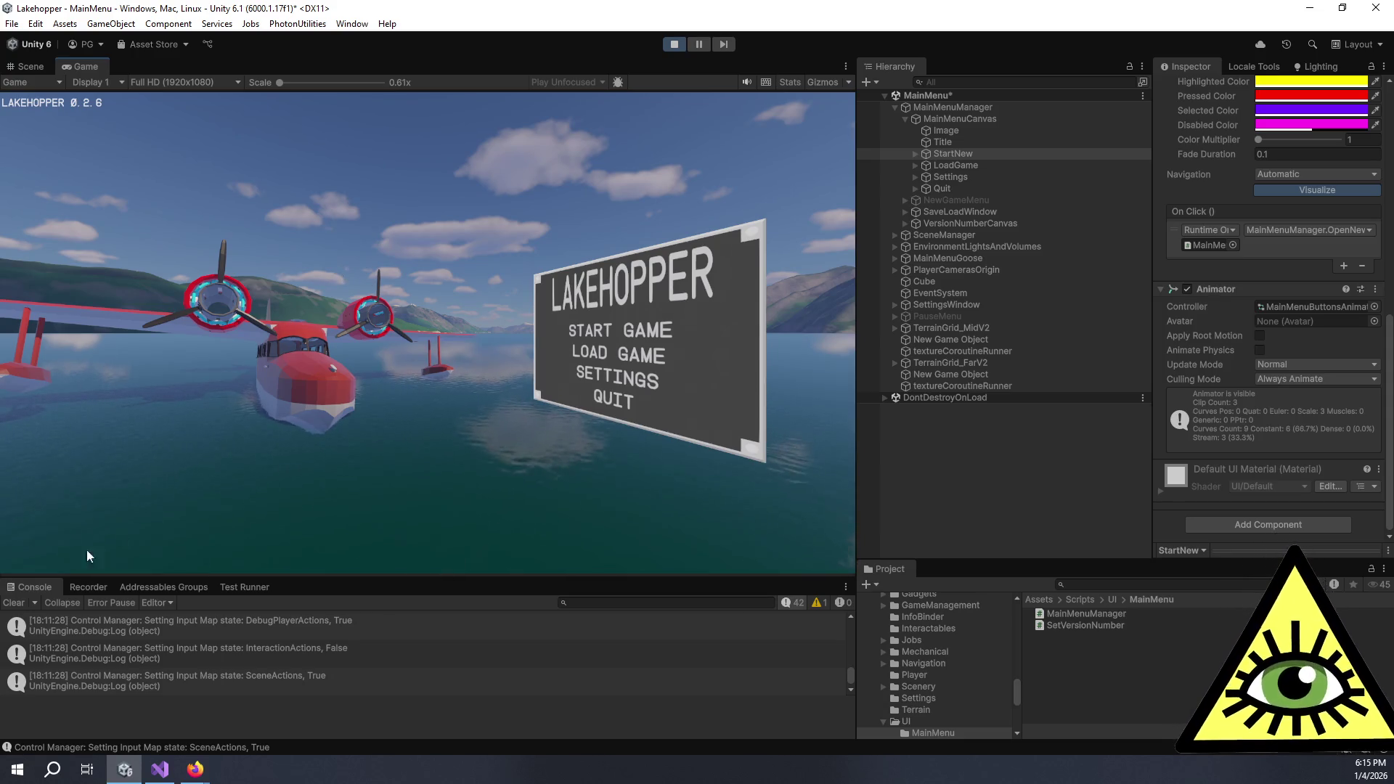
click(625, 375)
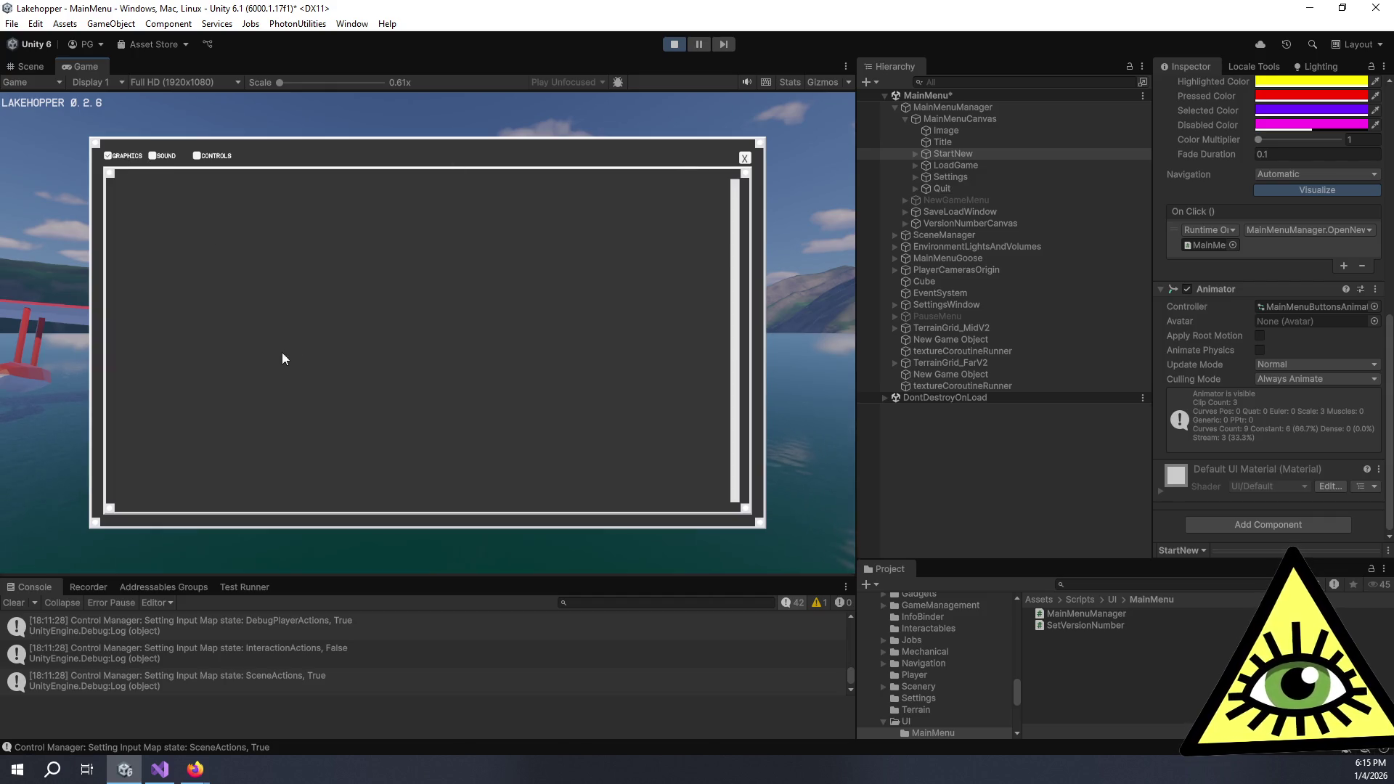
Browse the in-game settings window's Sound, Graphics and Controls tabs, then close it
click(153, 155)
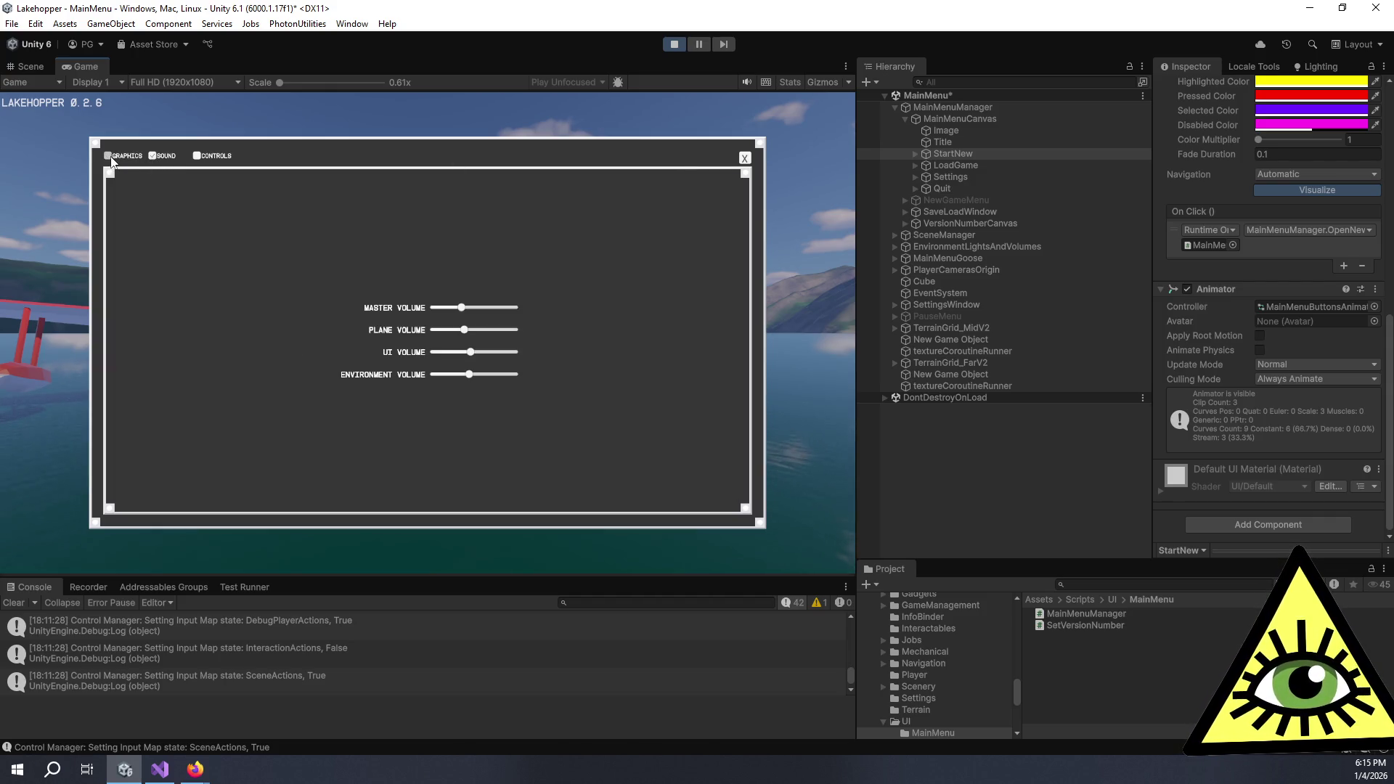
click(109, 157)
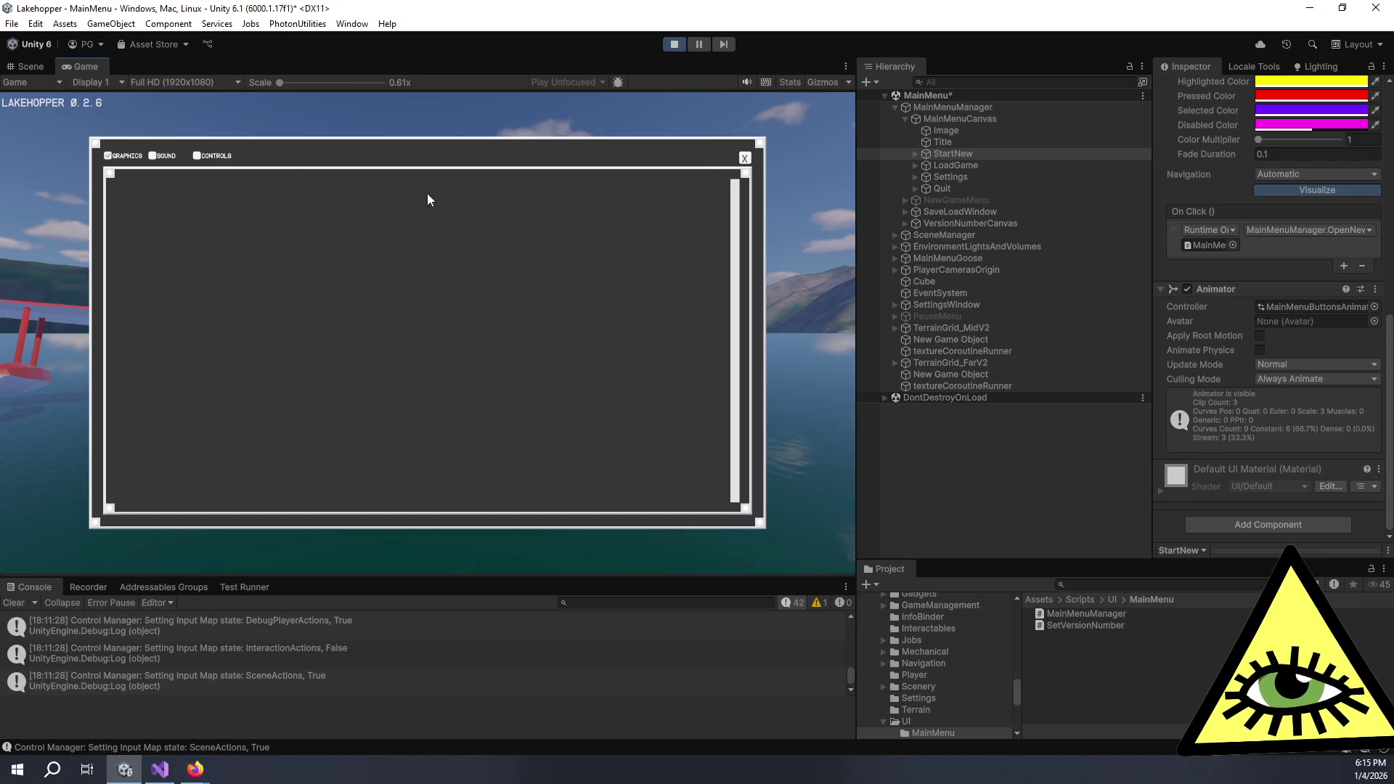
click(206, 159)
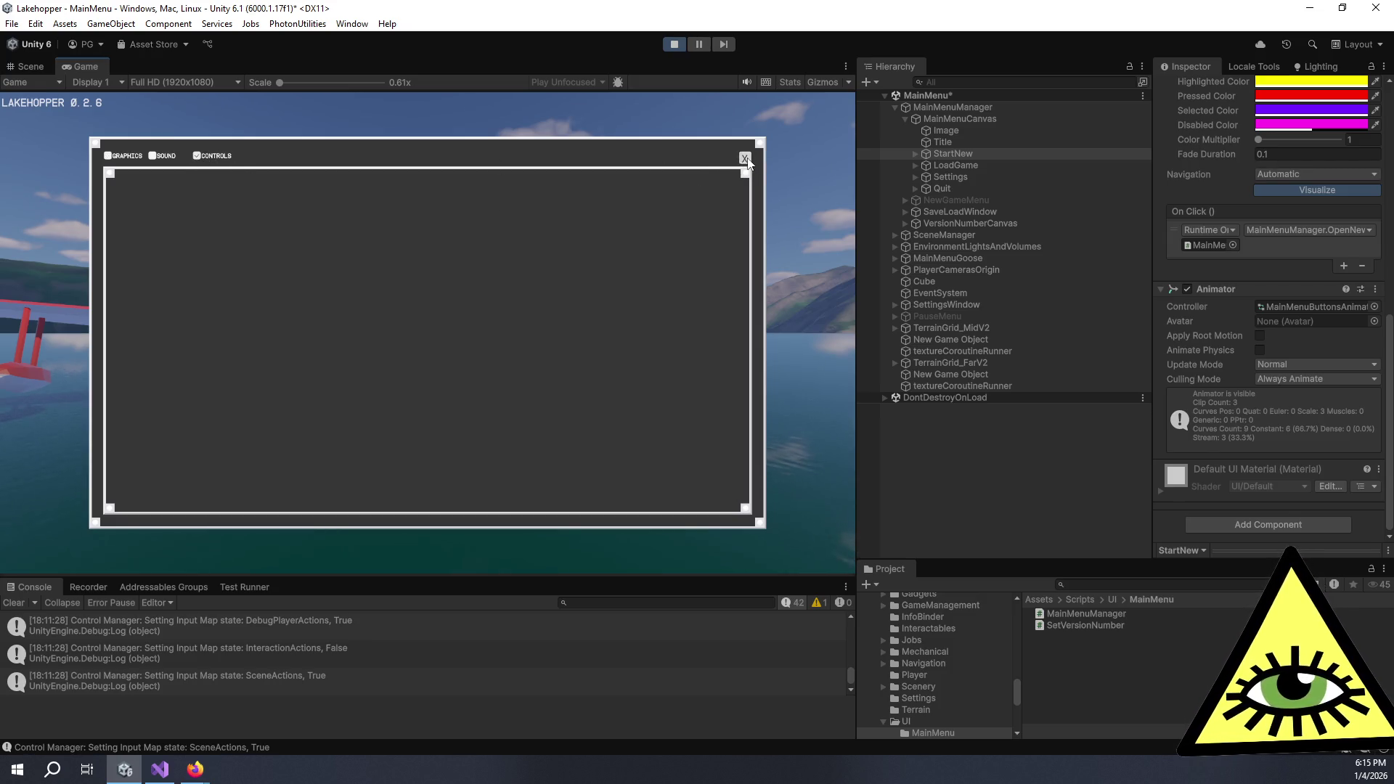
click(744, 159)
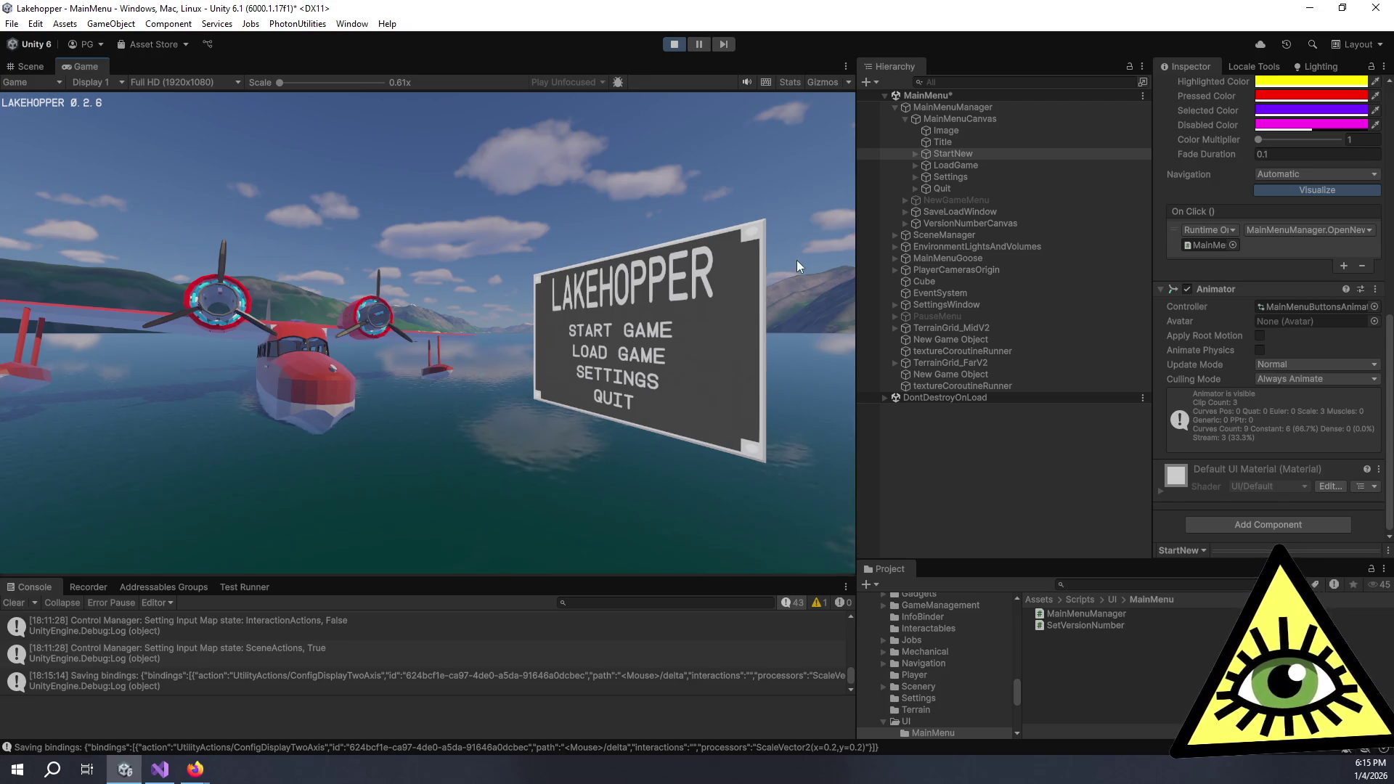
Stop the game, select NewGameMenu, restart Play mode, and select the StartNew button
click(674, 44)
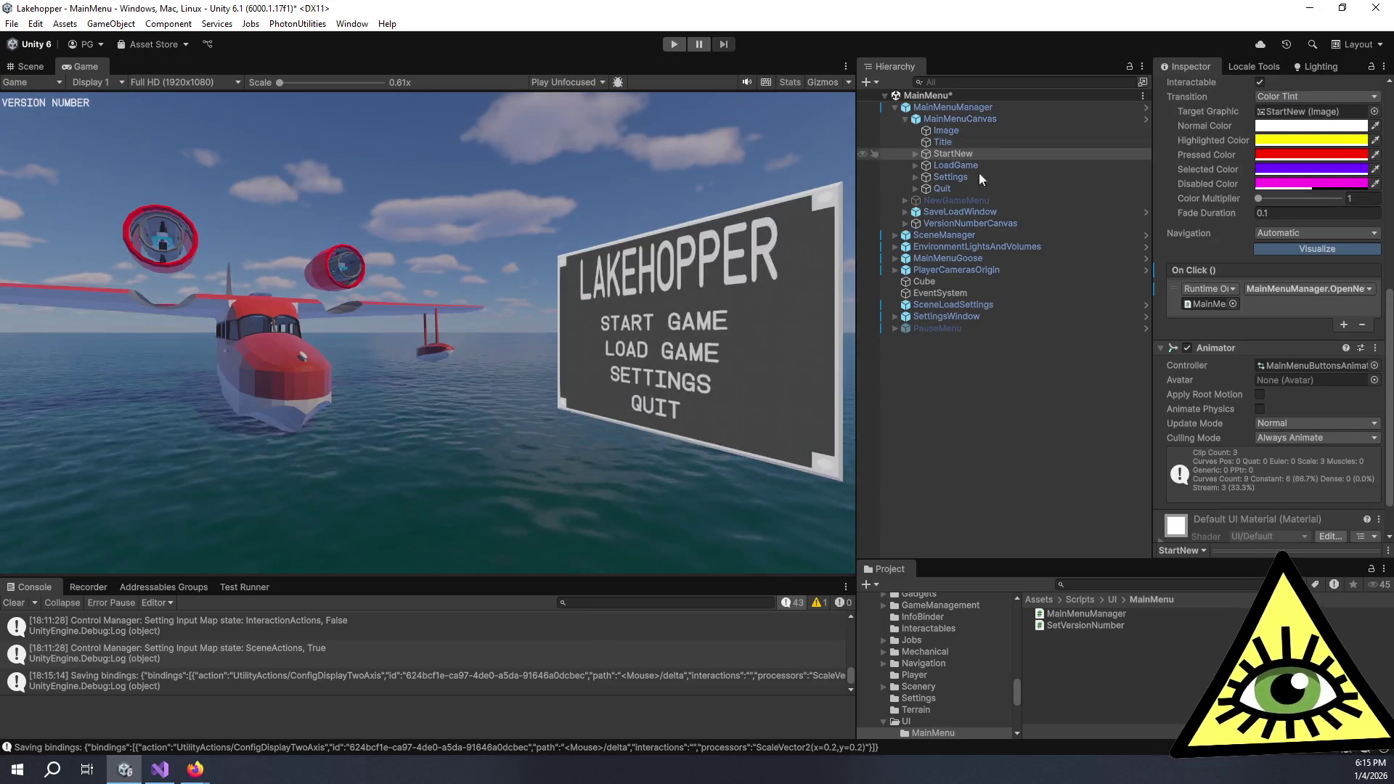
click(989, 202)
scroll(1188, 219, up, 3)
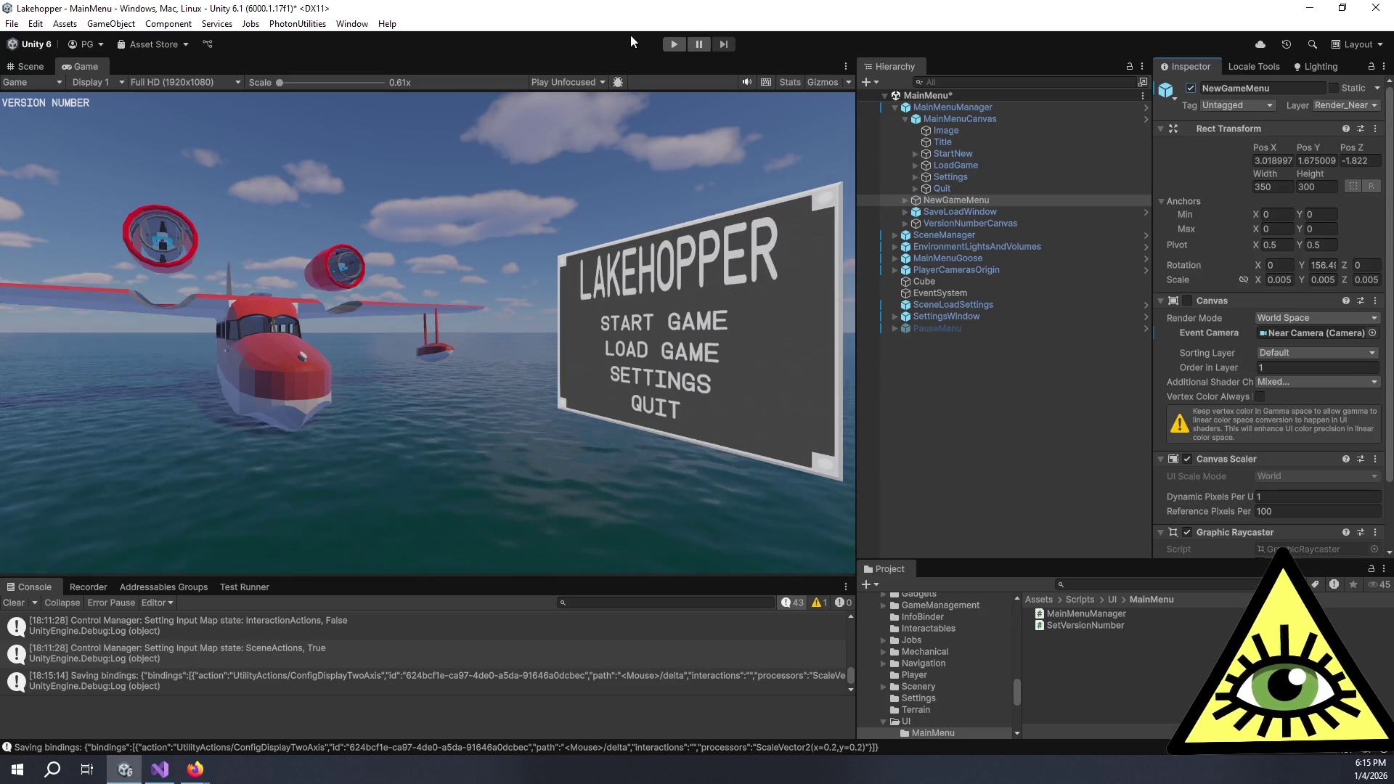
click(674, 42)
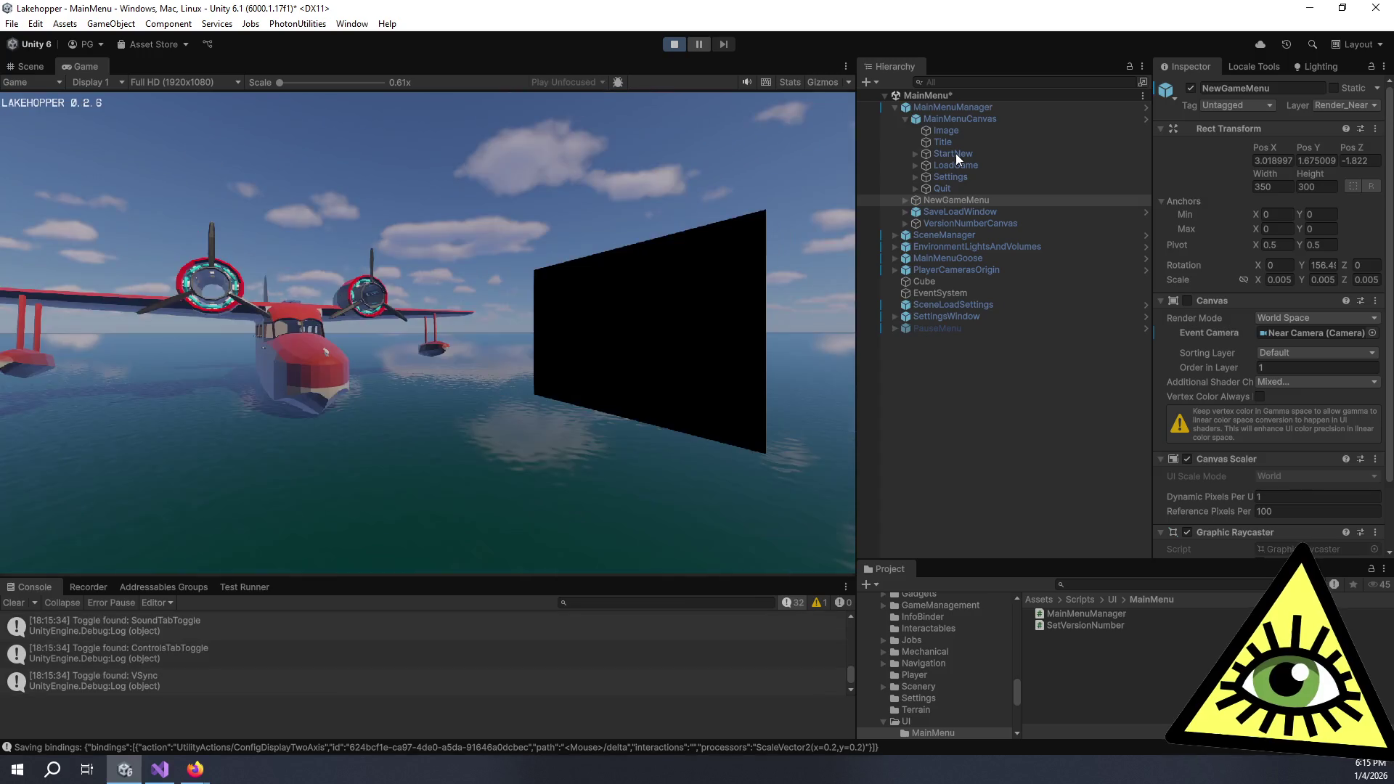
click(956, 154)
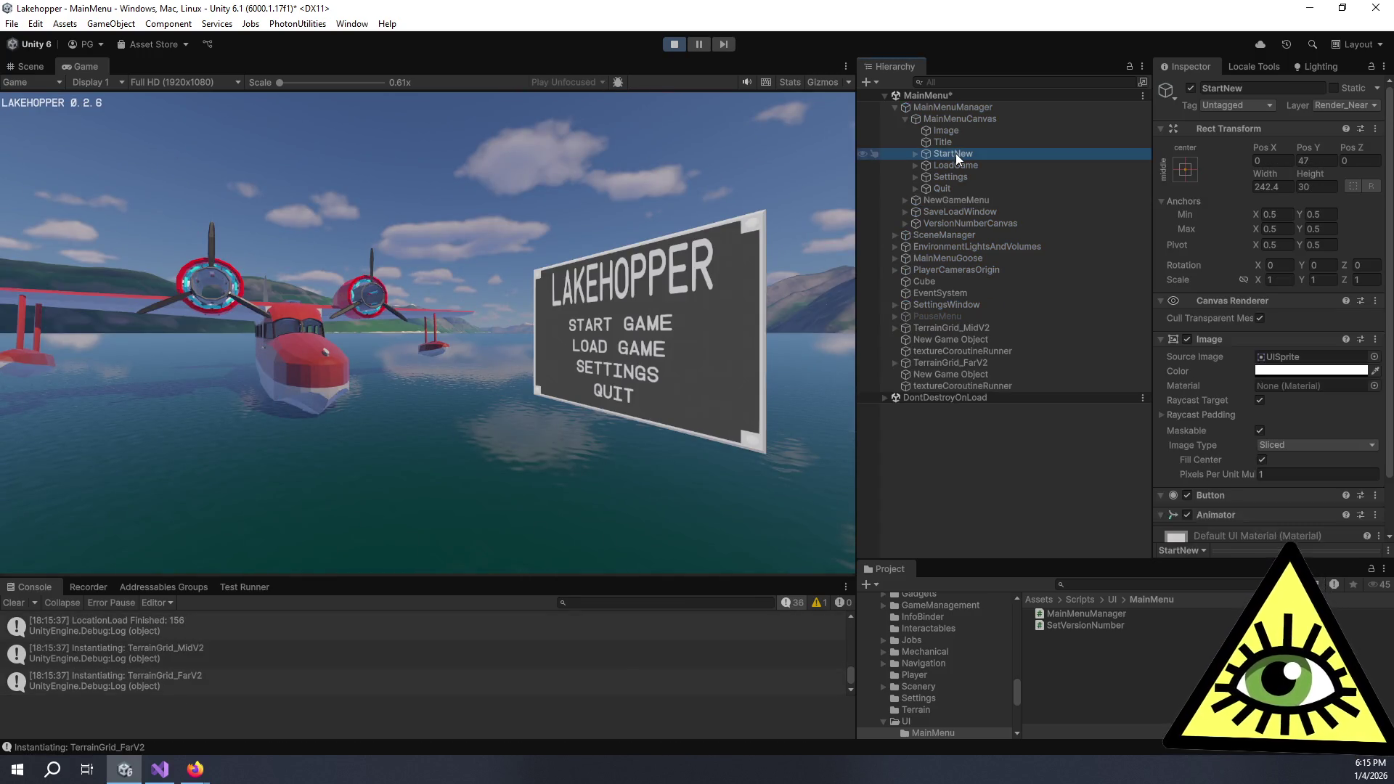
Inspect the LoadGame and Settings buttons, locating the Settings button's target graphic
scroll(1307, 225, down, 5)
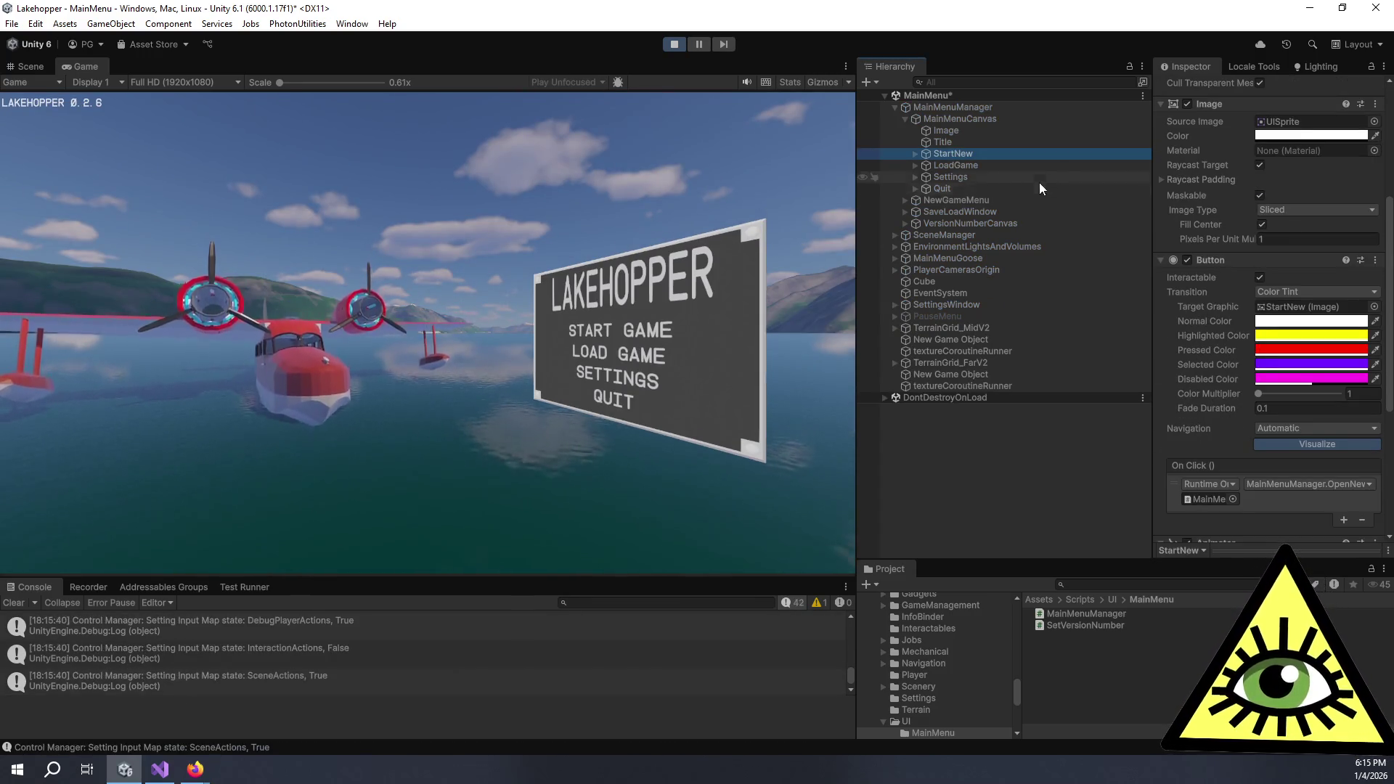
click(954, 166)
click(965, 177)
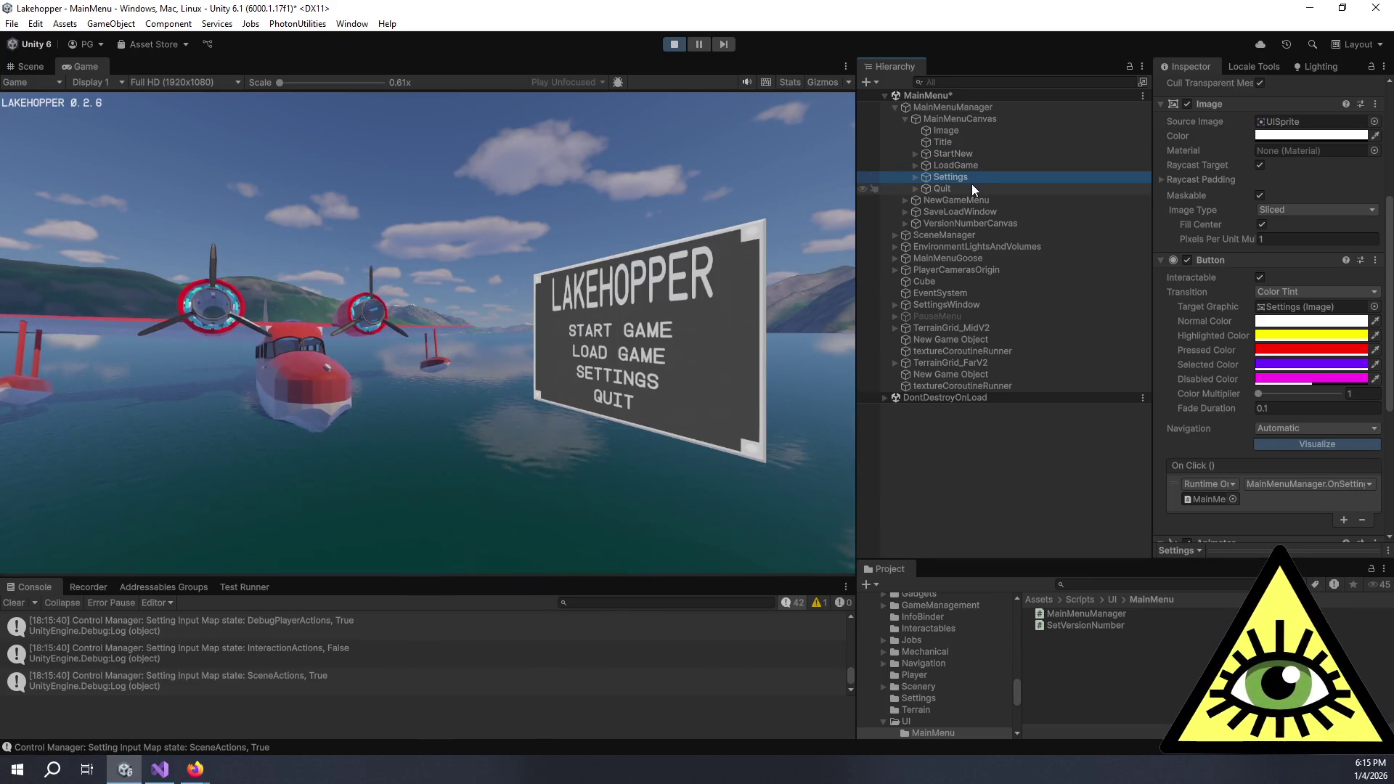
click(1339, 312)
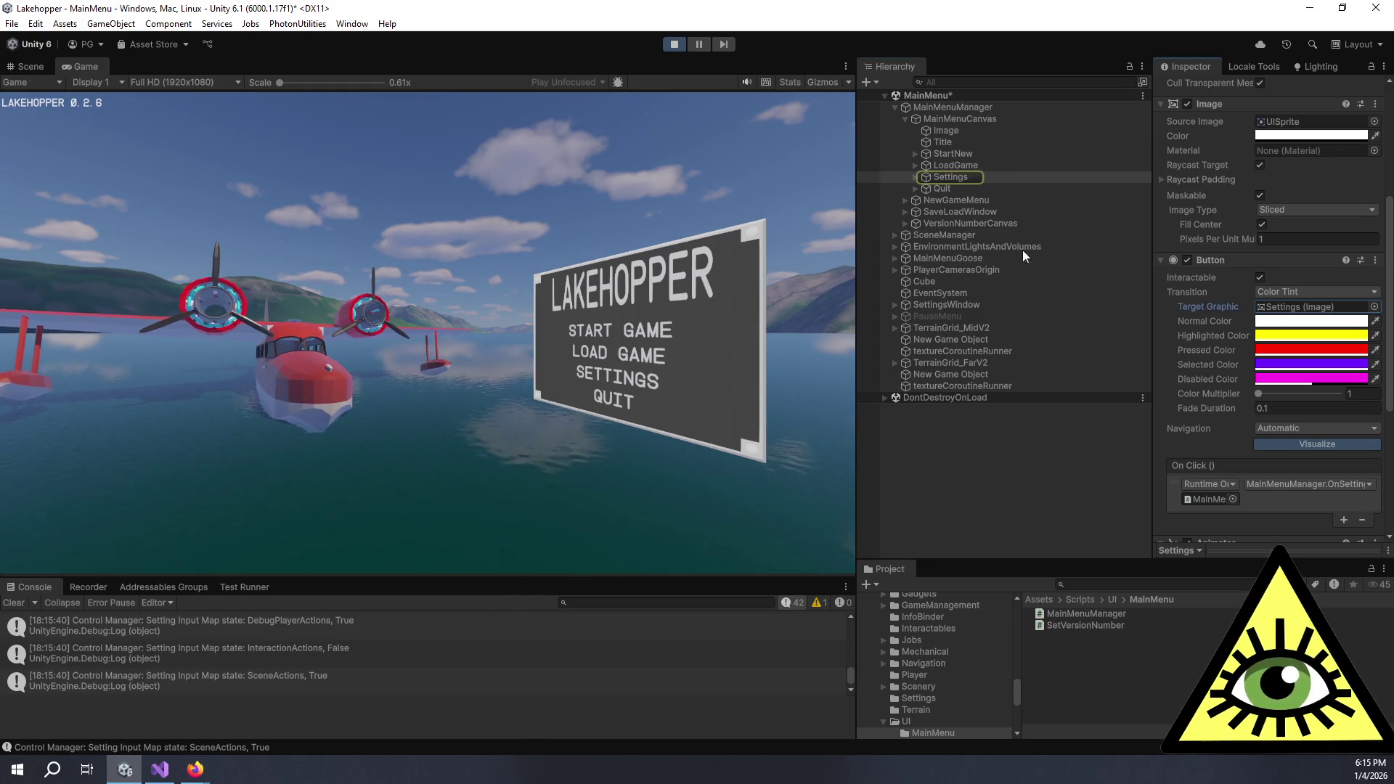
click(957, 176)
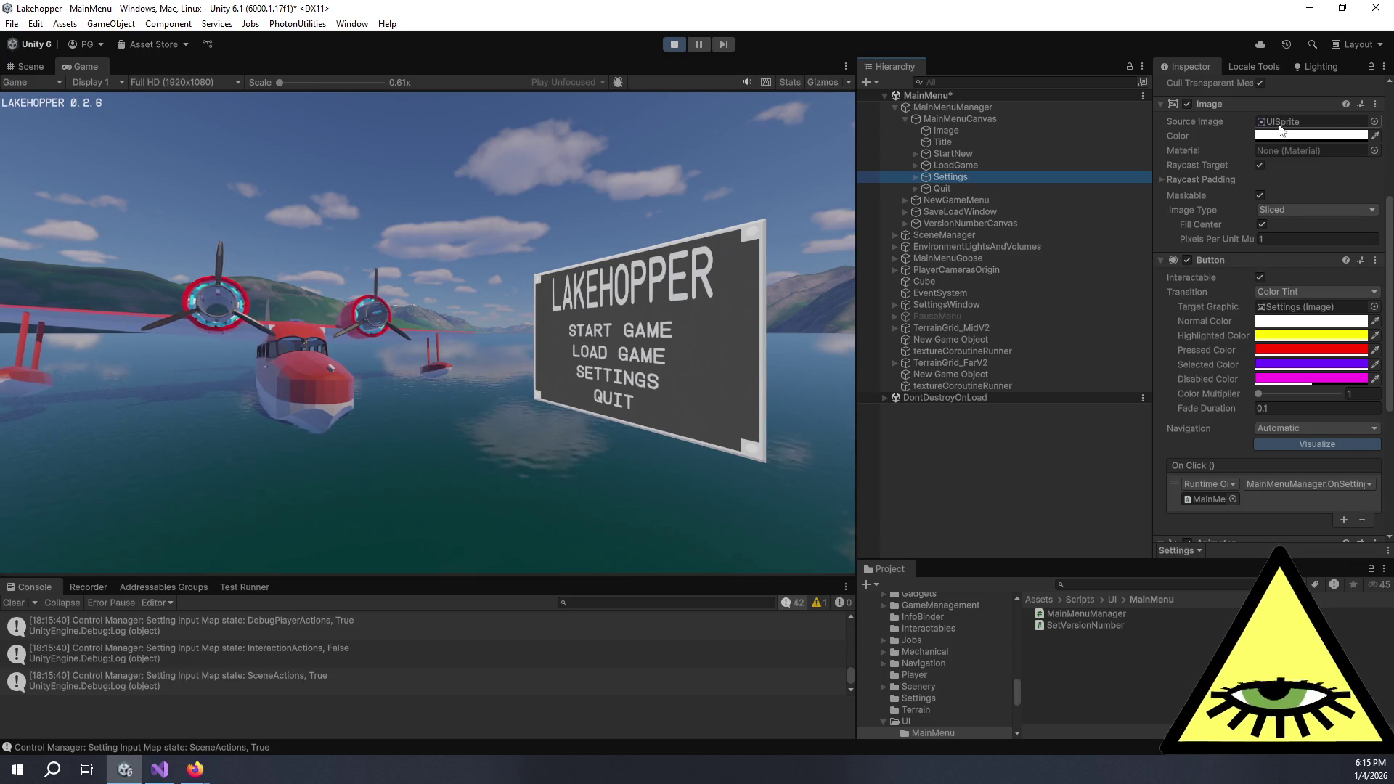
Try a red Normal Color on Settings, undo it back to white, and keep Color Tint transition
click(1300, 321)
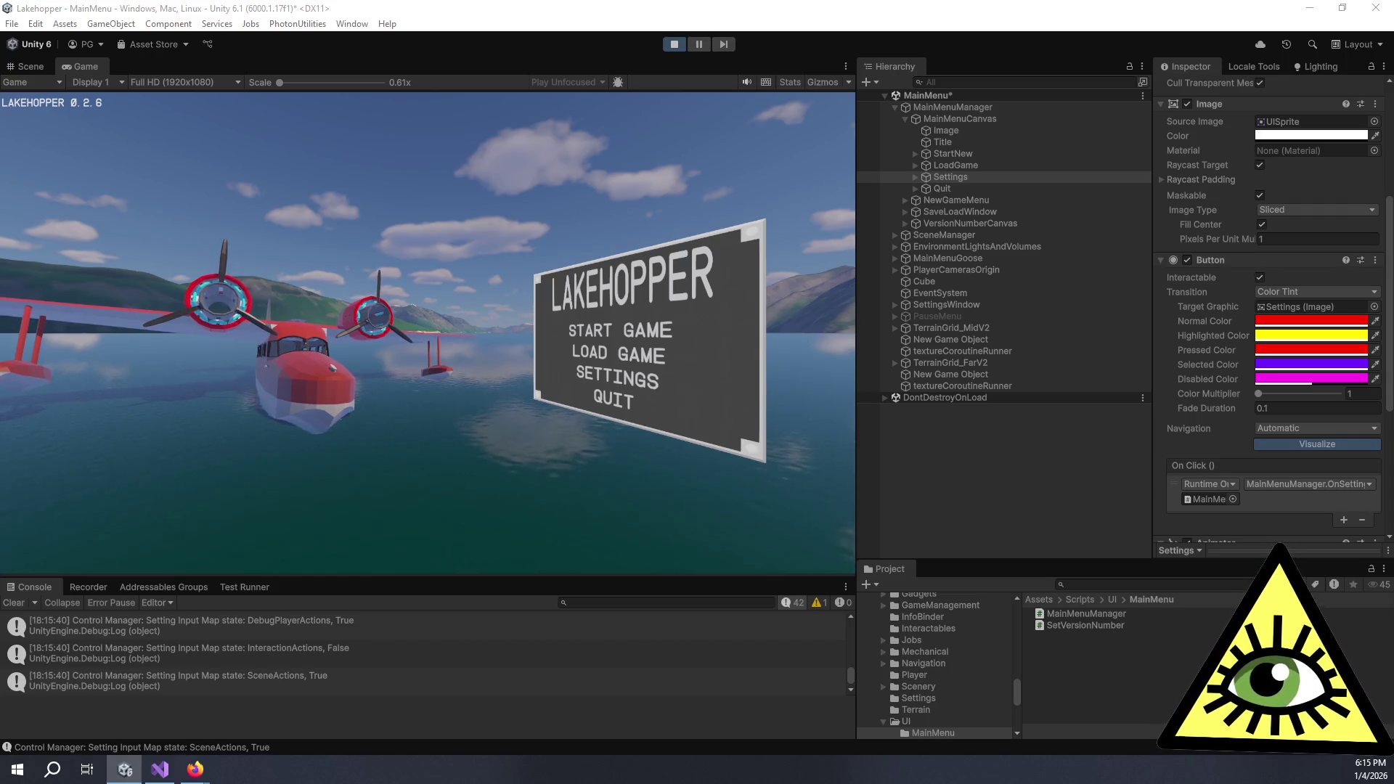
key(ctrl+z)
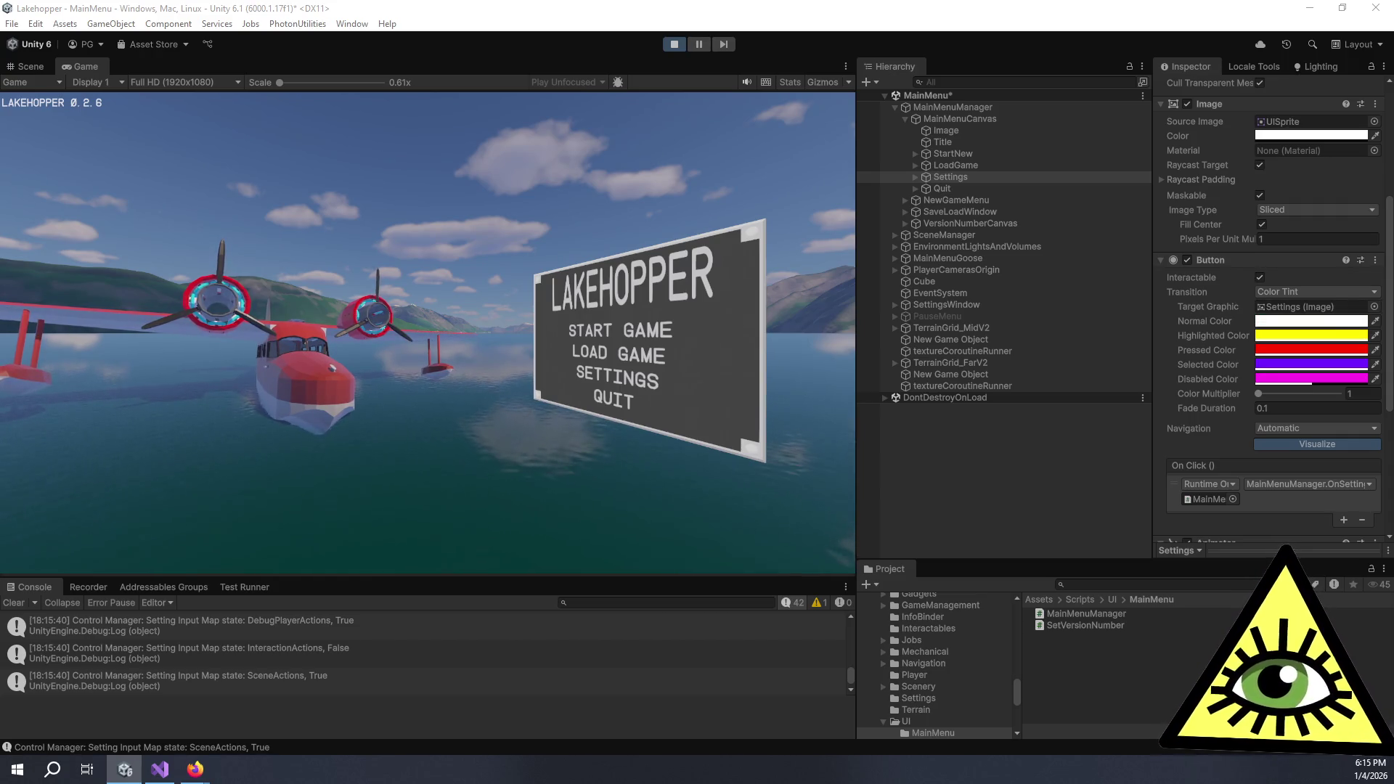
click(1286, 321)
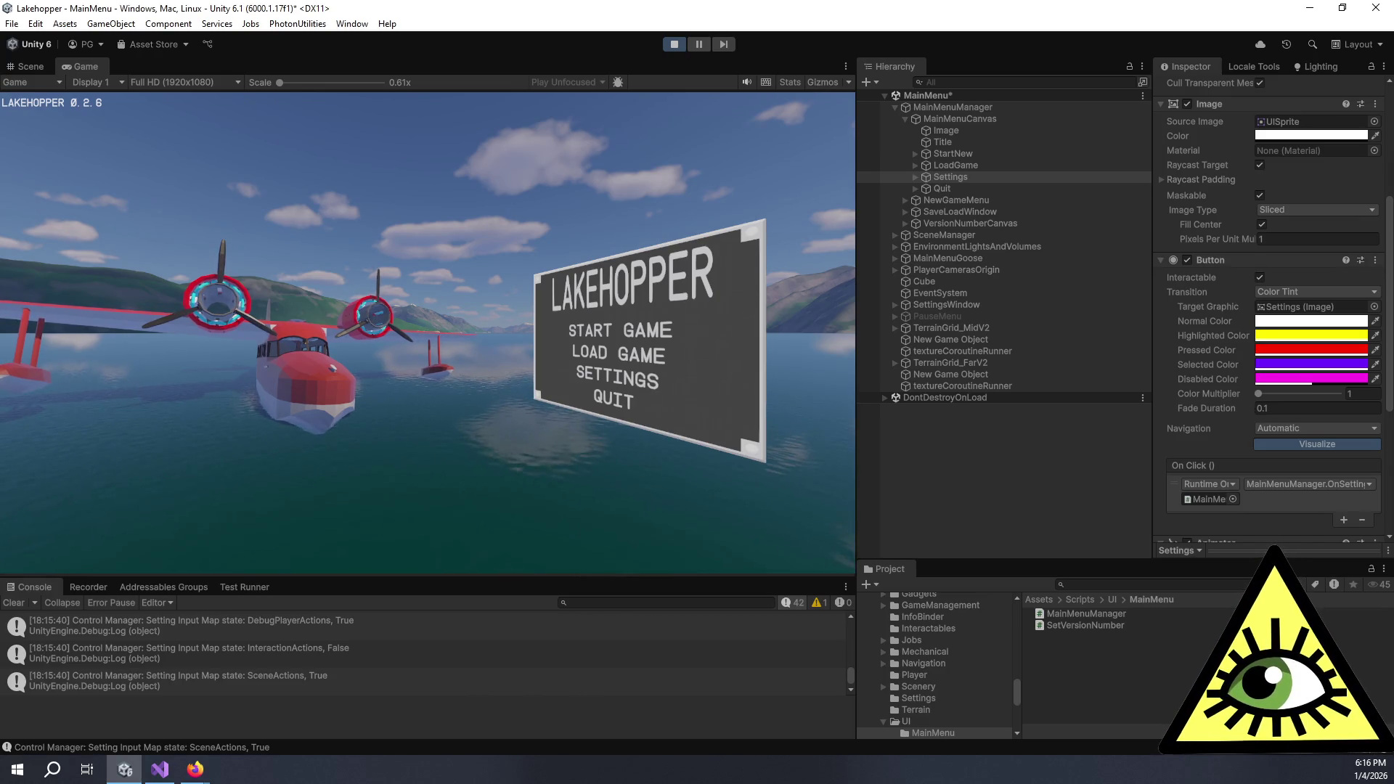
click(1308, 293)
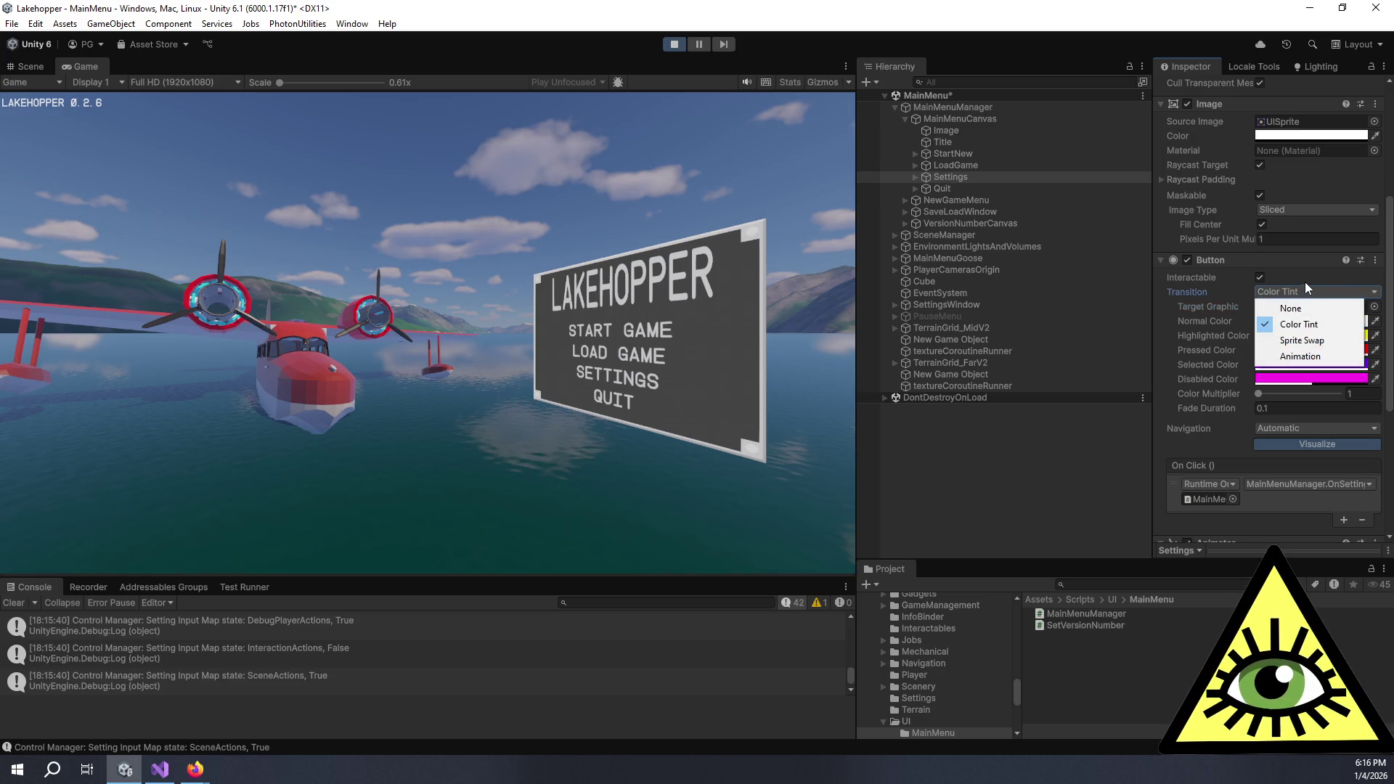
click(1305, 282)
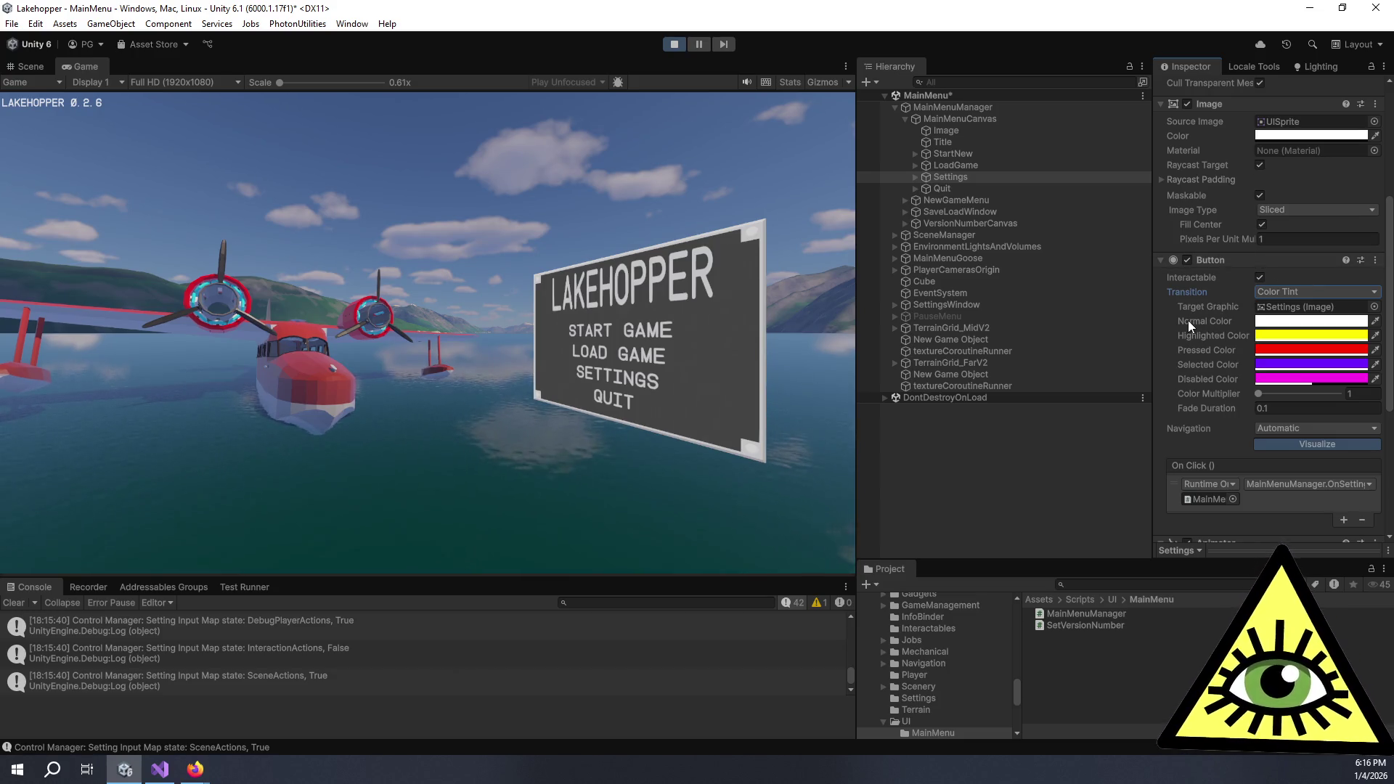
Inspect the StartNew button's settings, briefly checking the Unity docs in Firefox
click(994, 154)
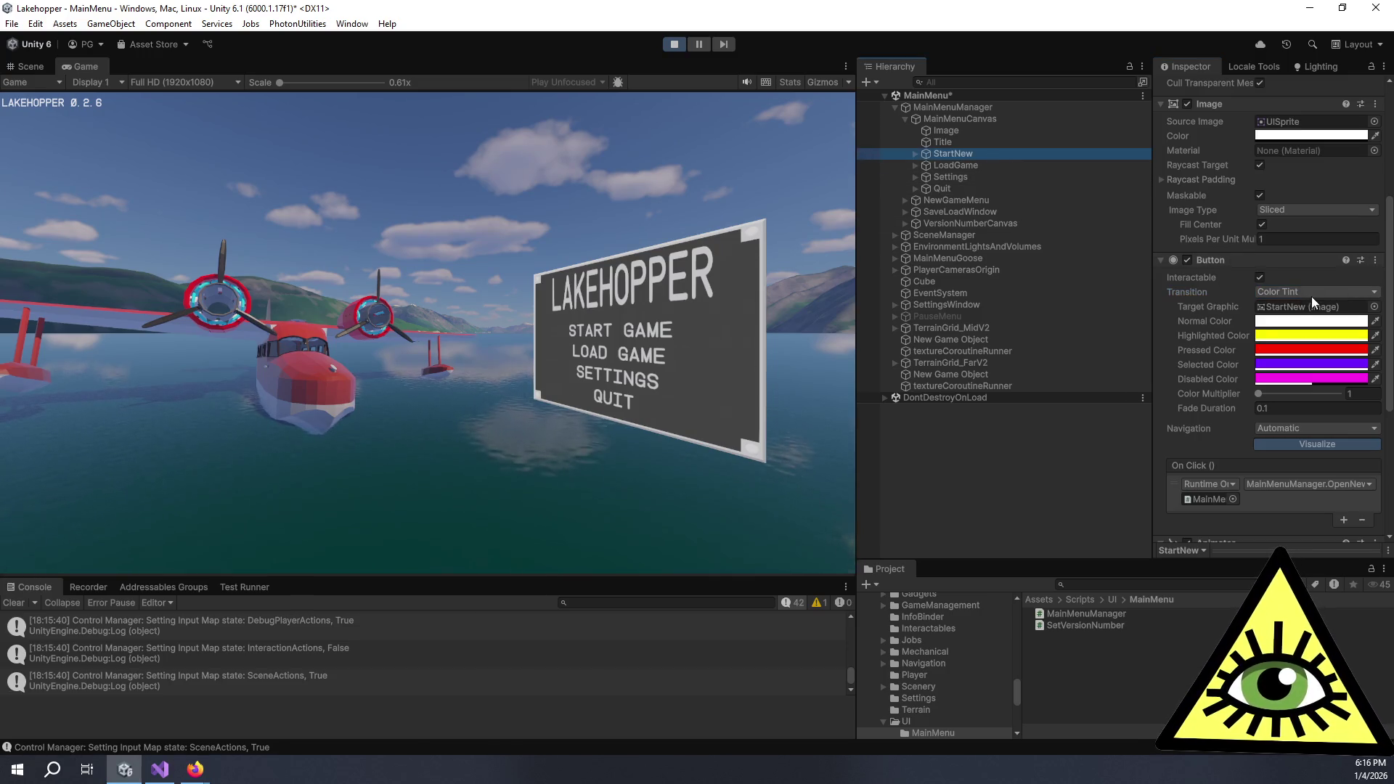
scroll(1300, 308, down, 5)
scroll(1288, 321, up, 6)
click(1312, 161)
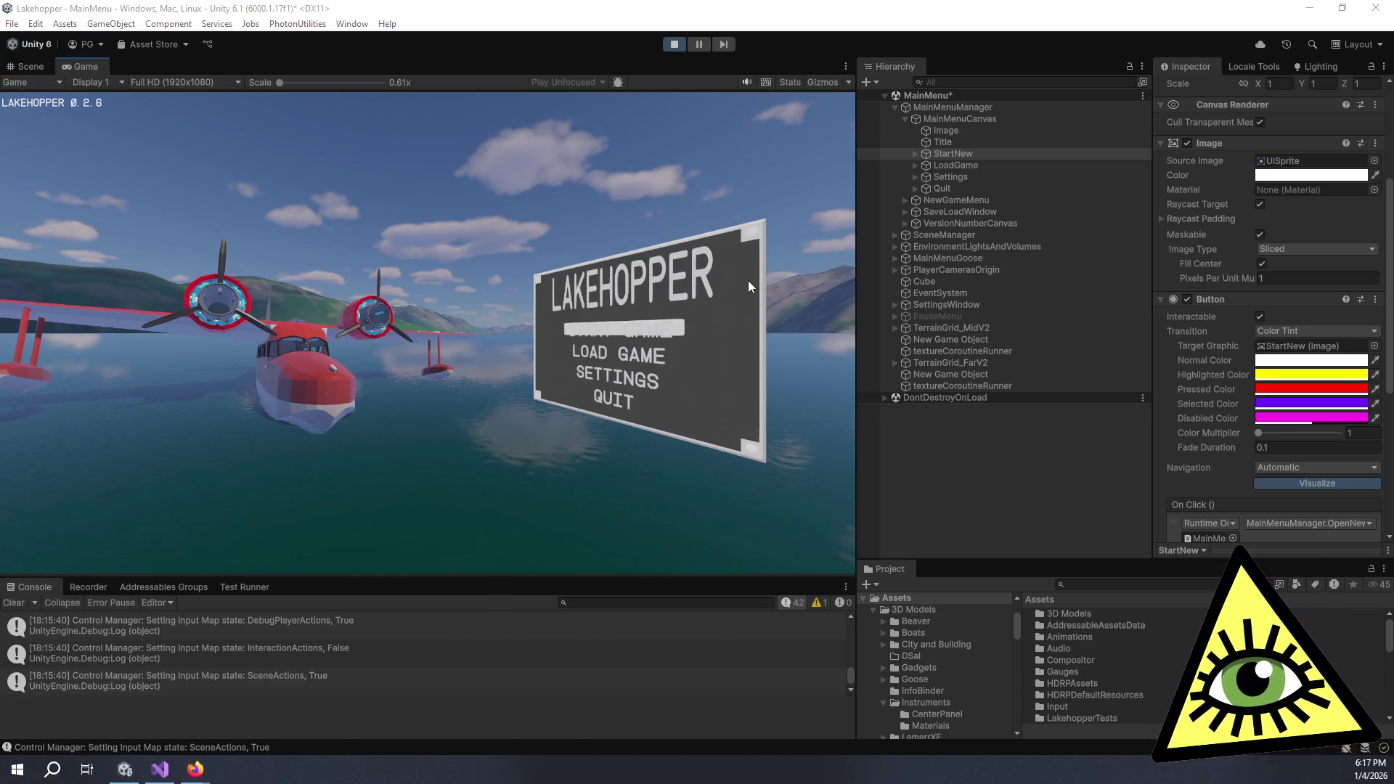
key(alt+Tab)
key(alt+Tab)
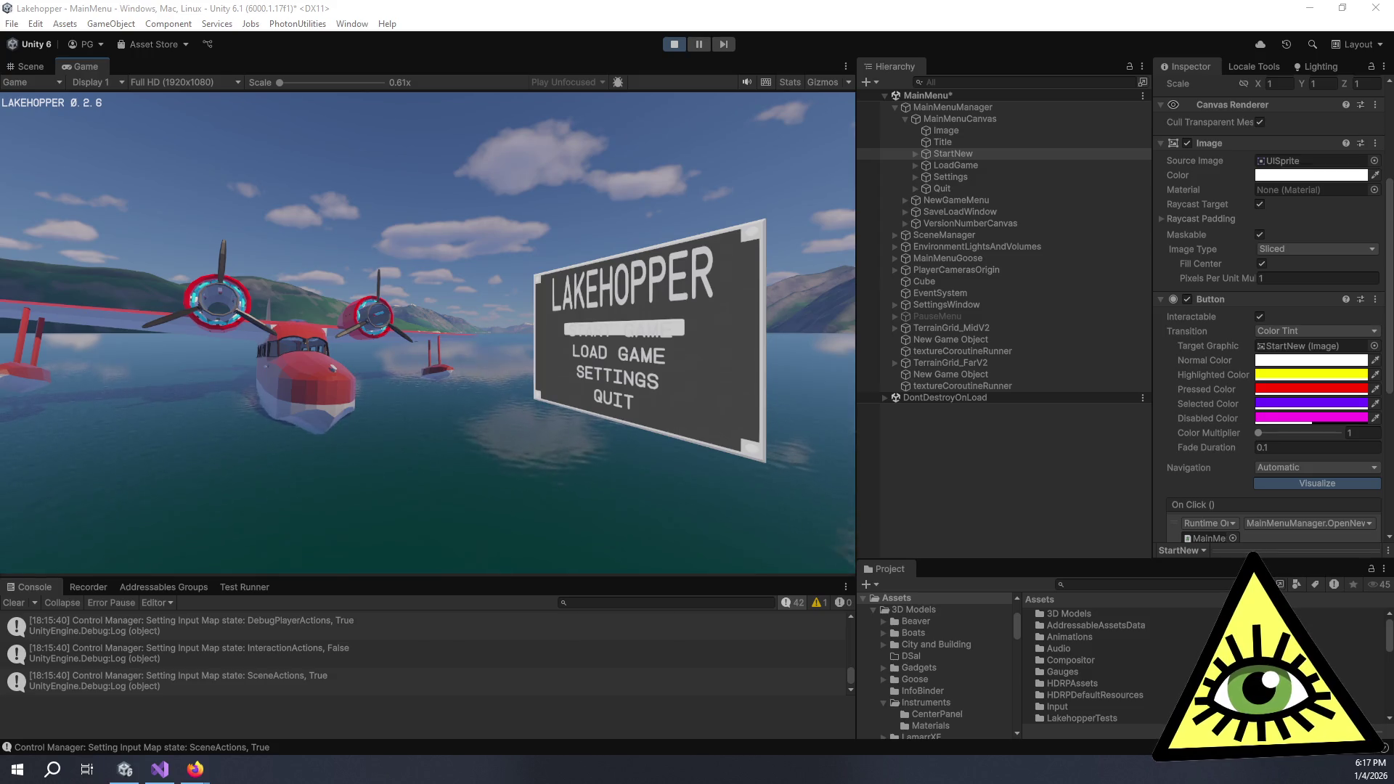
key(alt+Tab)
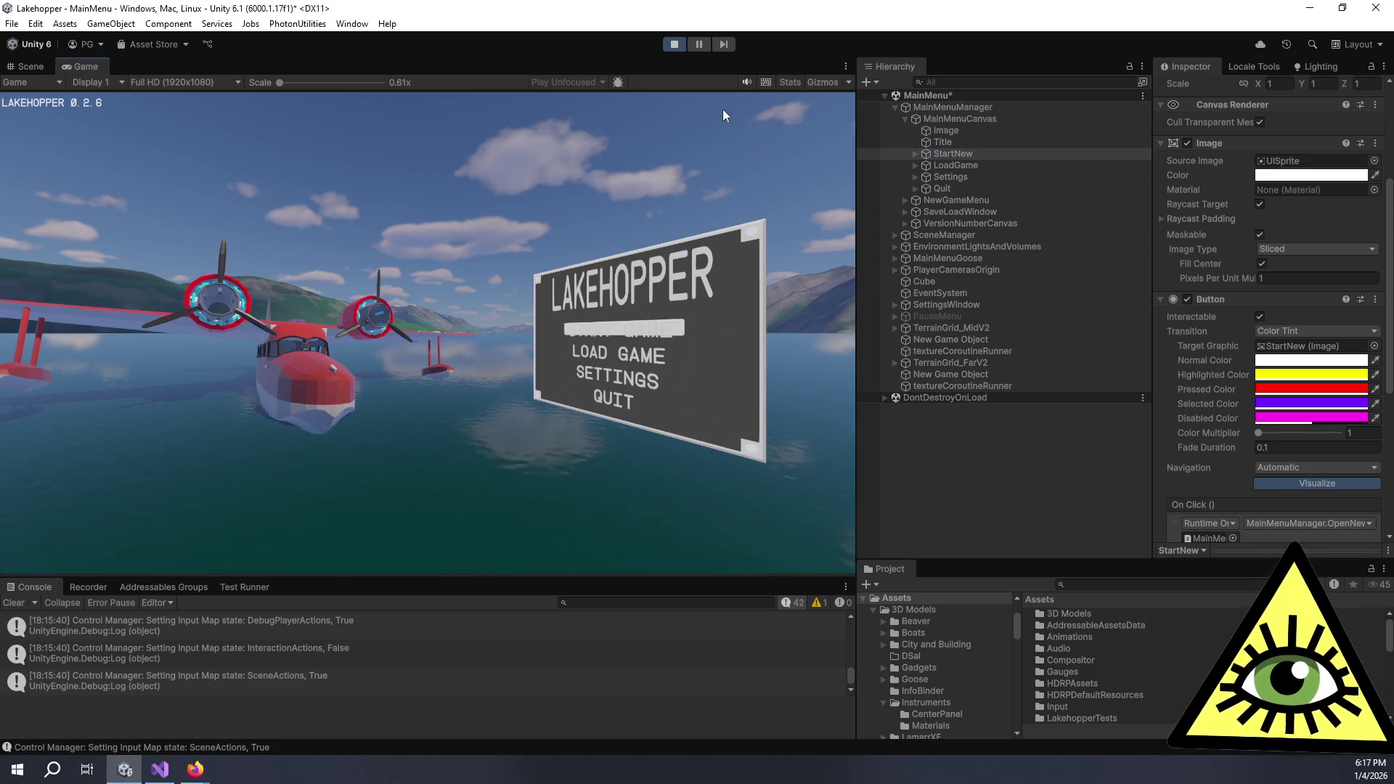
Toggle the game's F1 debug functions window, look through its tabs, then exit Play mode
key(F1)
key(F1)
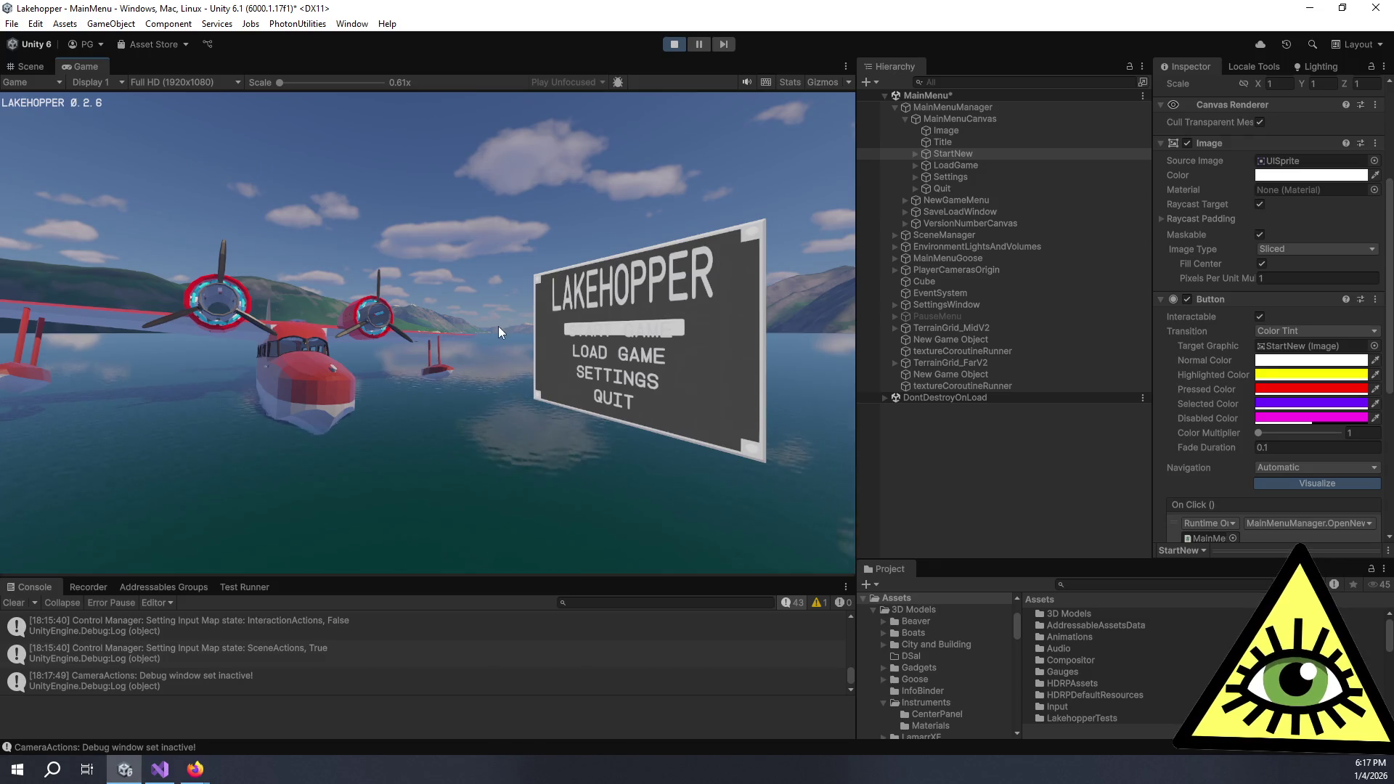
key(F1)
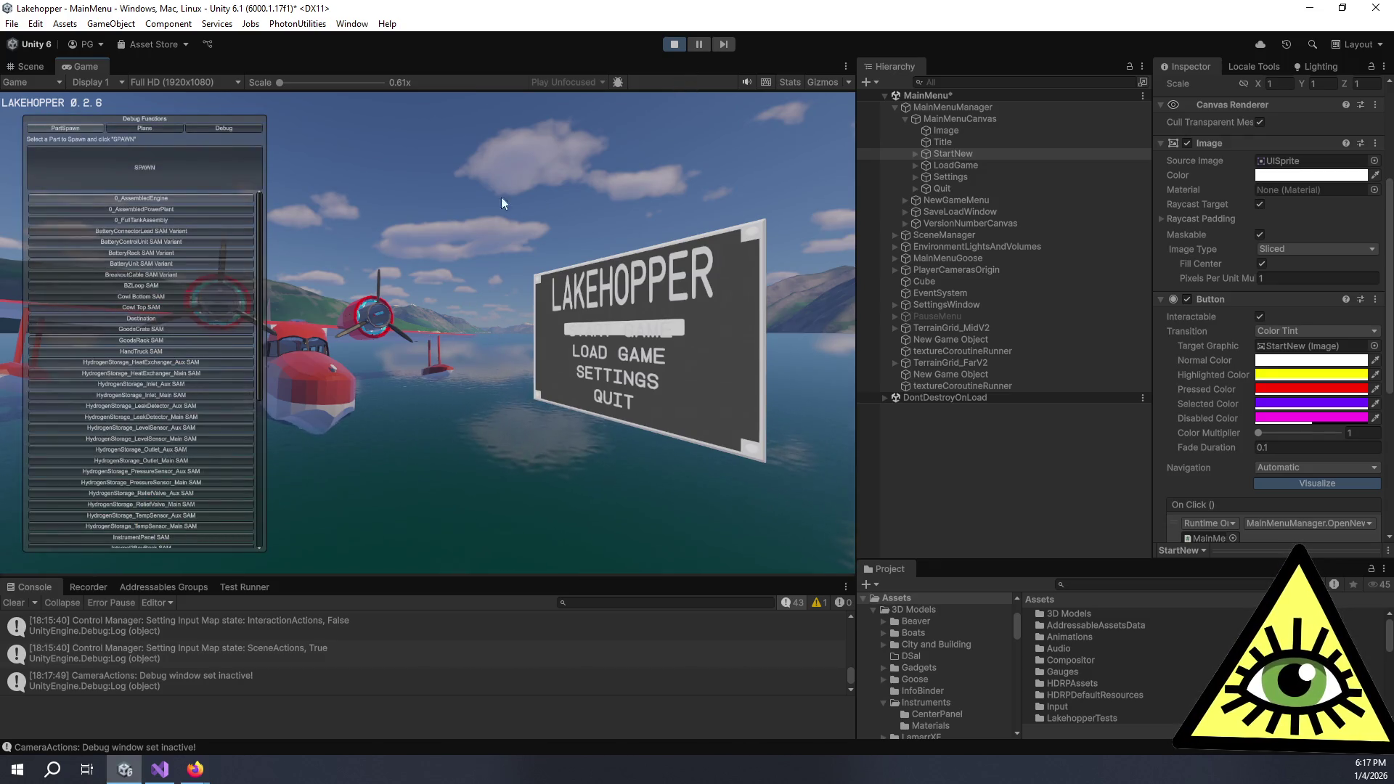
key(F1)
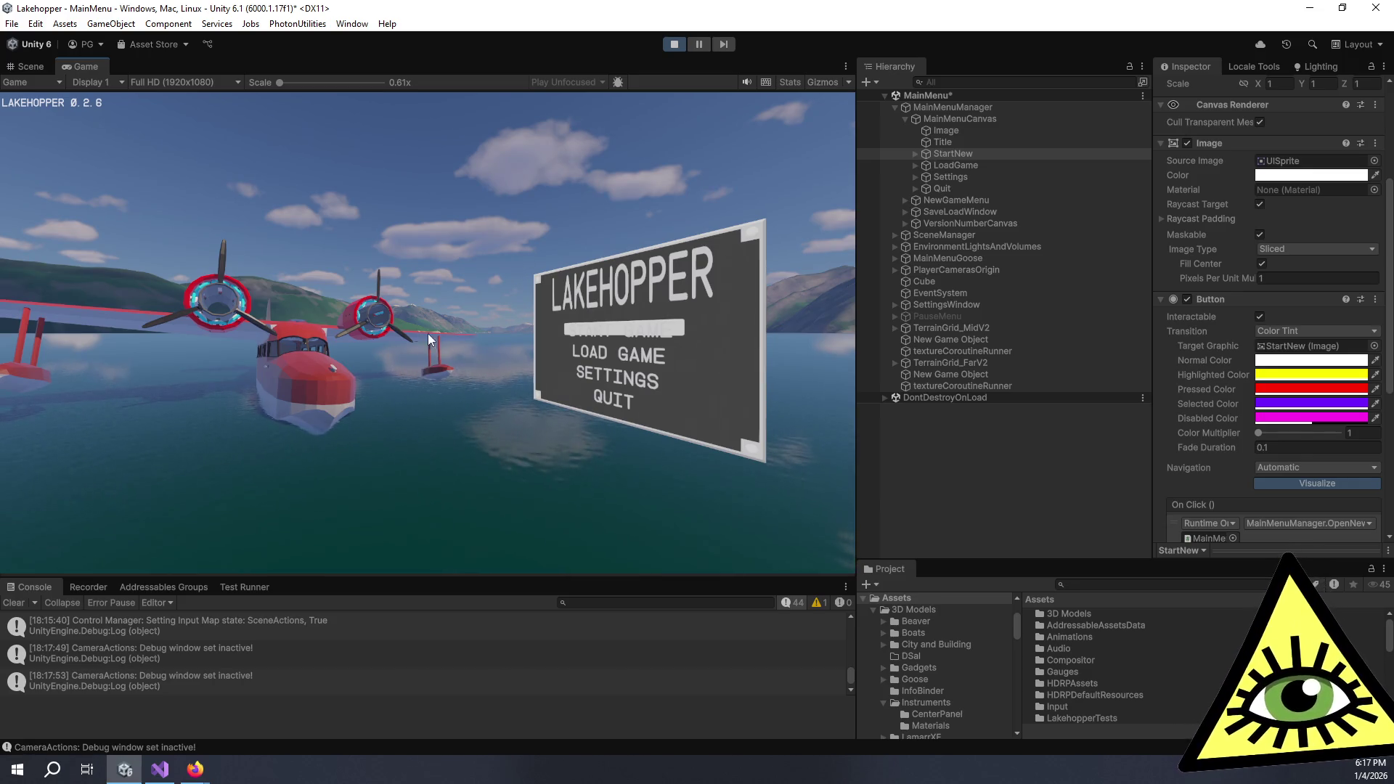
key(F1)
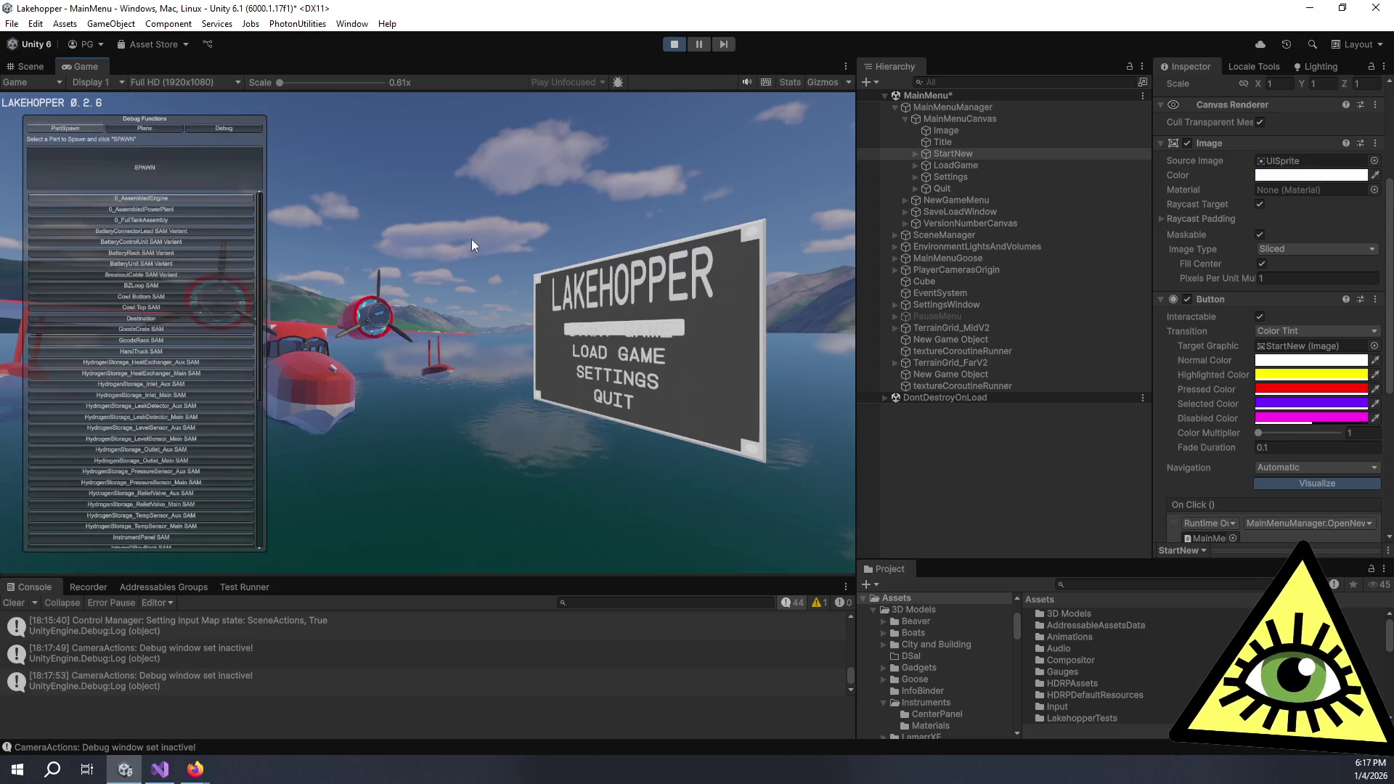
click(190, 128)
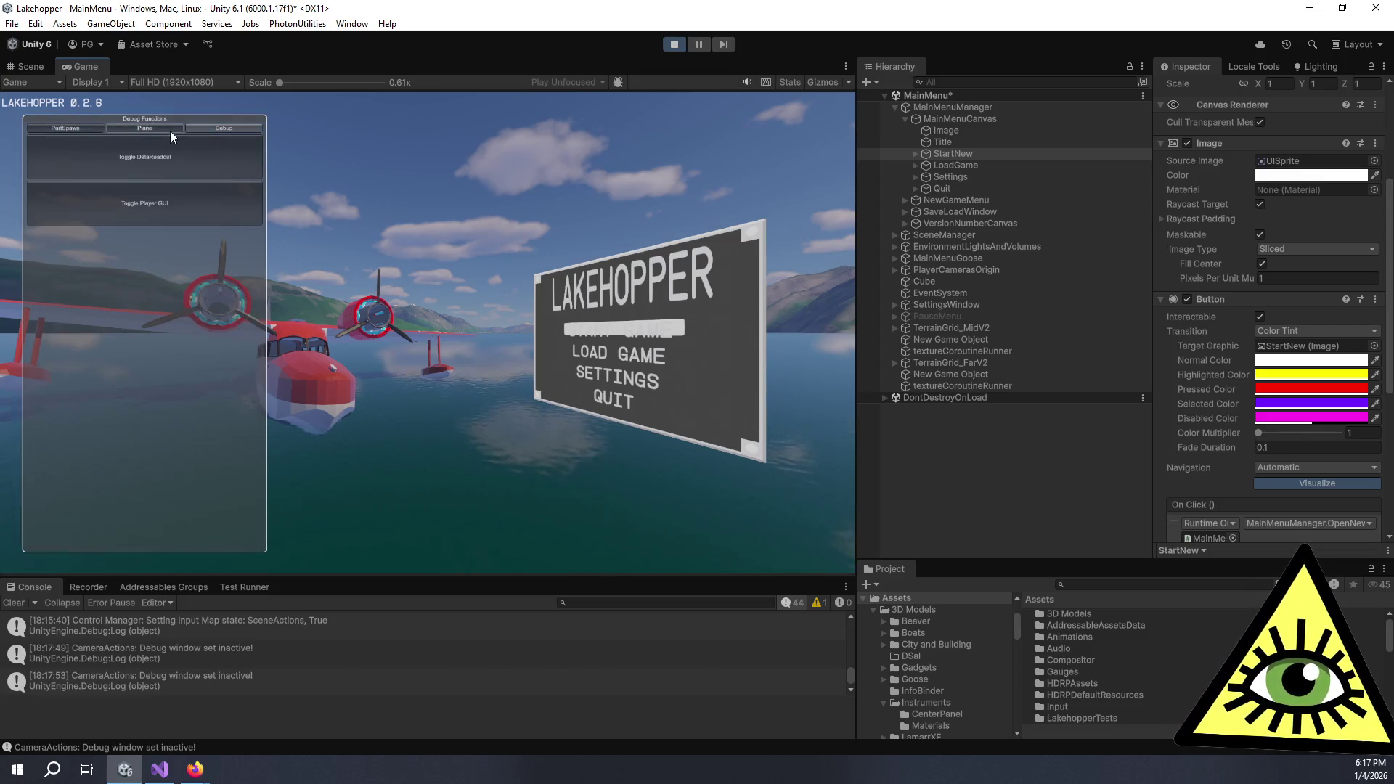
click(69, 128)
key(F1)
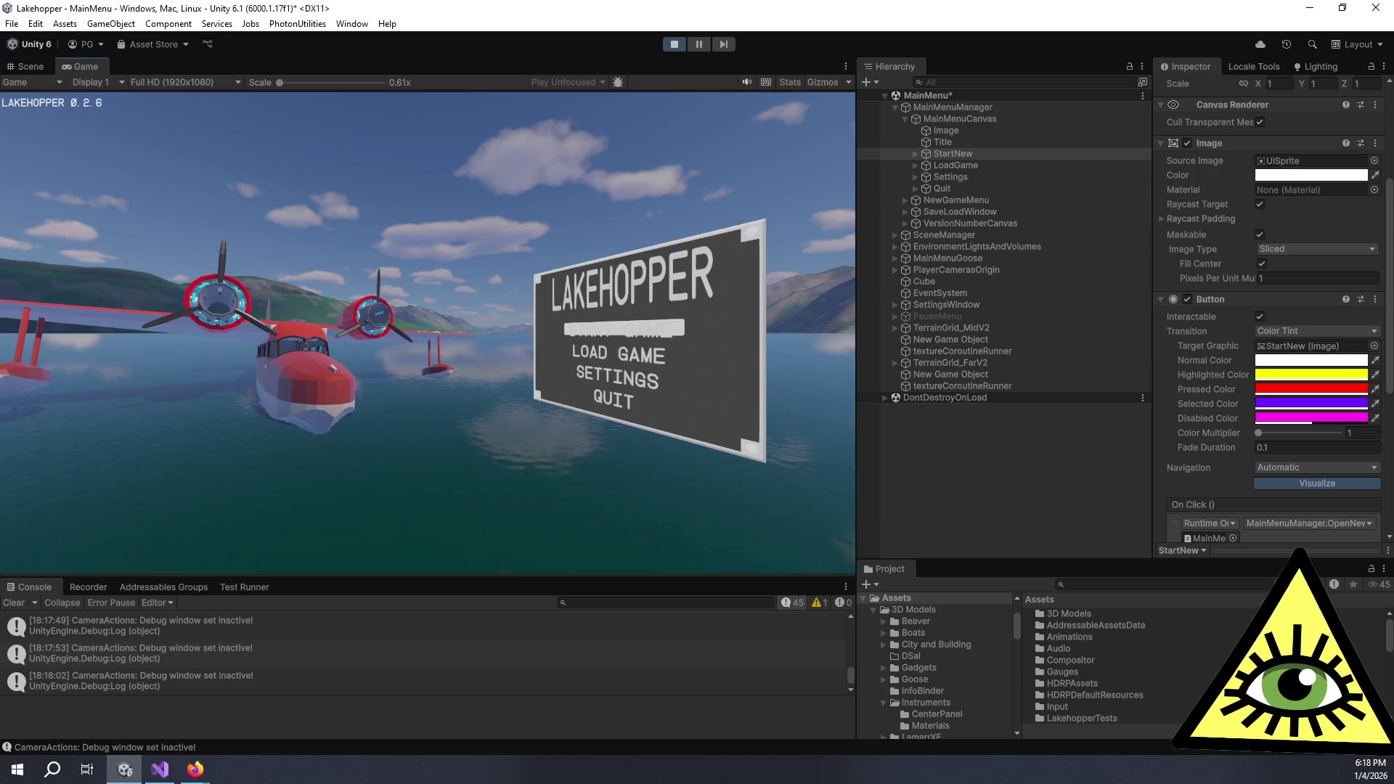
key(ctrl+p)
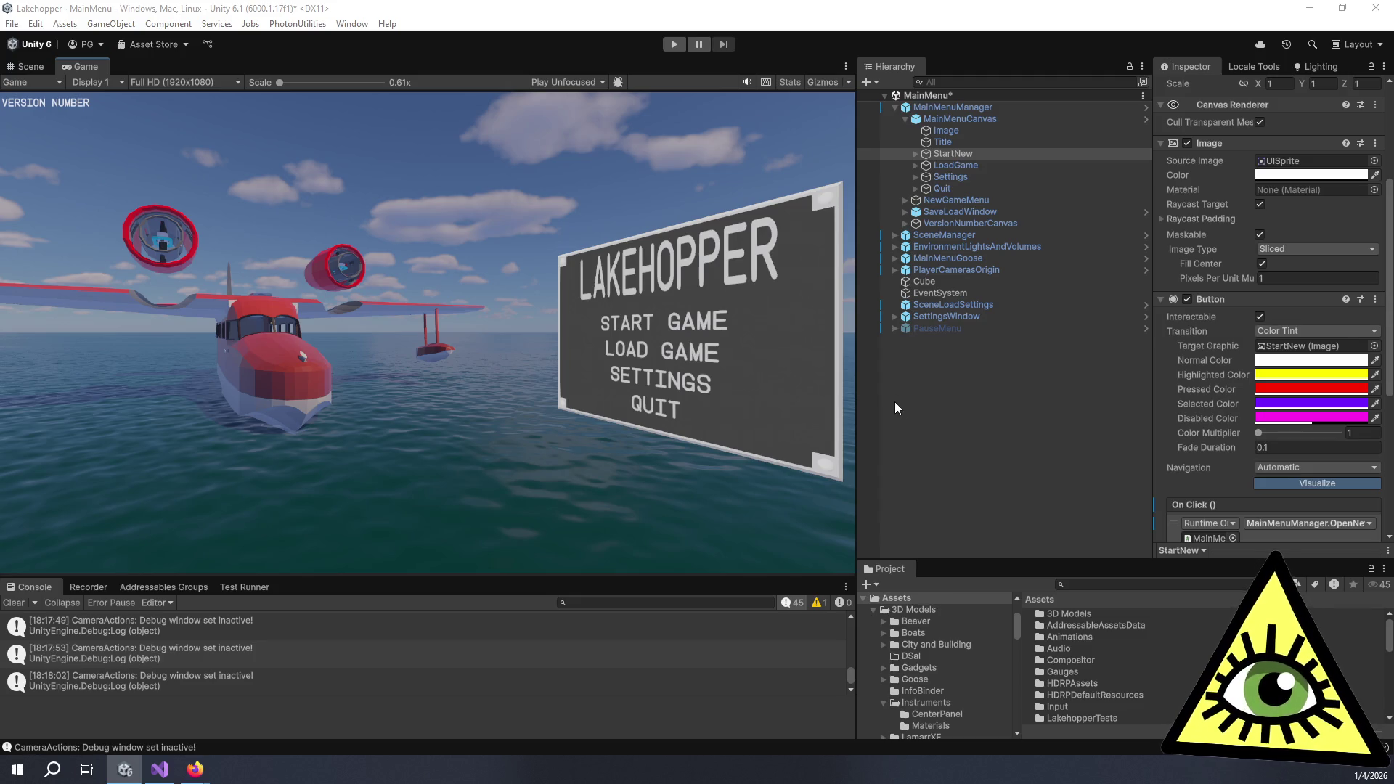
Open the MainMenuCanvas prefab and inspect its asset settings and StartNew button
scroll(1271, 290, up, 5)
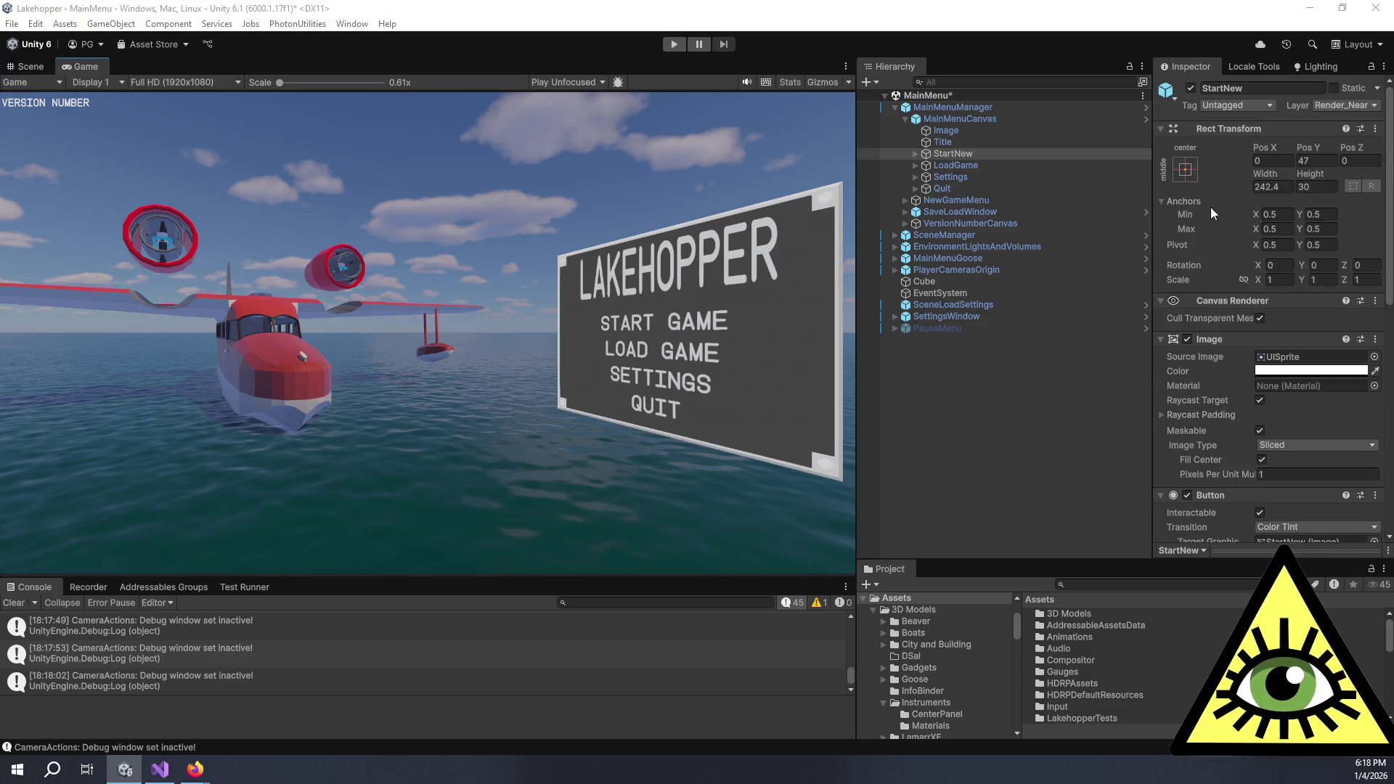
click(918, 122)
click(1249, 127)
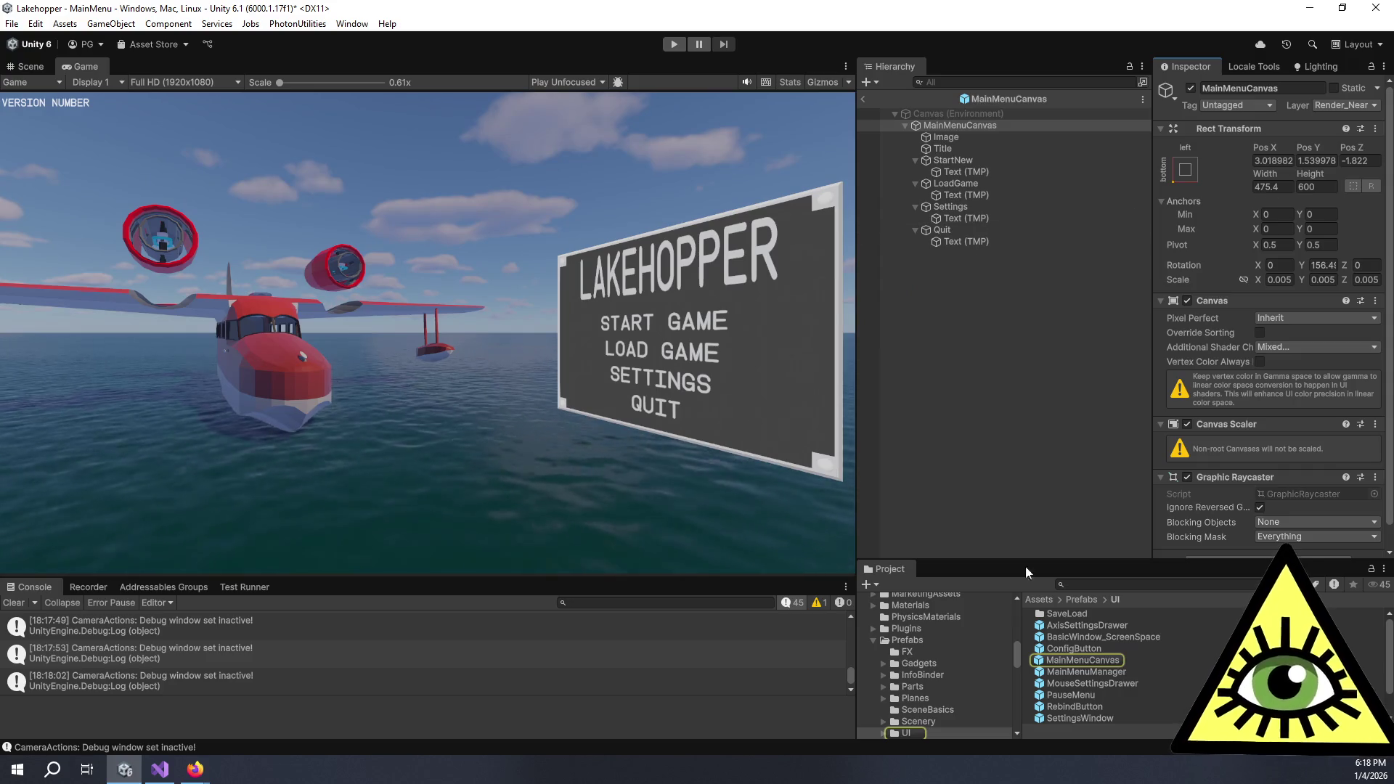
click(1093, 662)
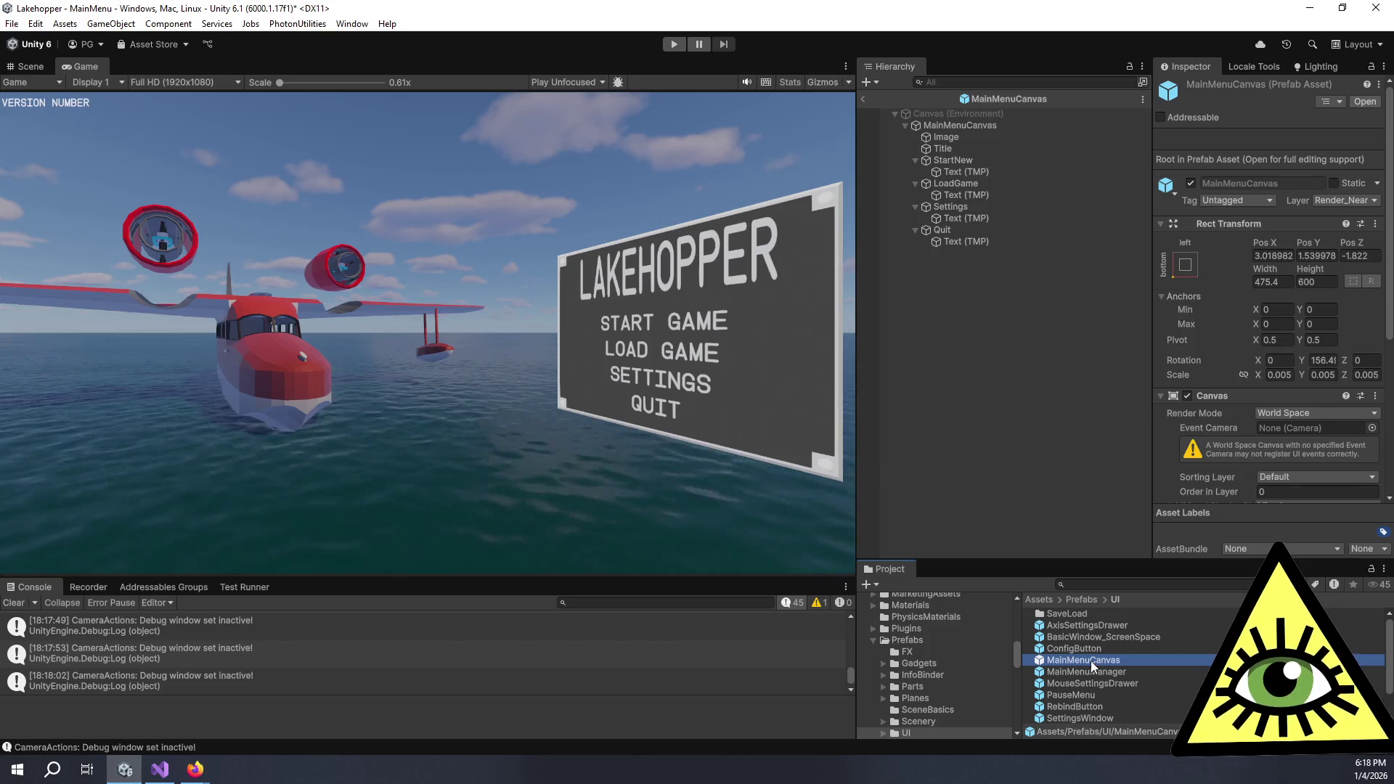
click(943, 162)
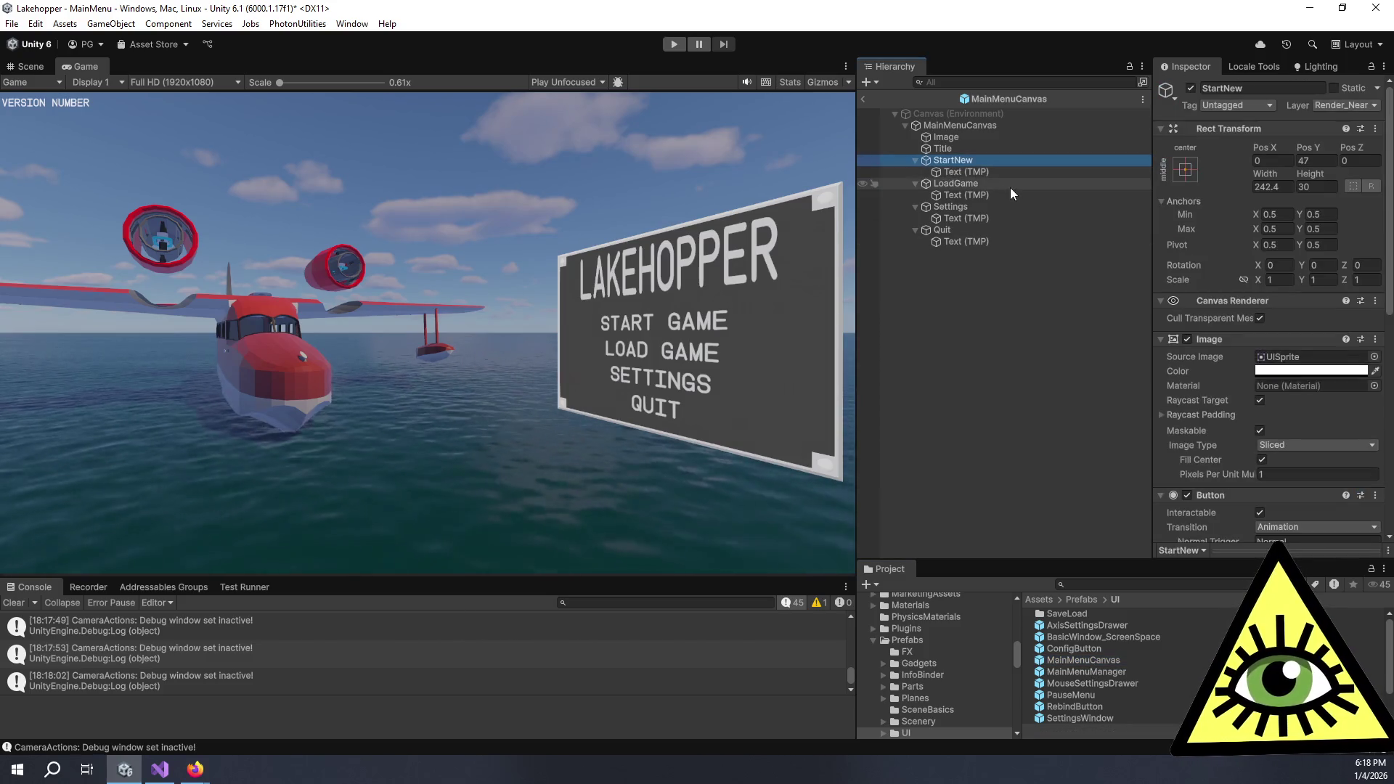
scroll(1089, 654, down, 1)
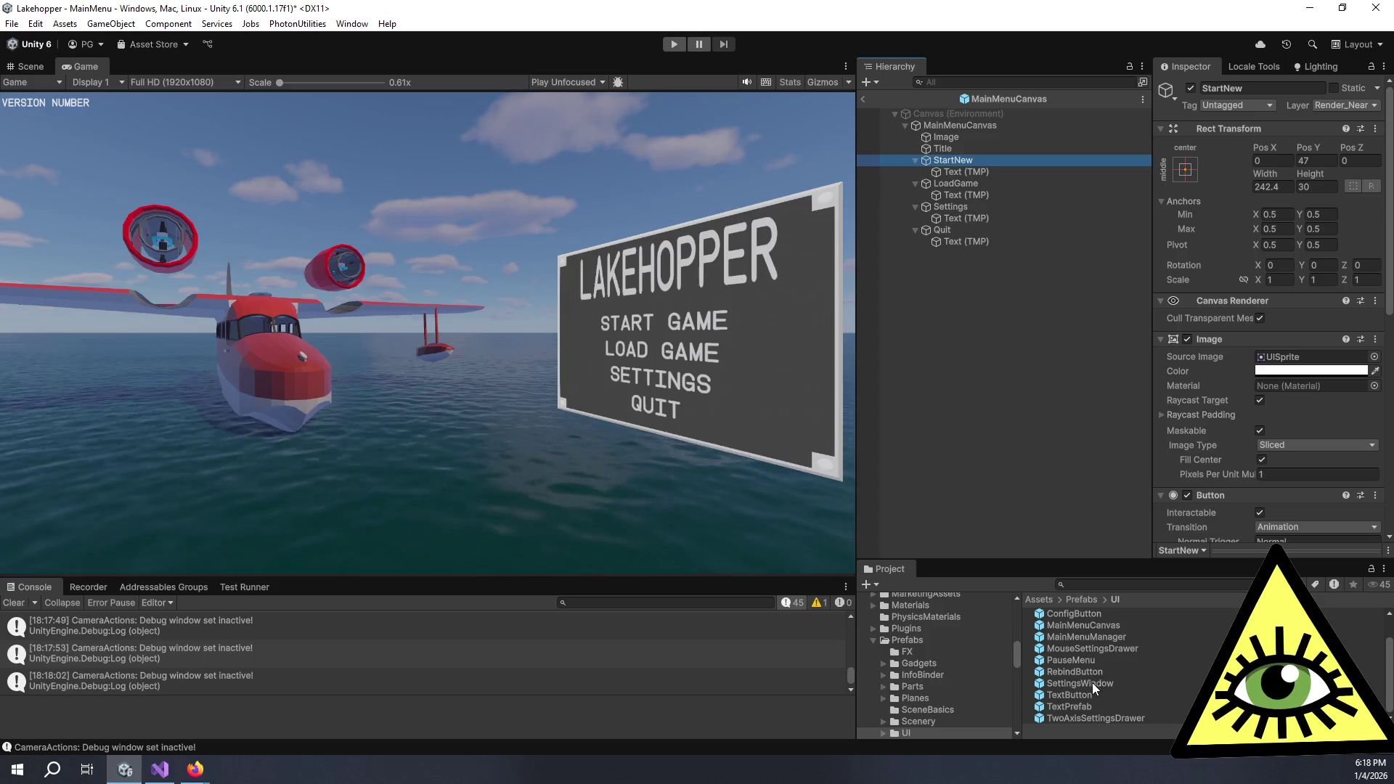
Inside the MainMenuManager prefab, Apply All of MainMenuCanvas's overrides
double_click(1079, 639)
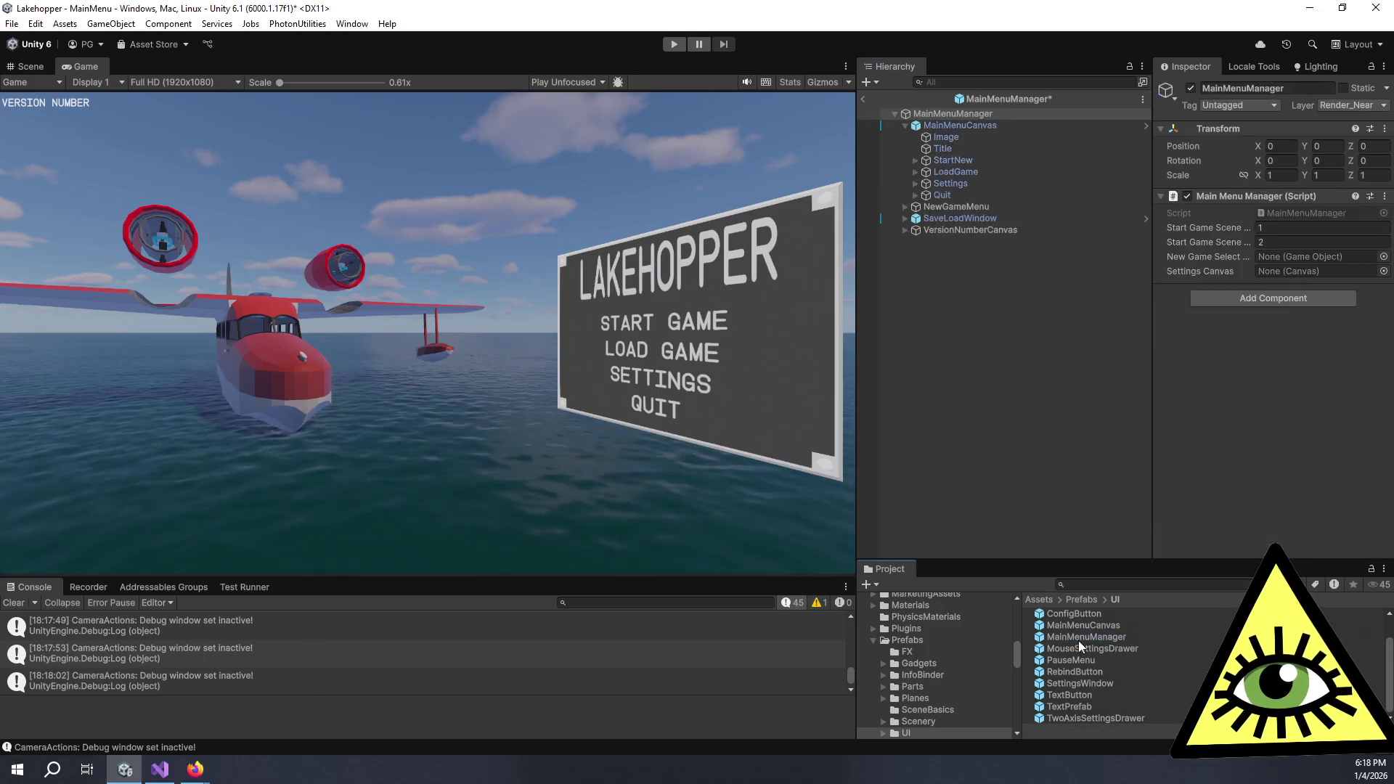
click(970, 123)
click(1224, 143)
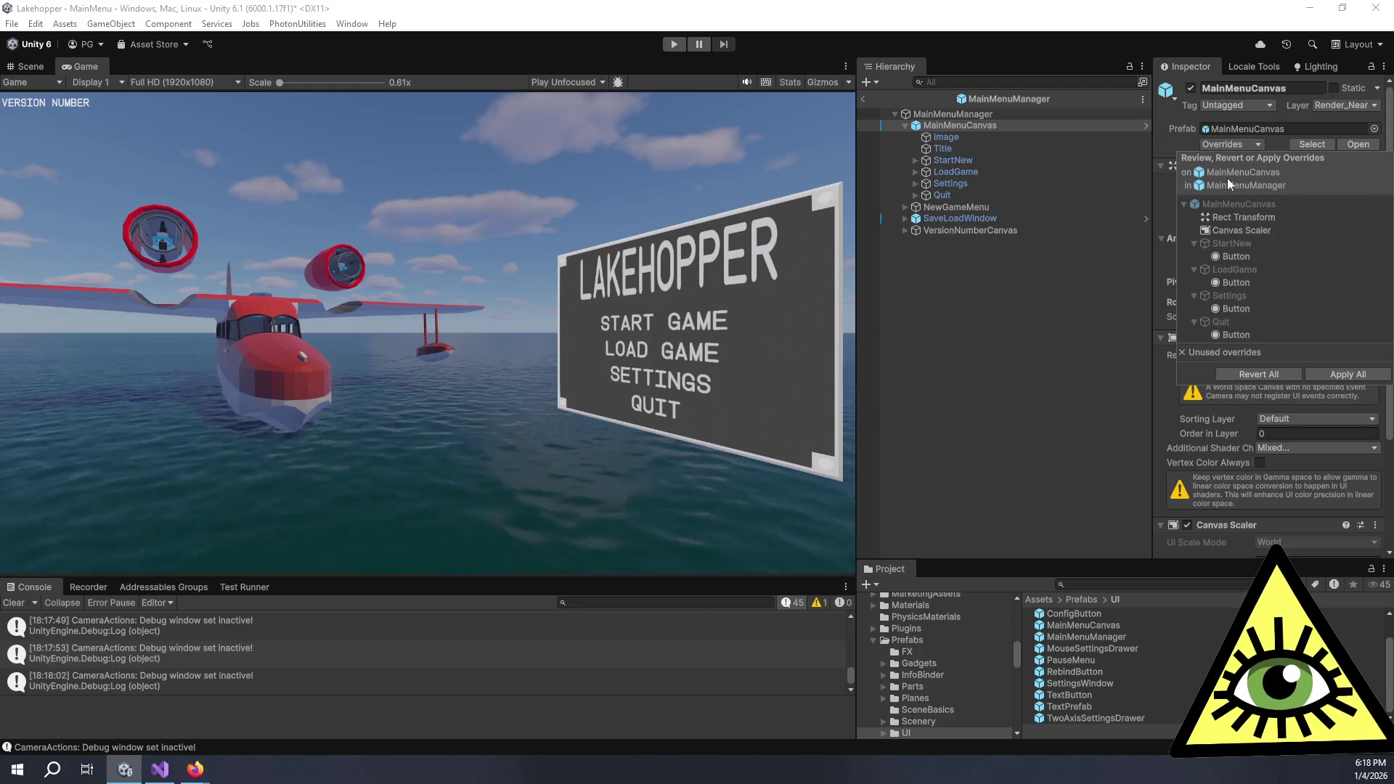
click(1327, 377)
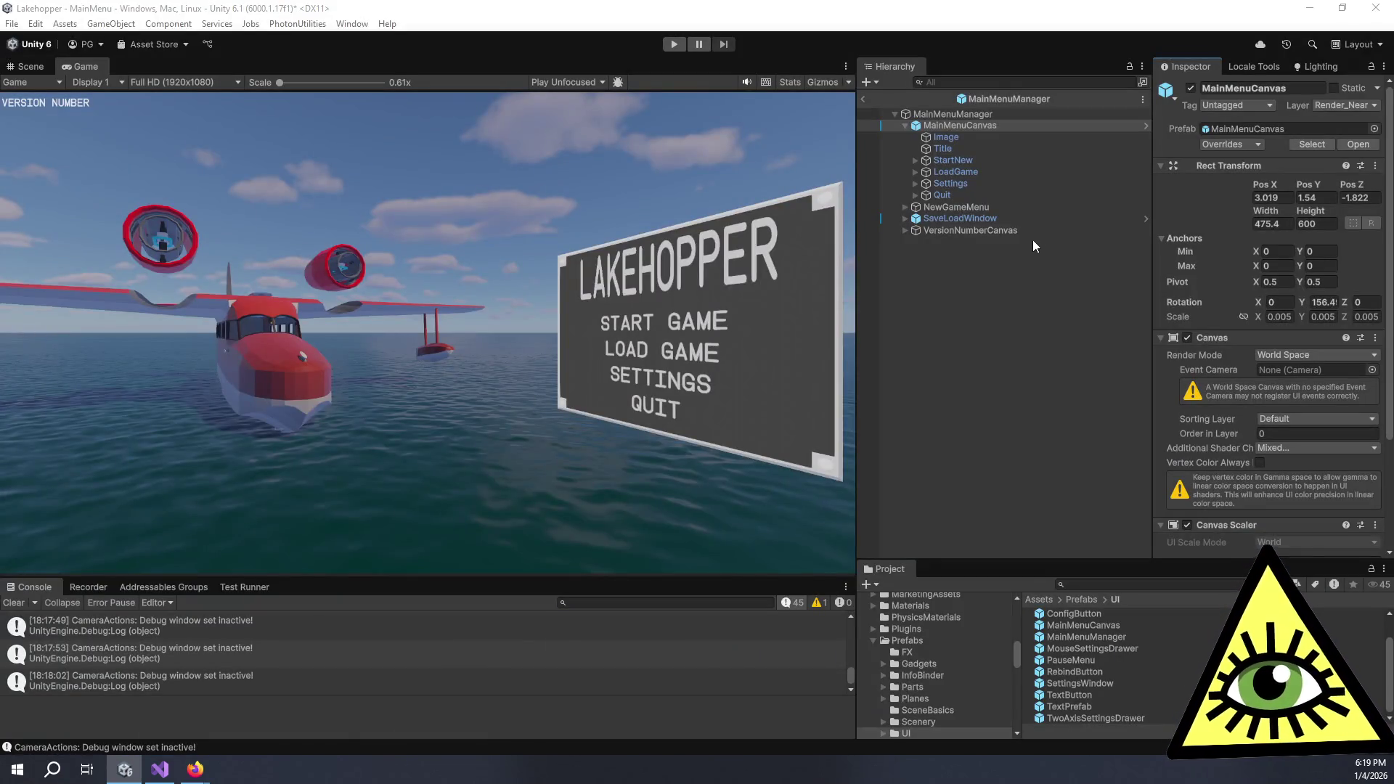
Check the StartNew button's settings and reopen the MainMenuCanvas prefab for editing
click(971, 160)
scroll(1232, 336, down, 5)
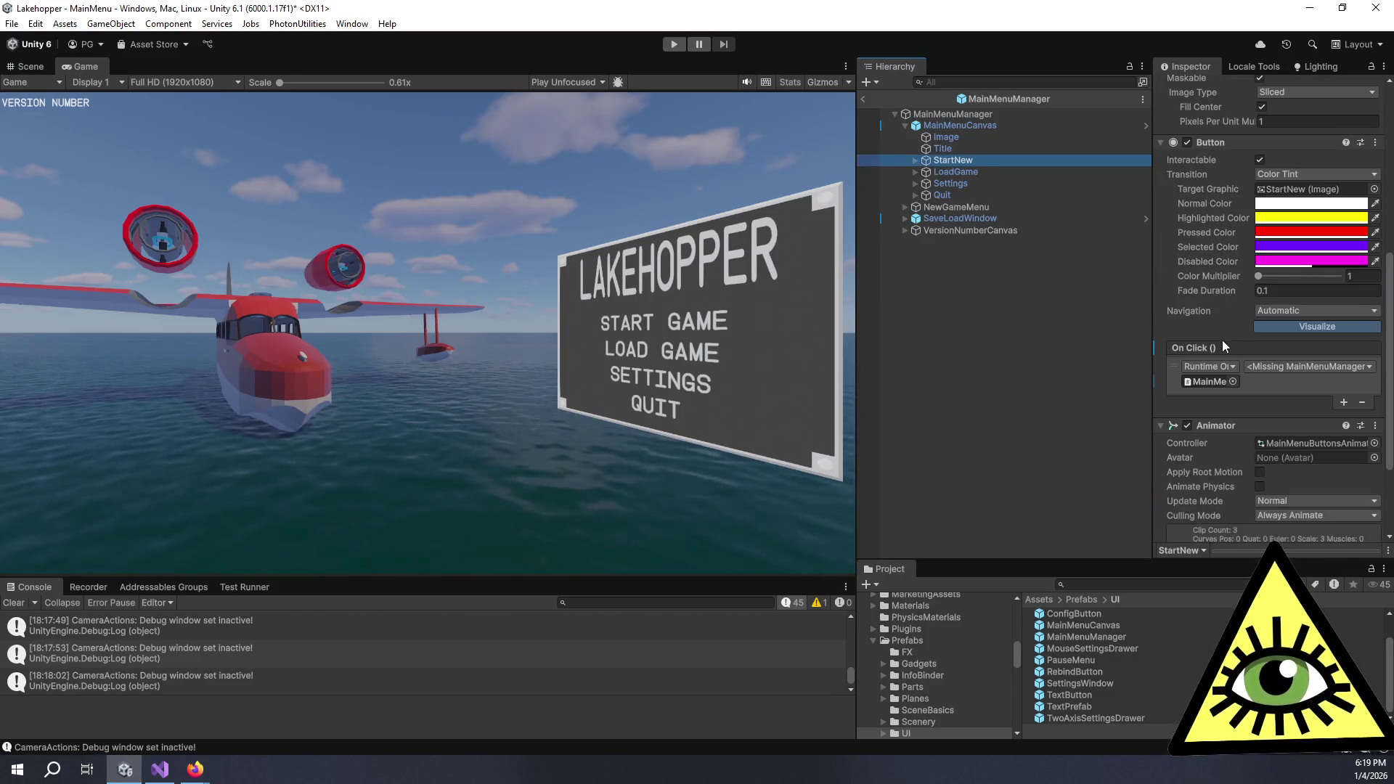
double_click(1080, 626)
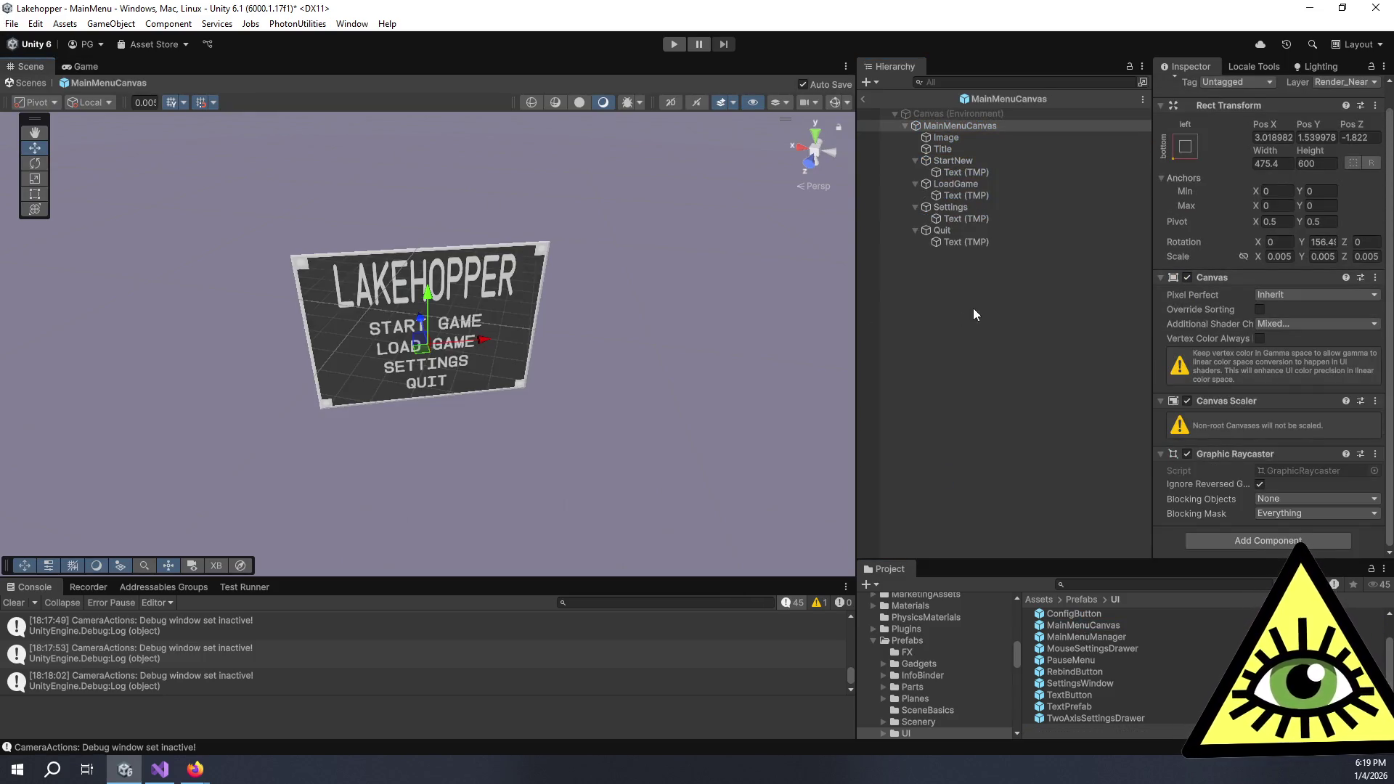
Switch the StartNew button's Navigation from Automatic to Vertical
click(1007, 161)
scroll(1179, 372, down, 4)
scroll(1181, 372, down, 5)
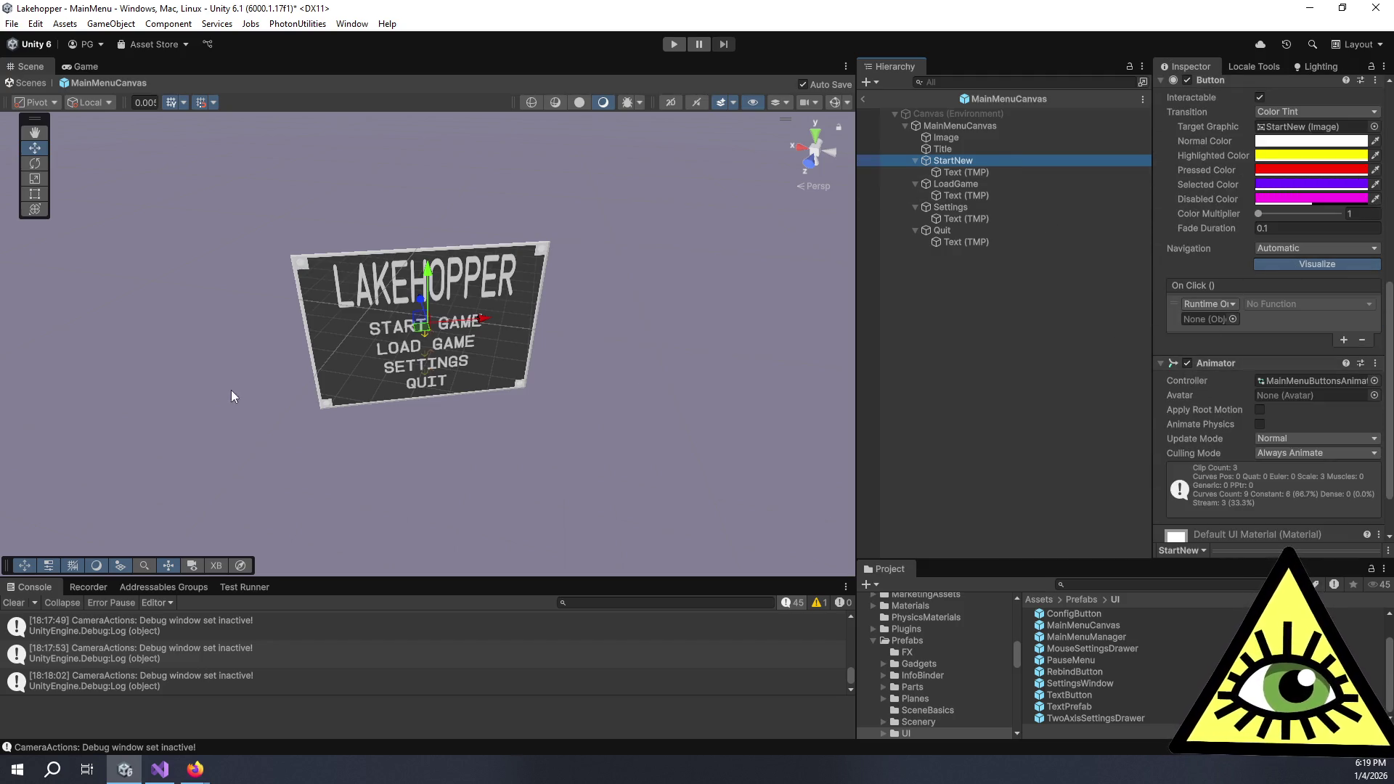
scroll(231, 390, up, 5)
drag(454, 414, 494, 400)
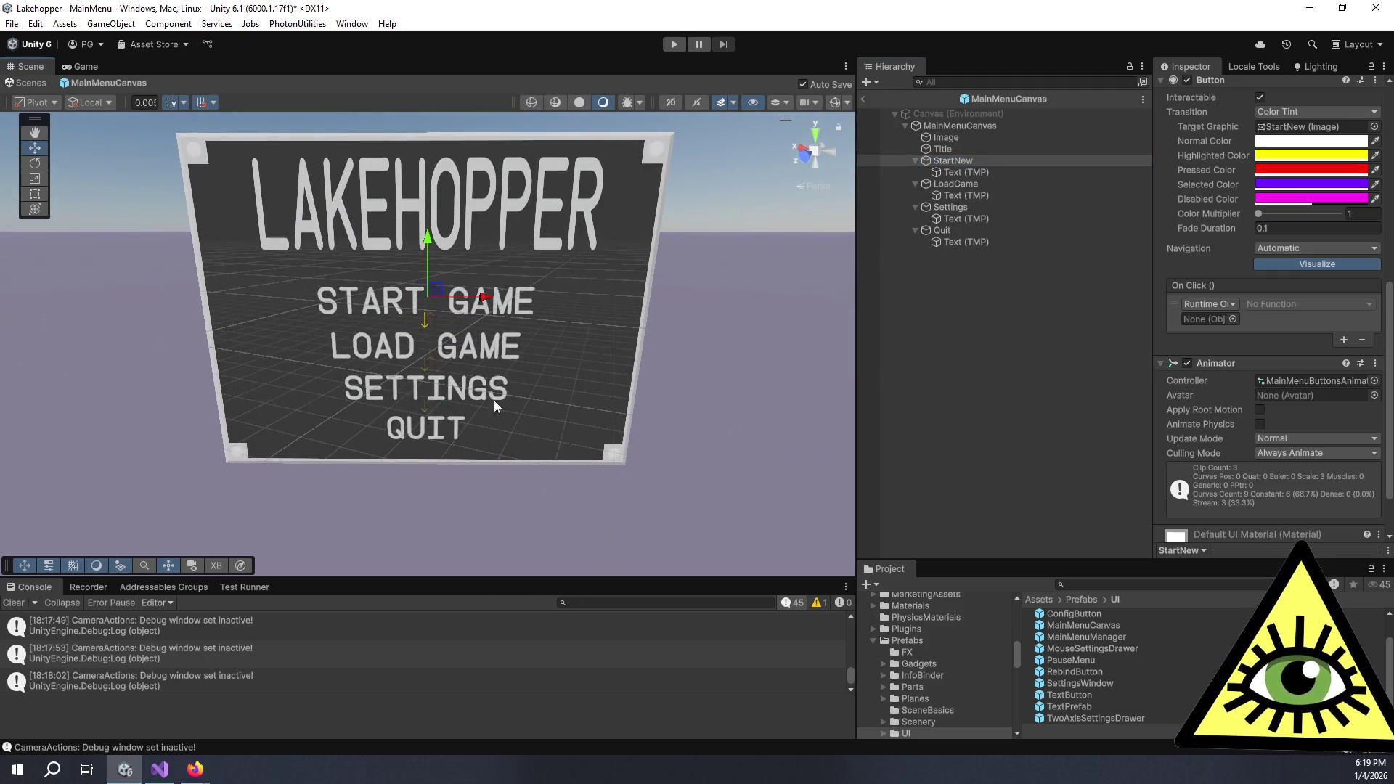
click(1291, 248)
click(1300, 322)
click(1313, 292)
click(1313, 306)
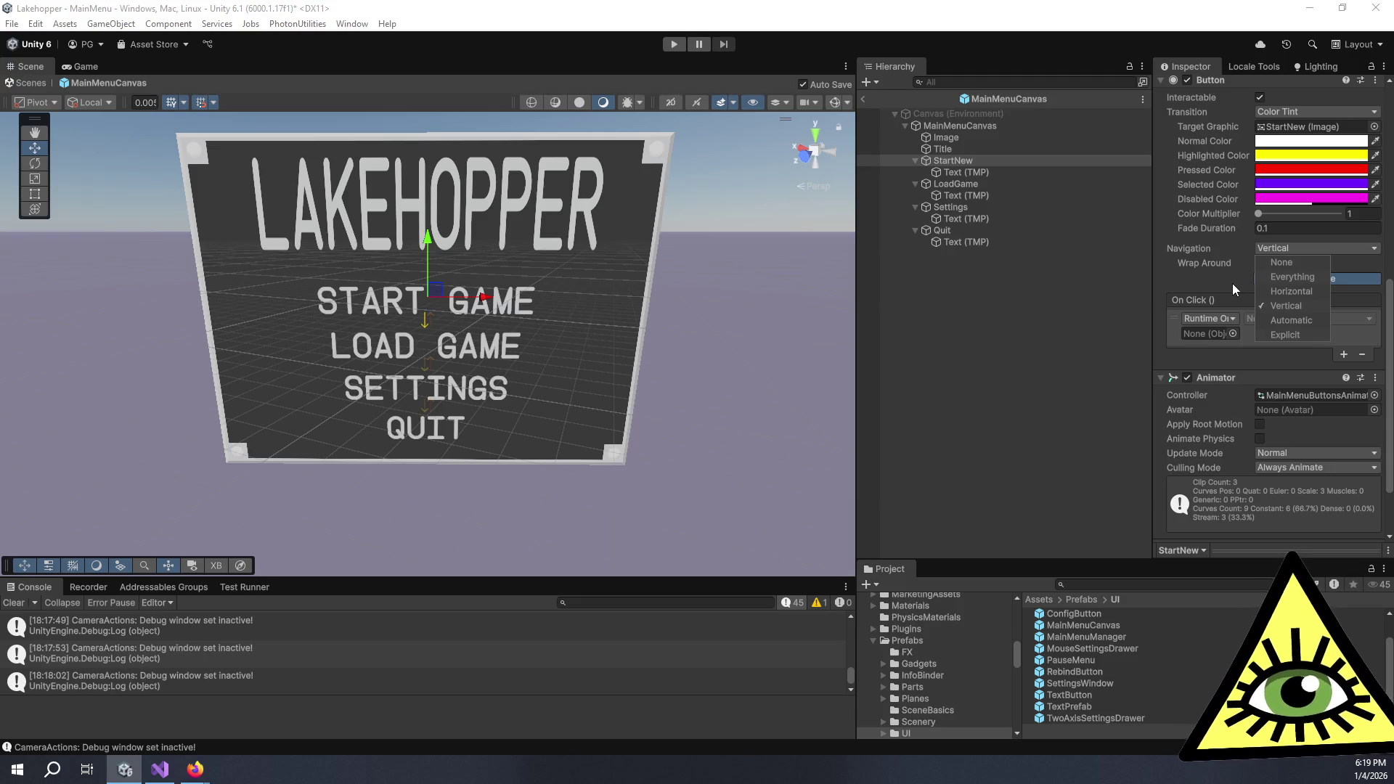
Multi-select LoadGame, Settings and Quit and set their Navigation to Vertical
click(970, 188)
ctrl+click(963, 209)
ctrl+click(962, 230)
click(1269, 247)
click(1286, 306)
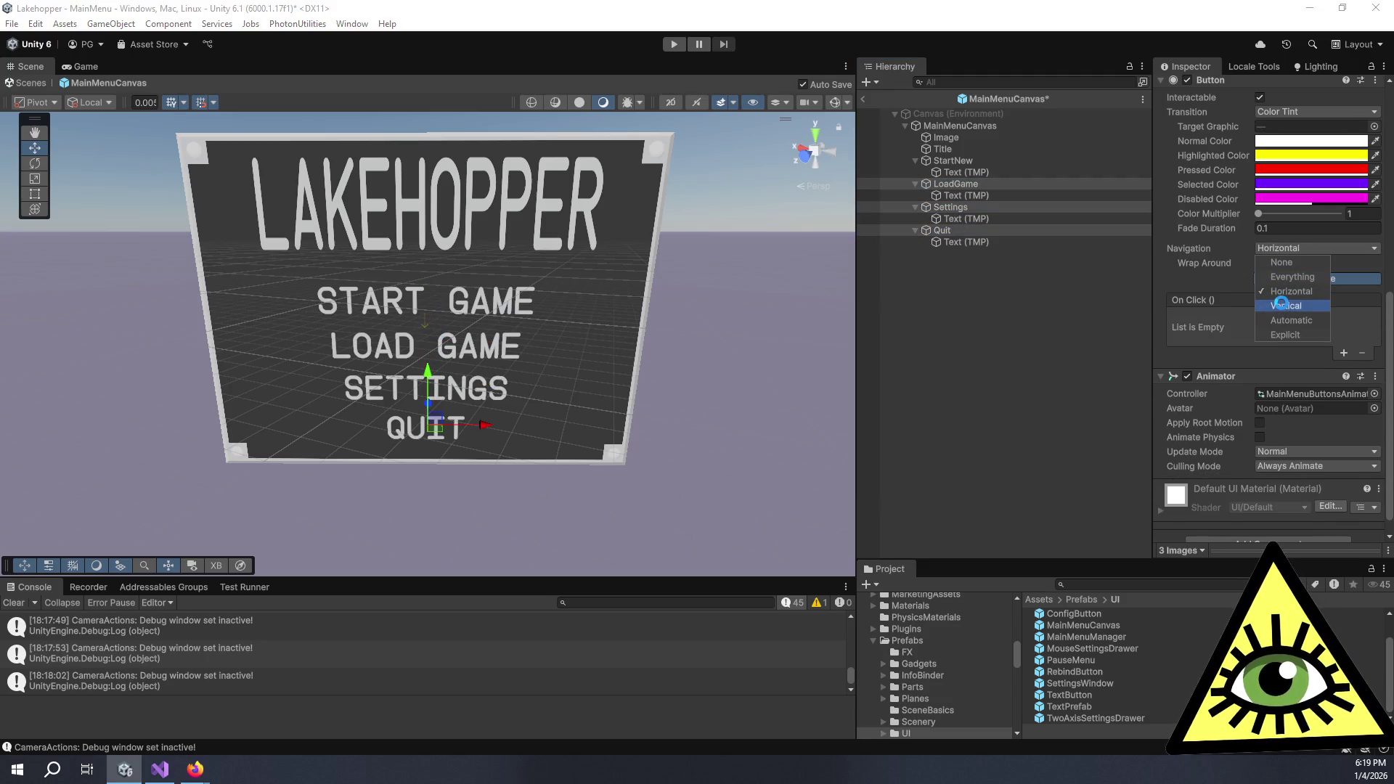
click(1283, 293)
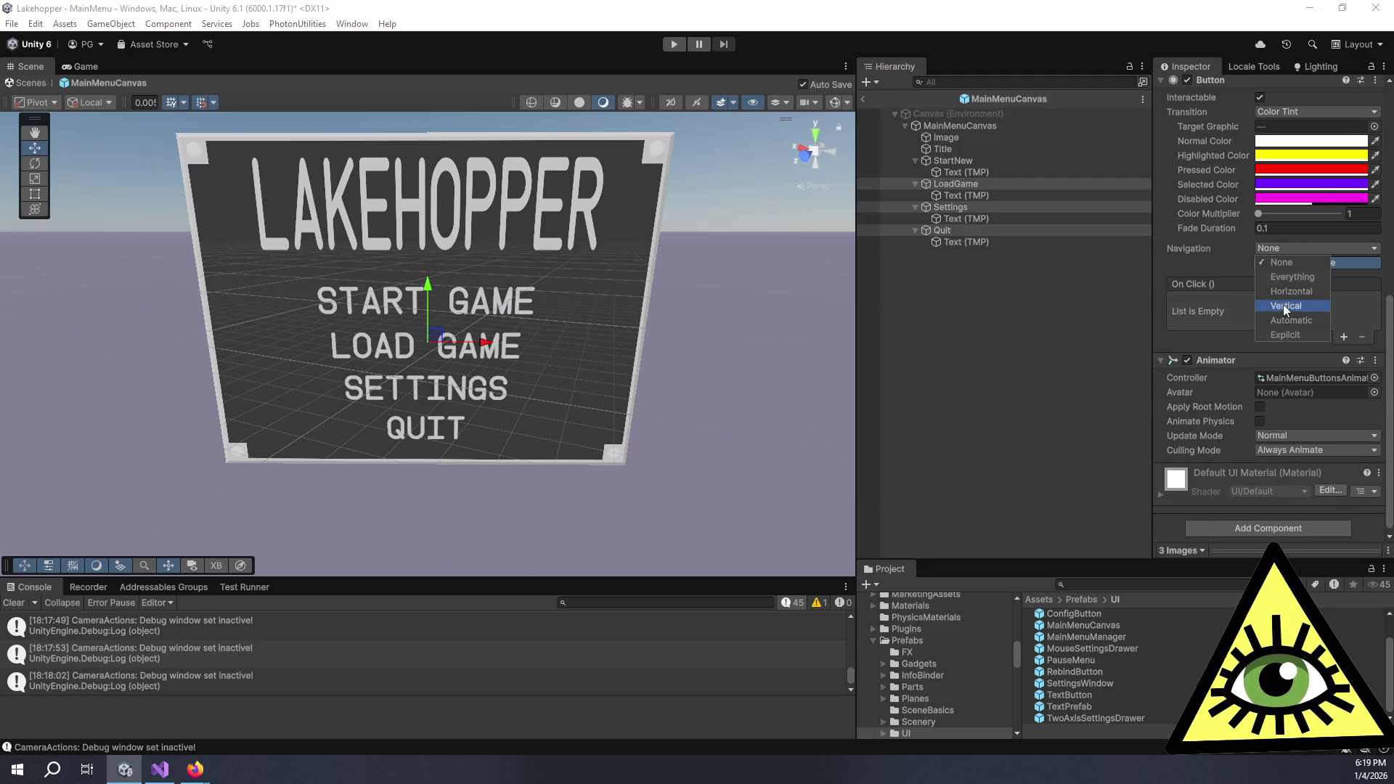
click(1058, 343)
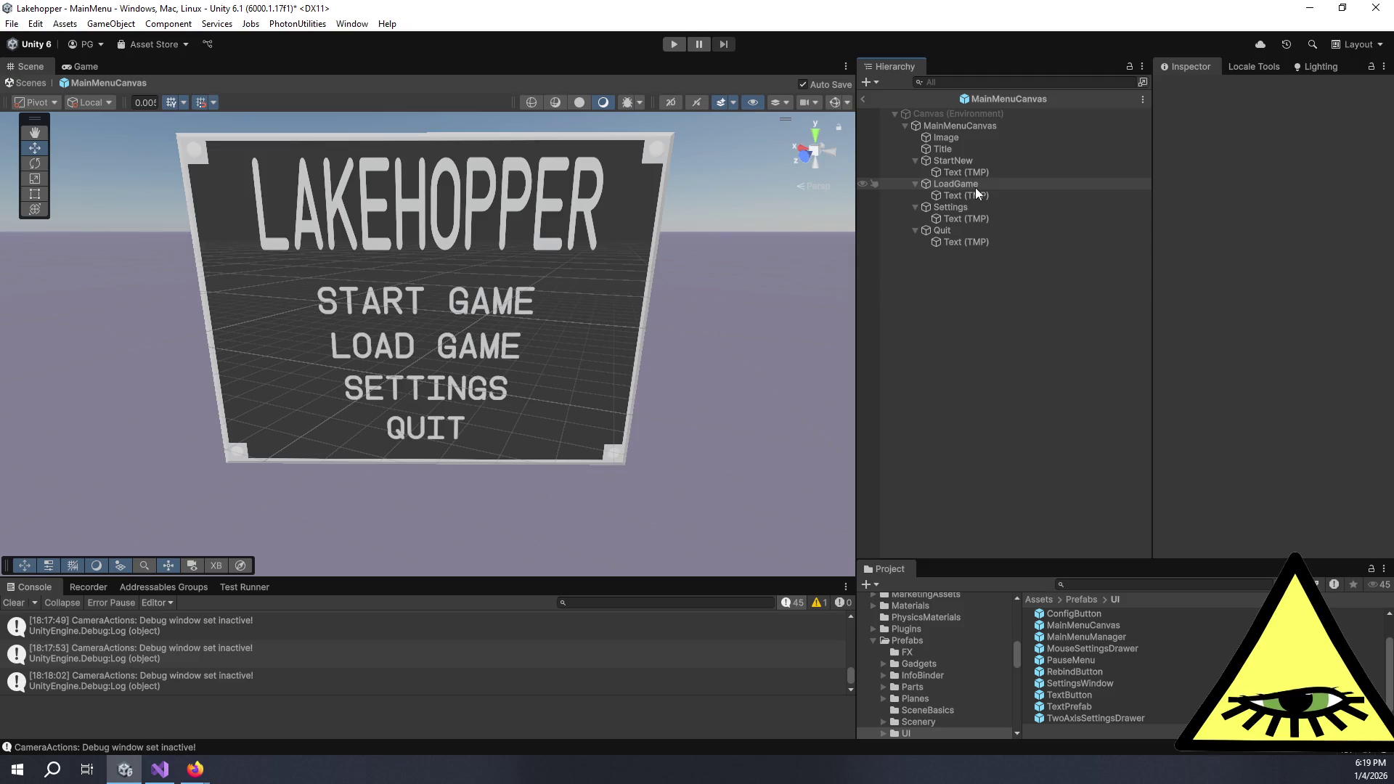
Select StartNew, LoadGame, Settings and Quit to verify them, then exit MainMenuCanvas prefab mode
click(944, 164)
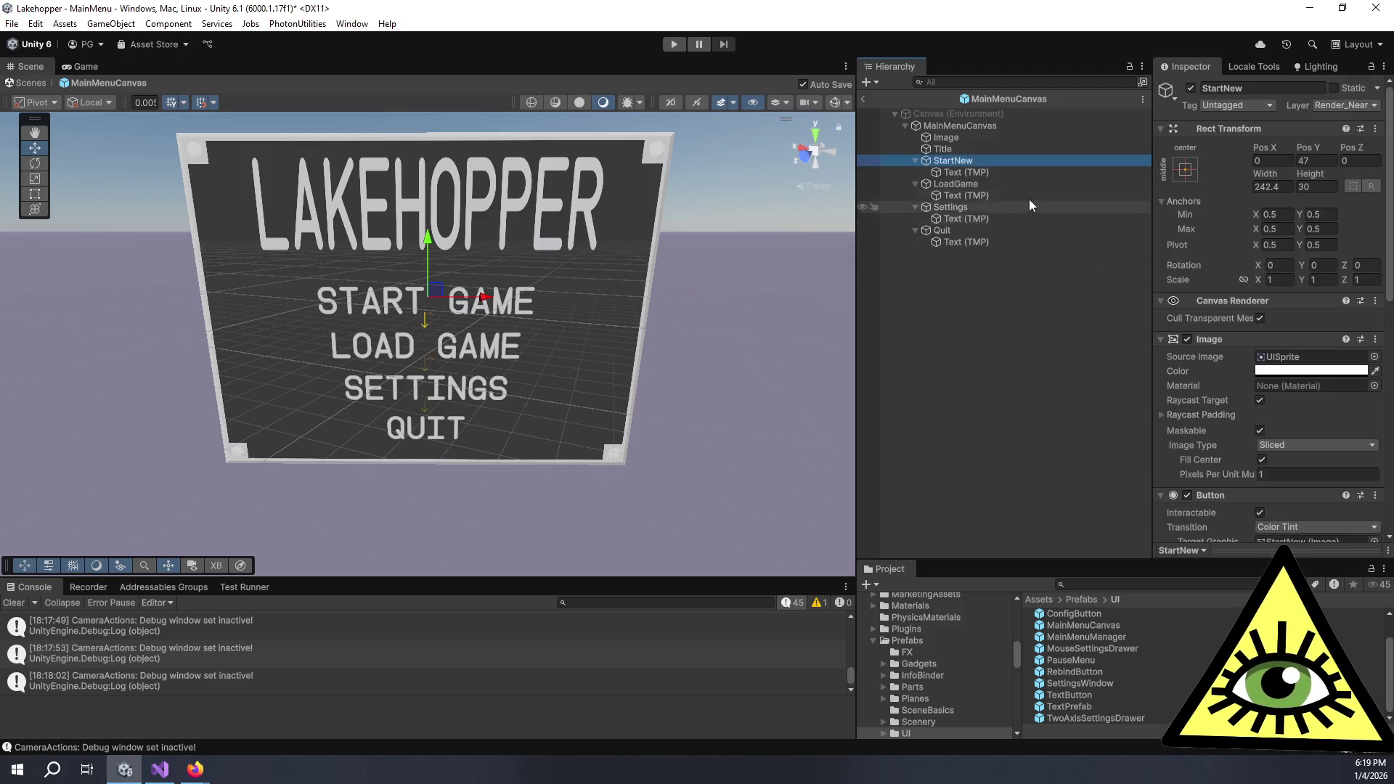
ctrl+click(996, 187)
ctrl+click(994, 207)
ctrl+click(990, 229)
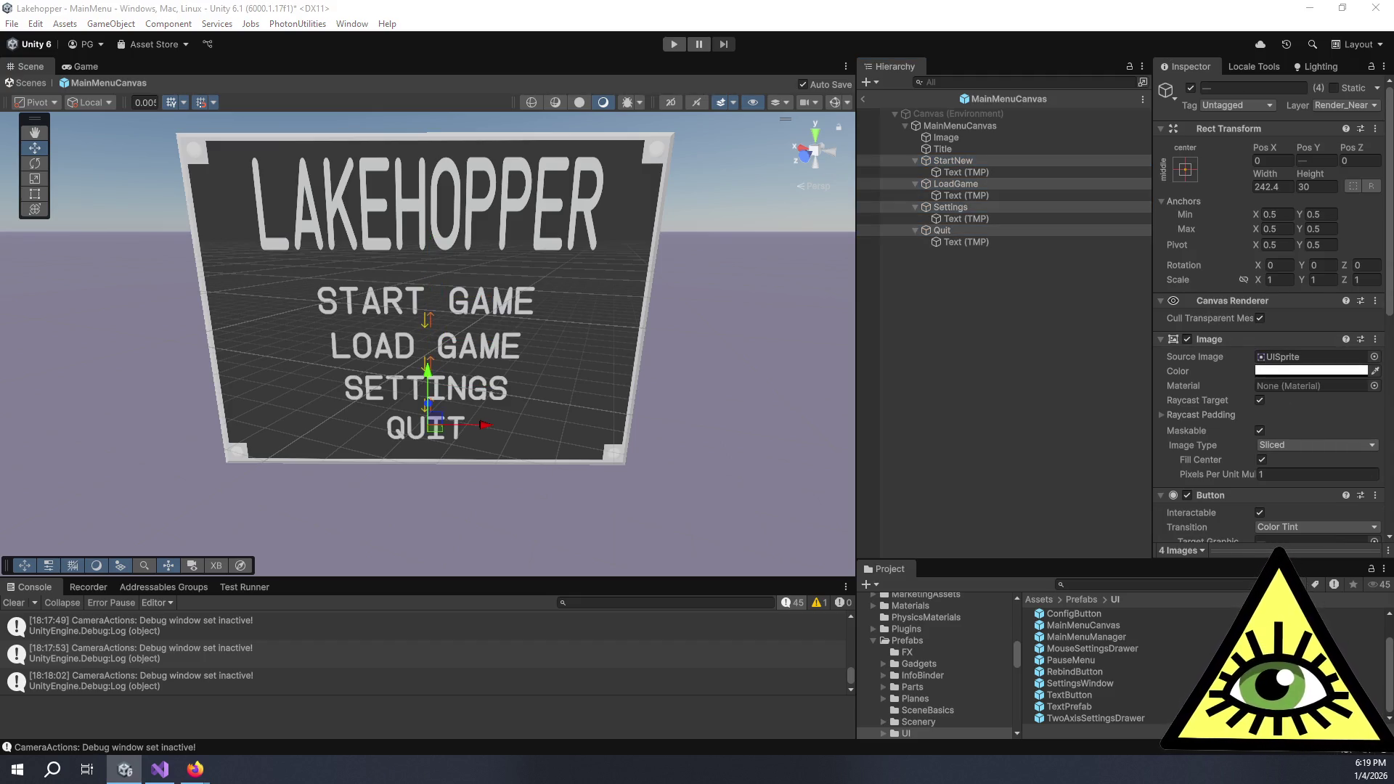
click(865, 99)
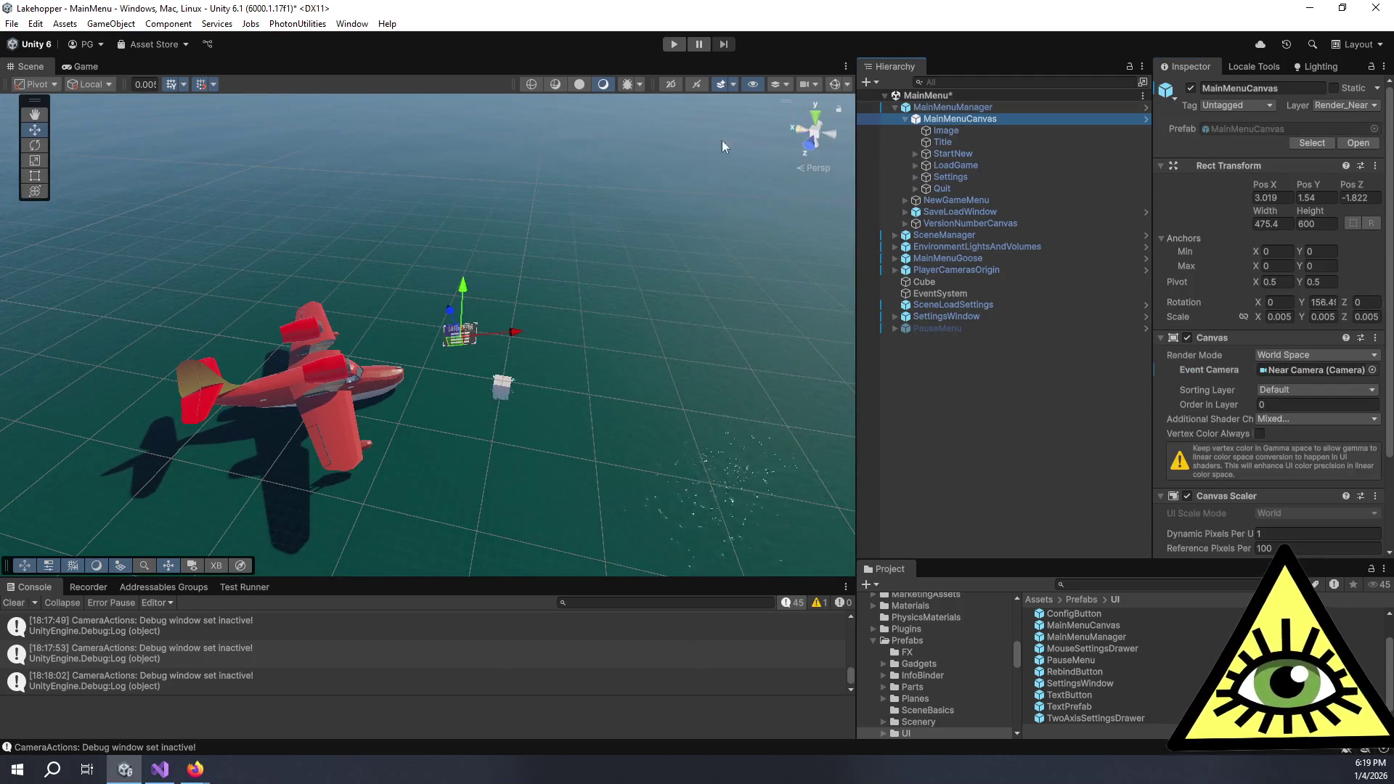
Run the MainMenu scene in Play mode, trying the Settings window and Start New Game
click(63, 65)
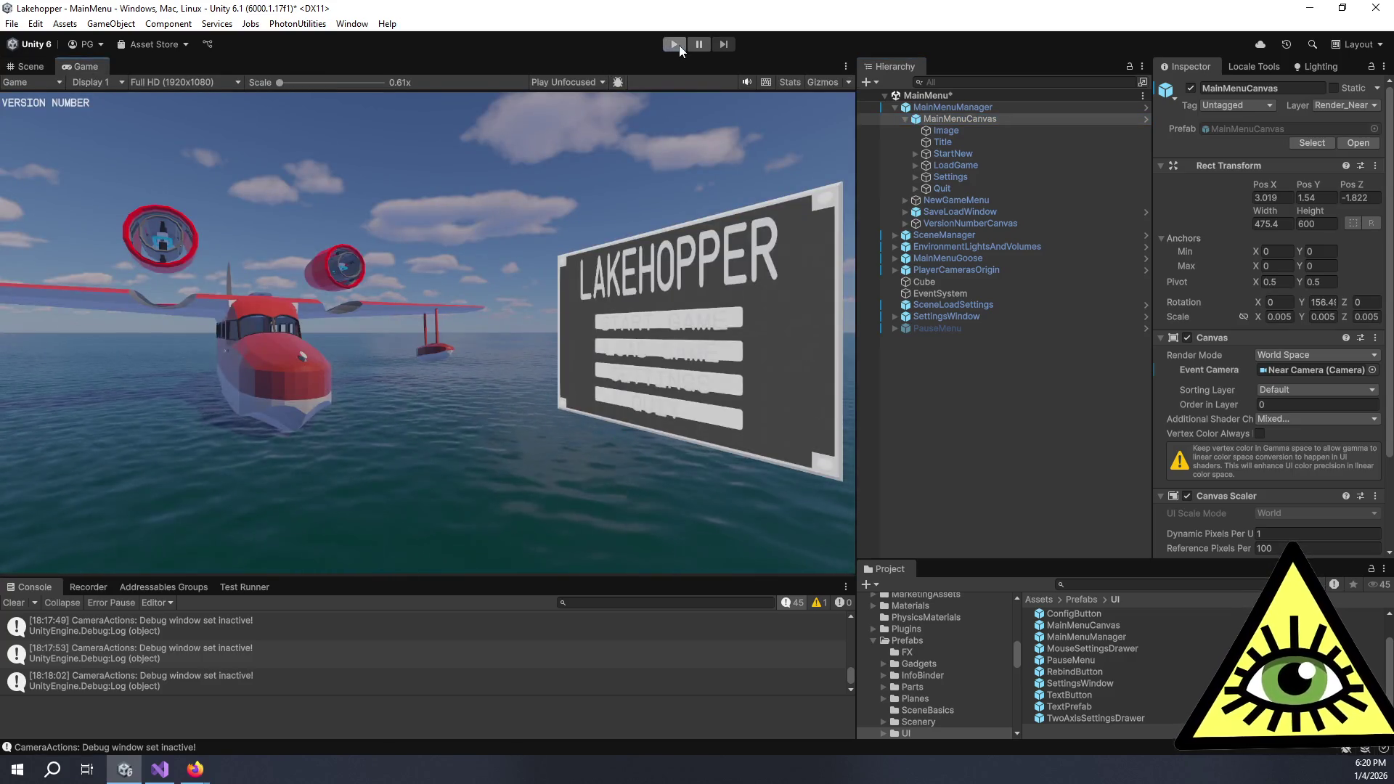
click(674, 45)
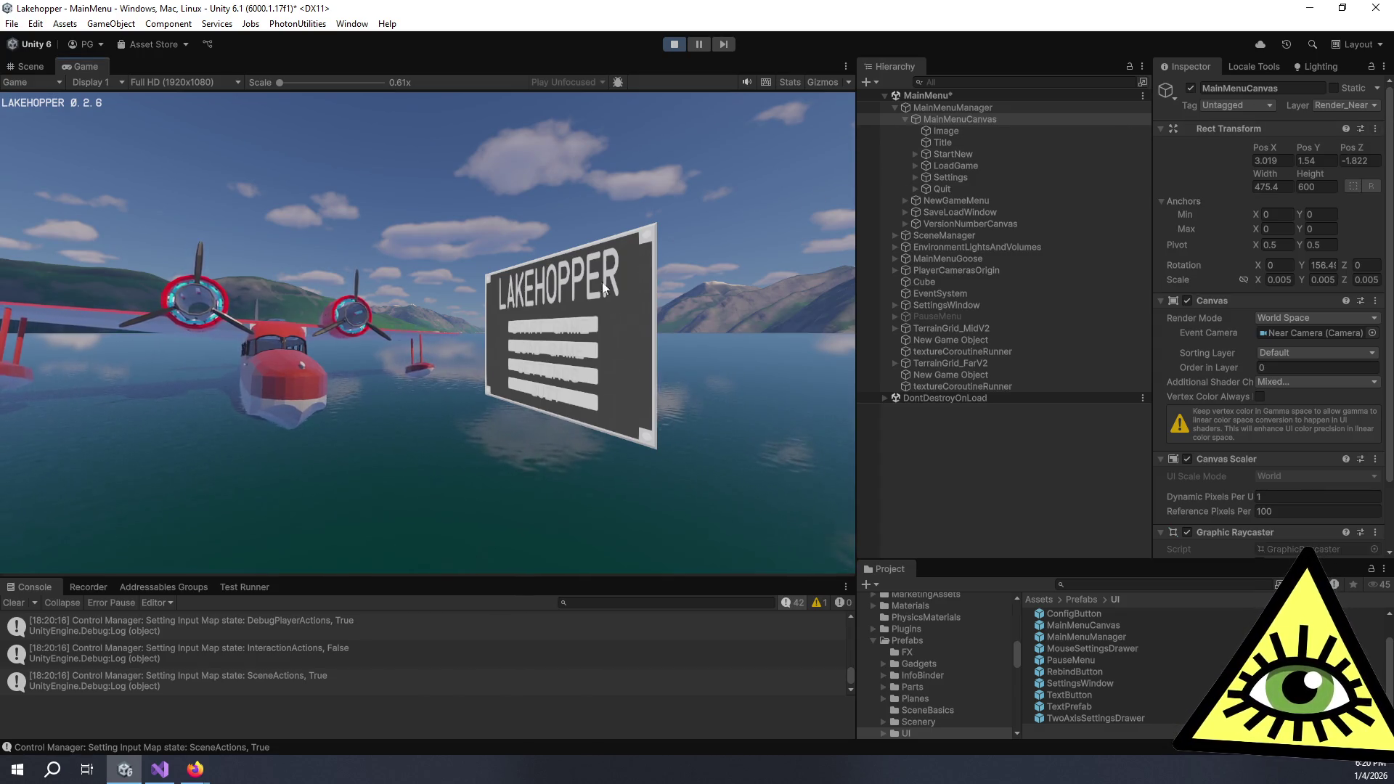
click(573, 372)
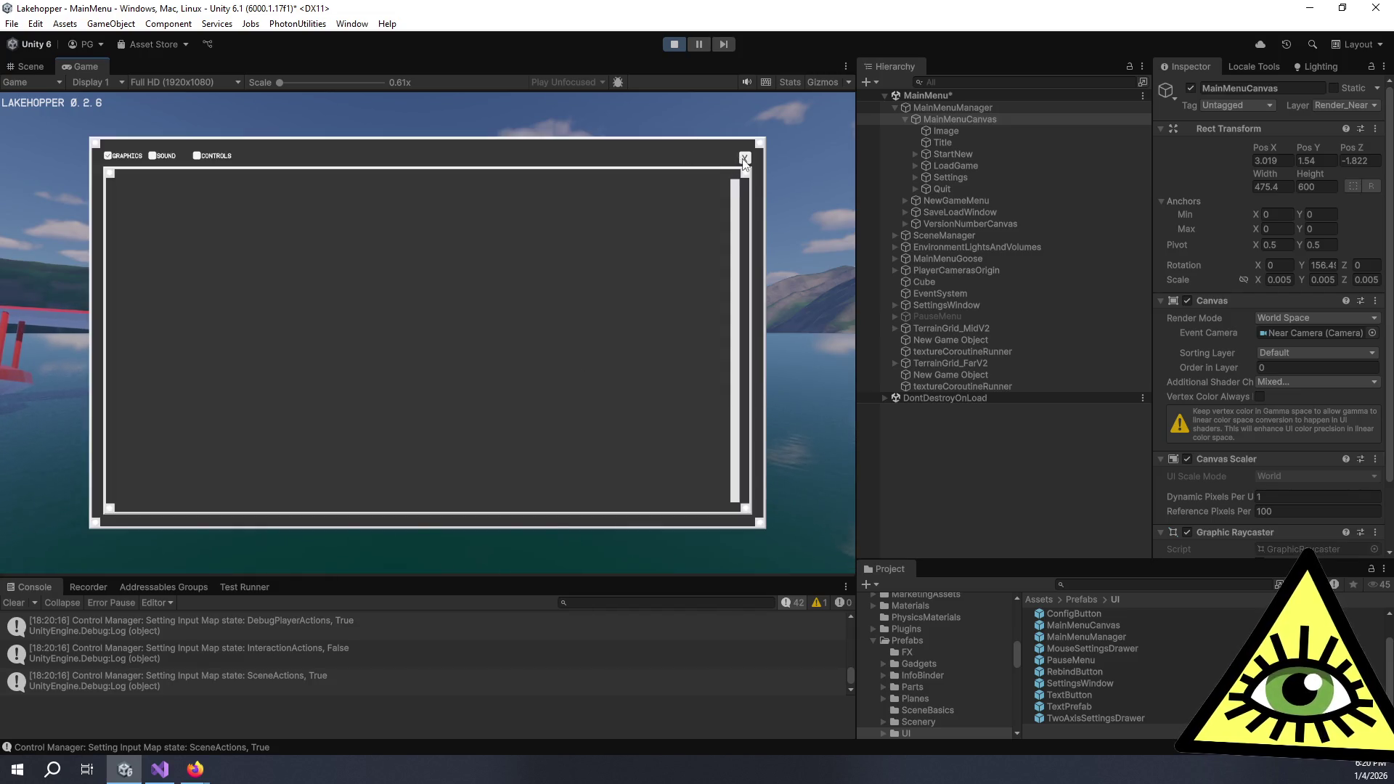
click(744, 159)
click(587, 323)
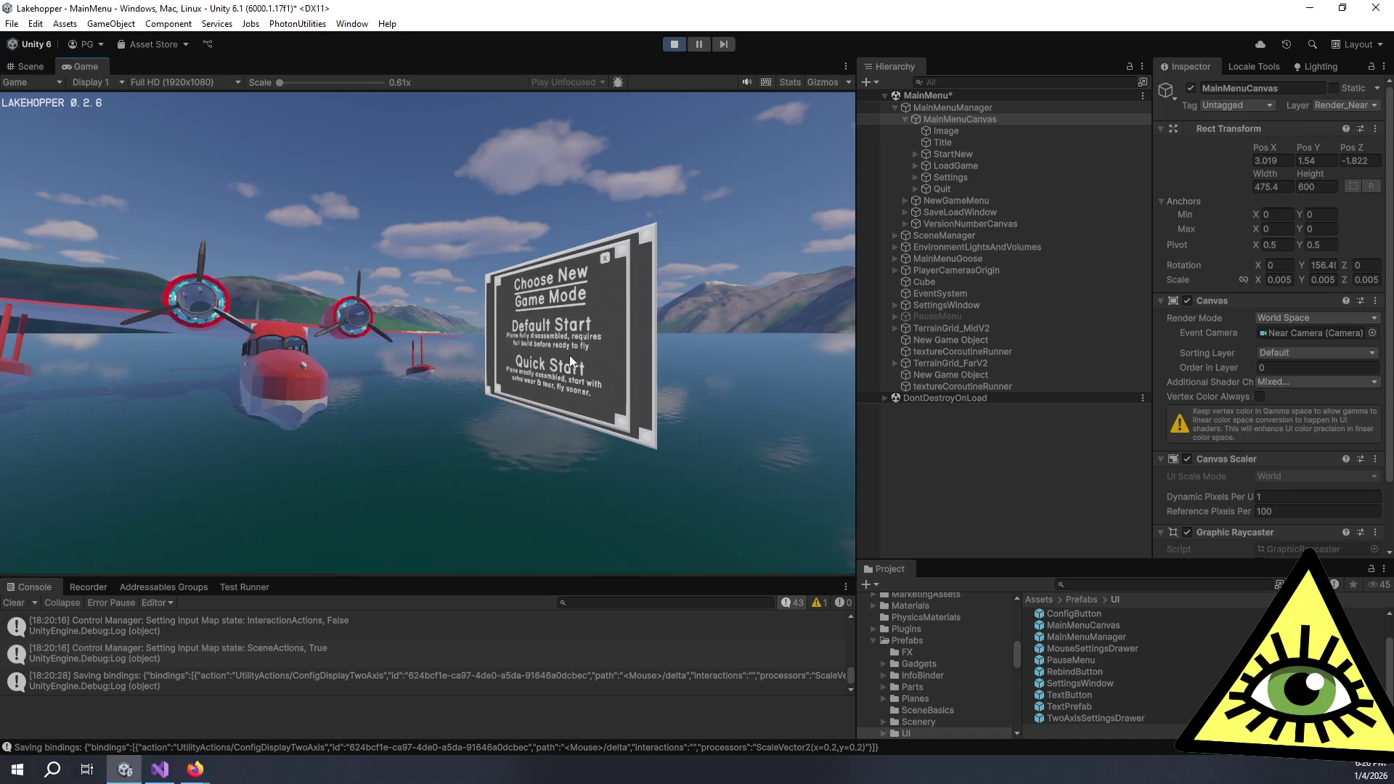
Close the Choose New Game Mode panel twice and stop Play mode with Ctrl+P
click(606, 257)
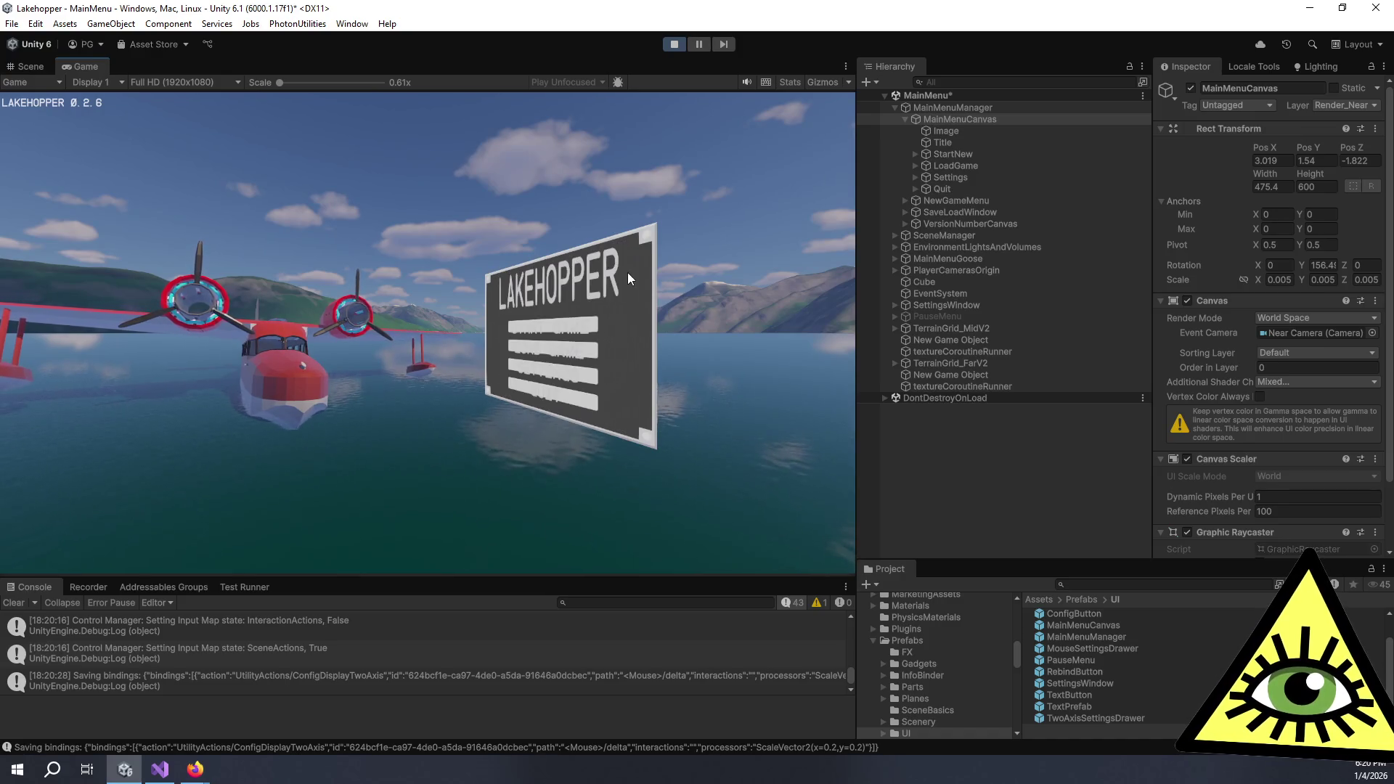
click(592, 323)
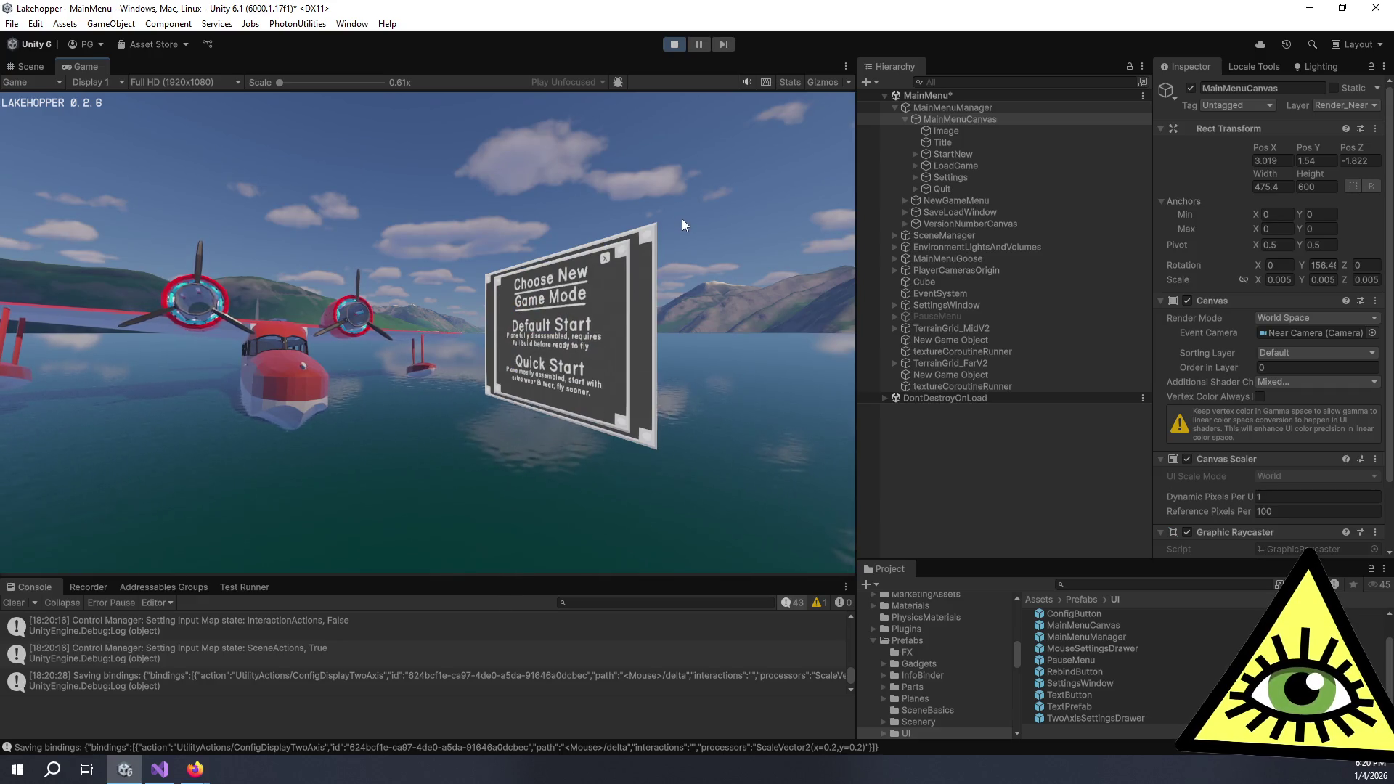
click(605, 258)
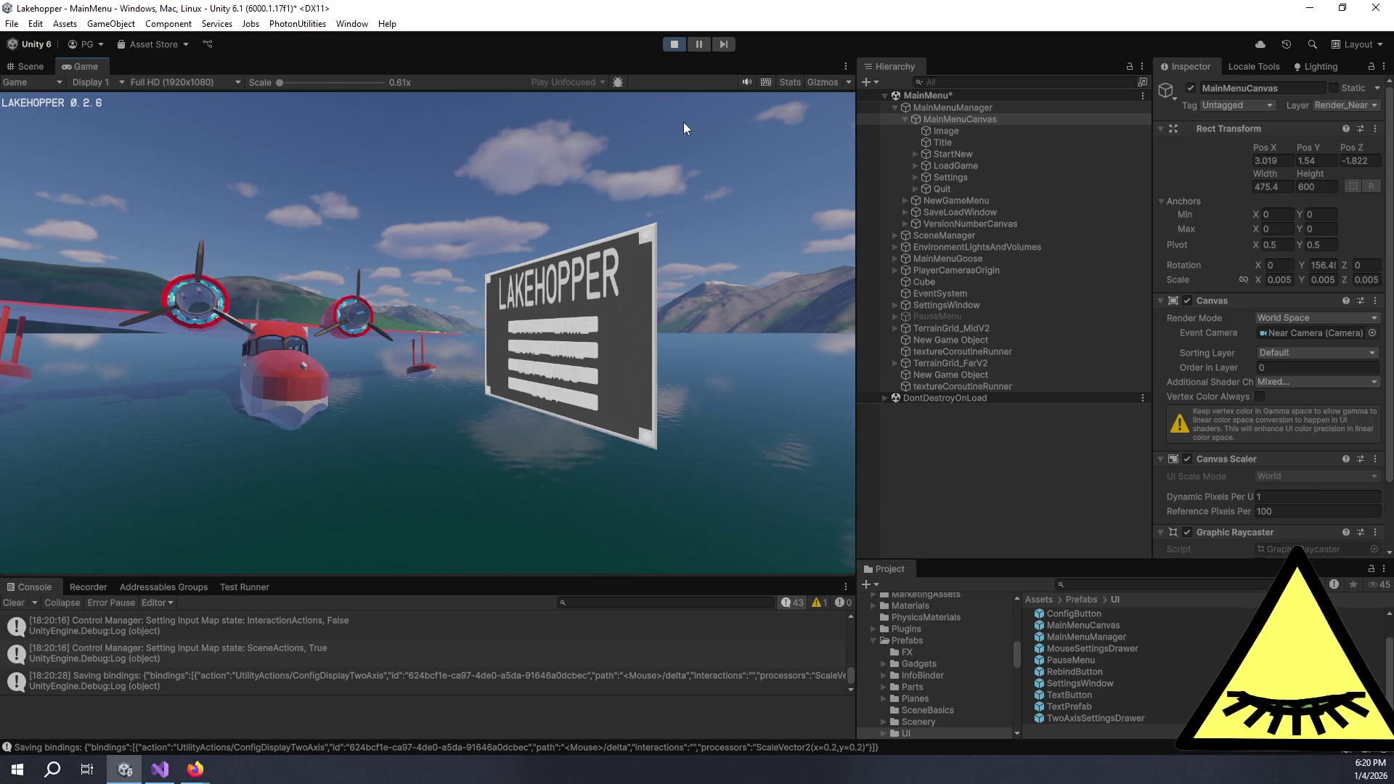
key(ctrl+p)
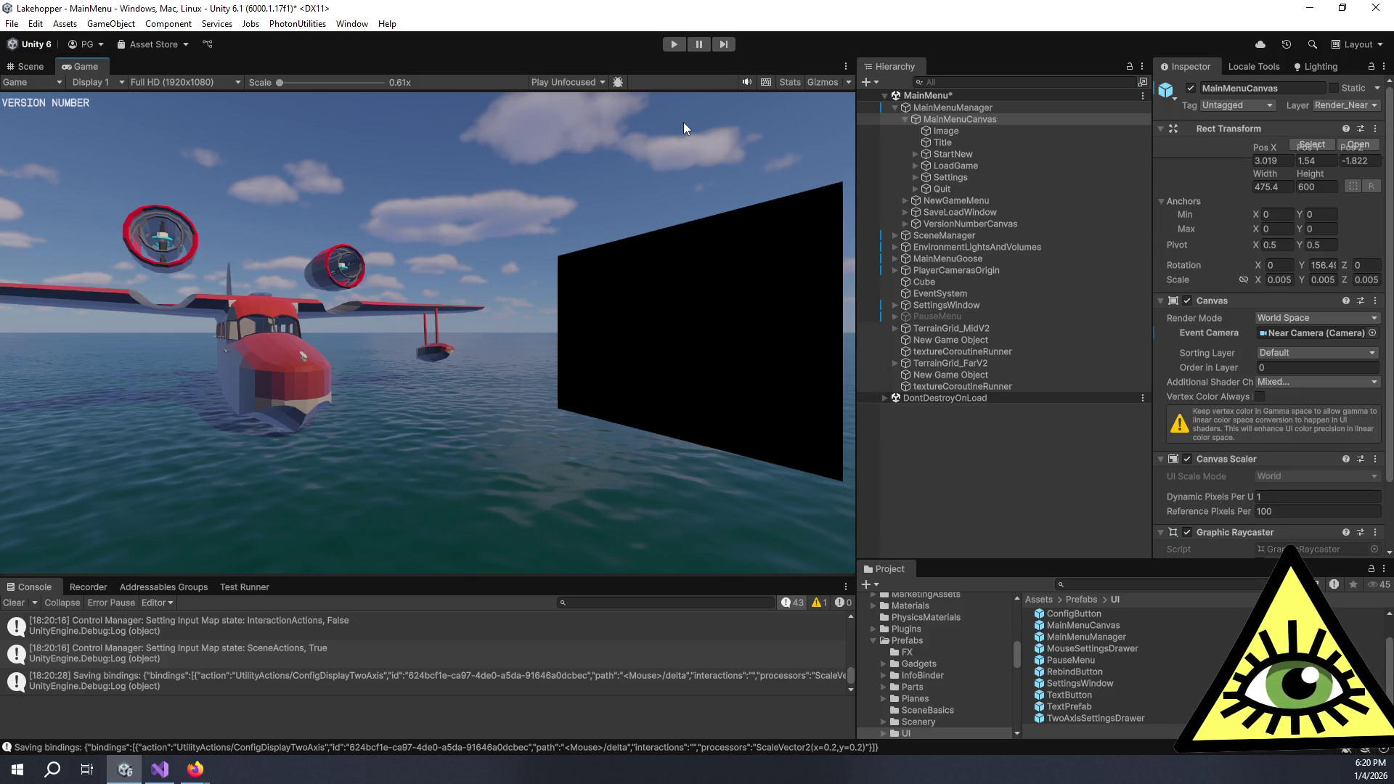
key(ctrl+p)
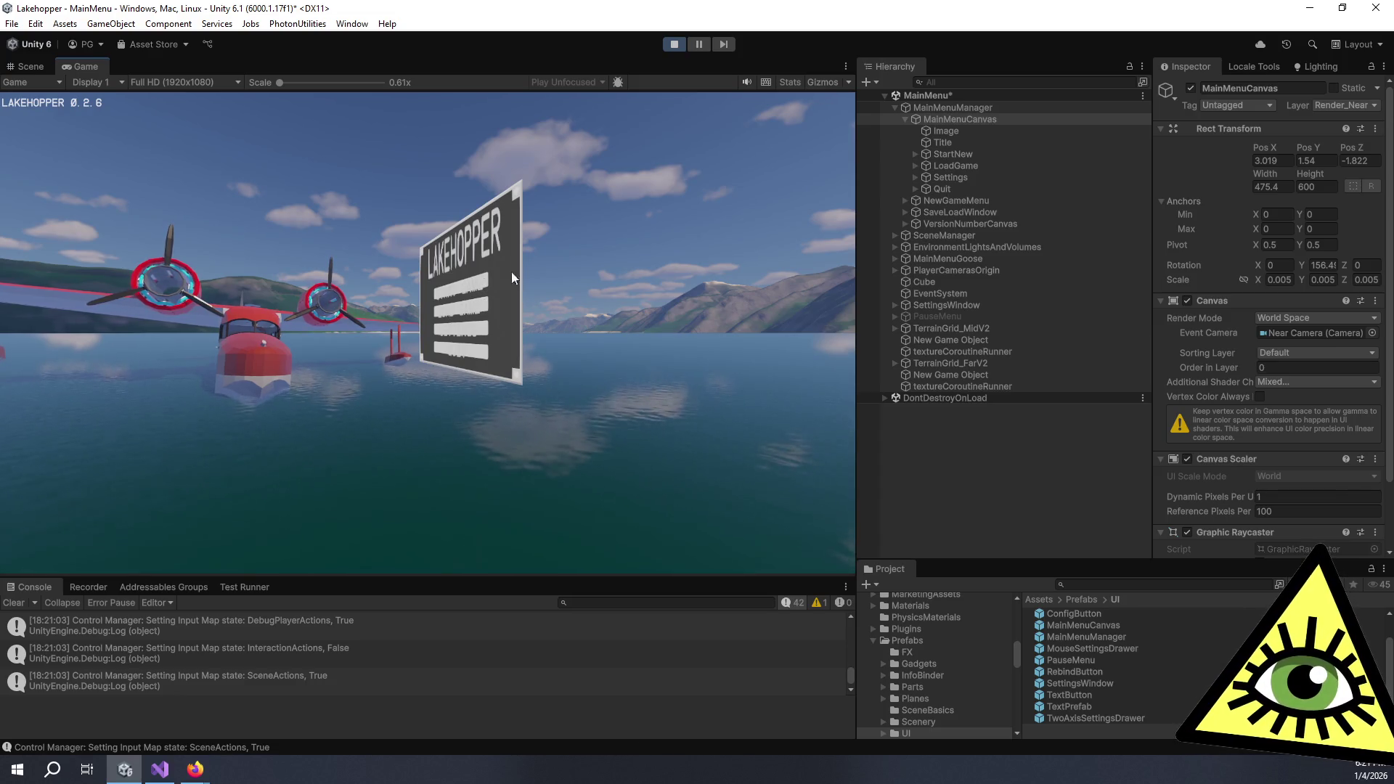
click(675, 45)
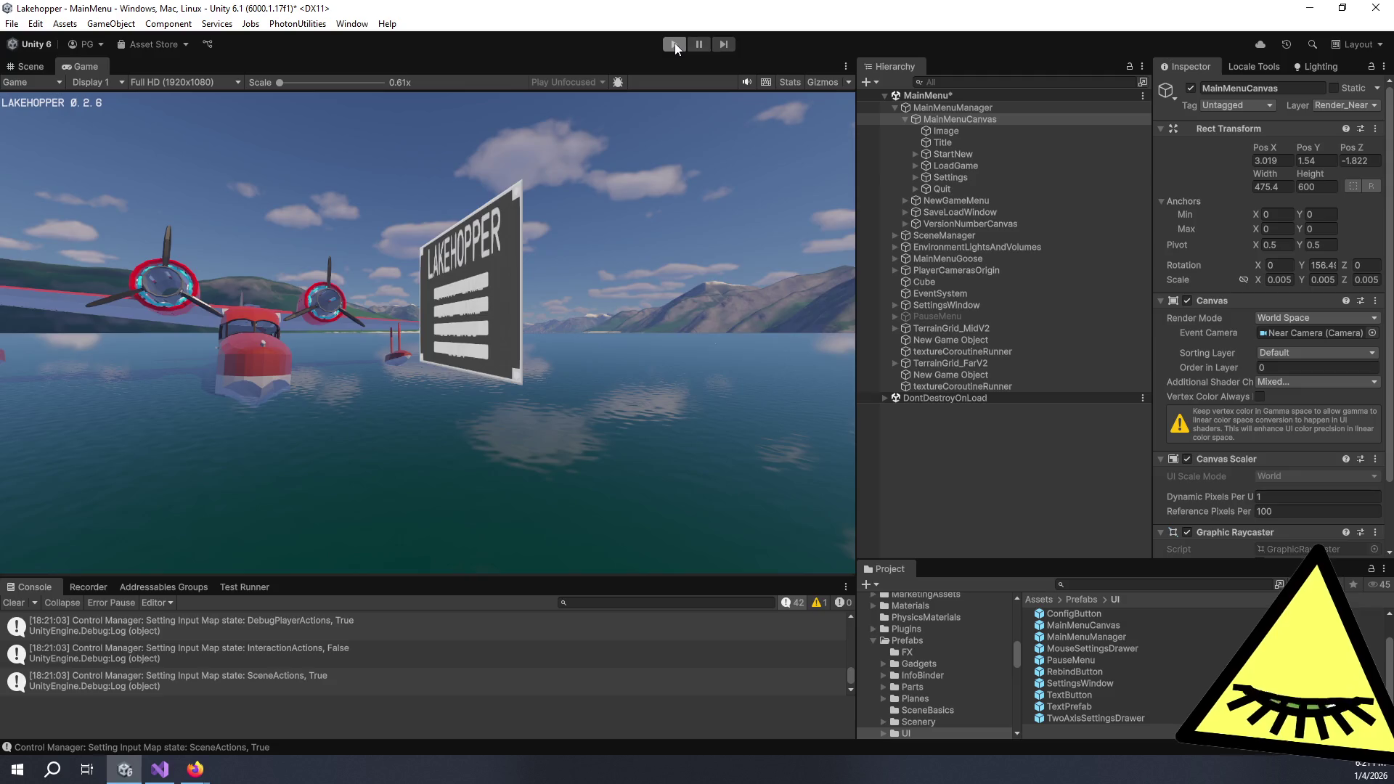
click(675, 45)
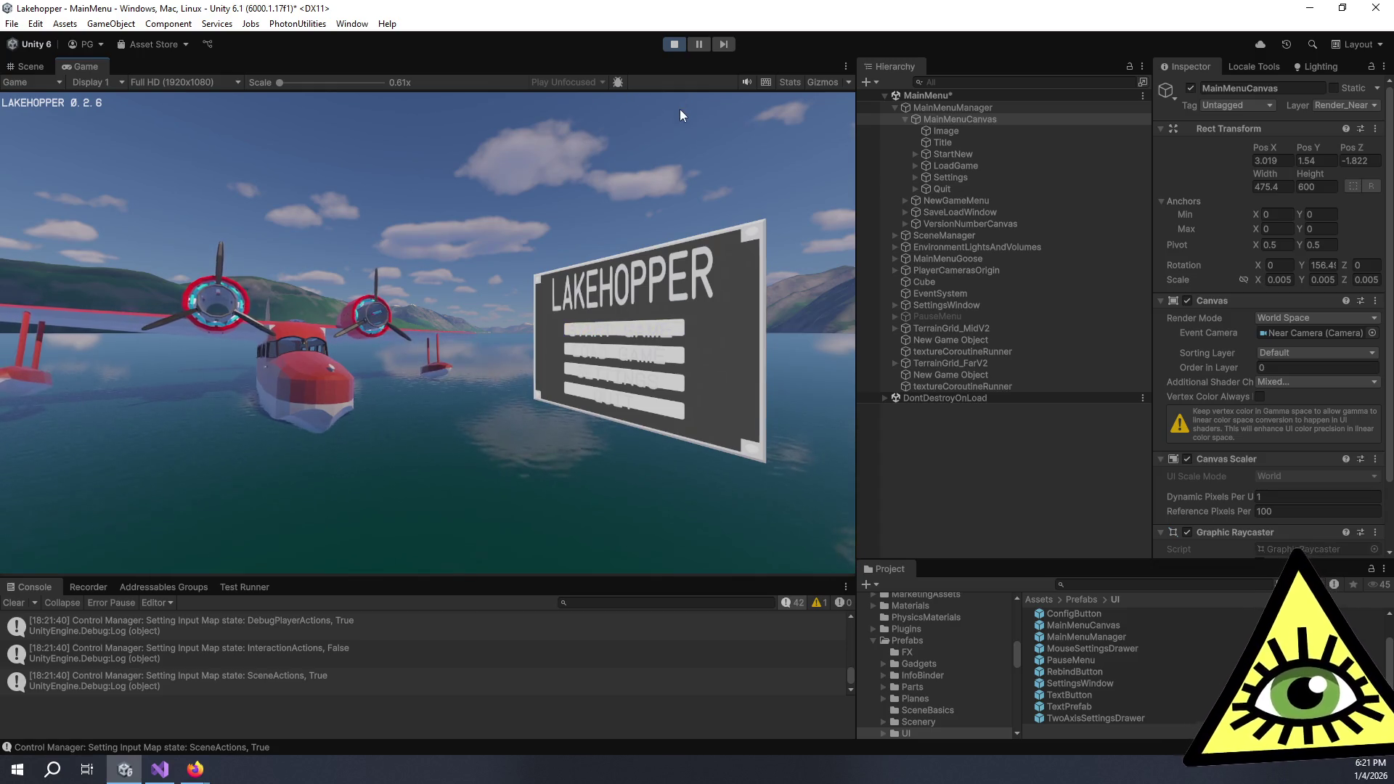
key(ctrl+p)
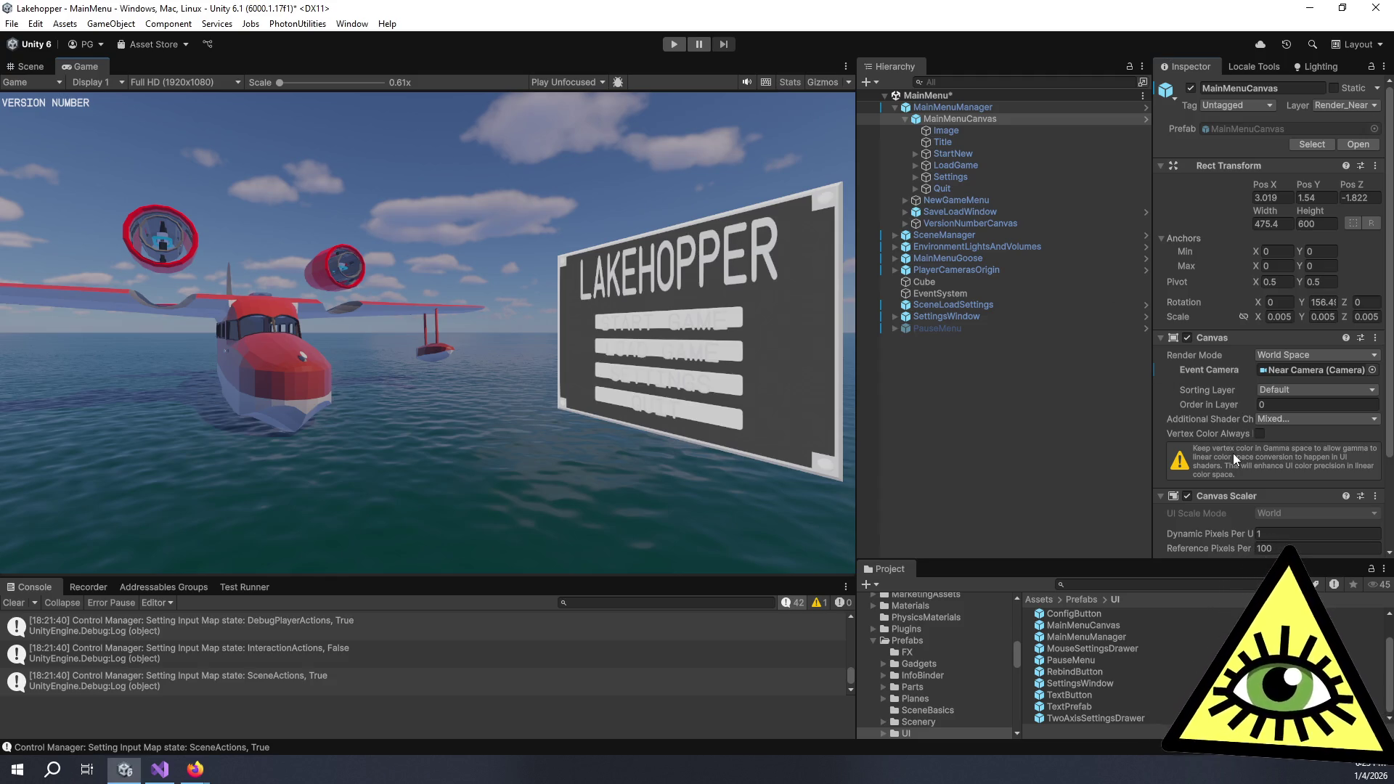
Widen the Hierarchy and set the EventSystem's First Selected to StartNew
scroll(1235, 433, down, 3)
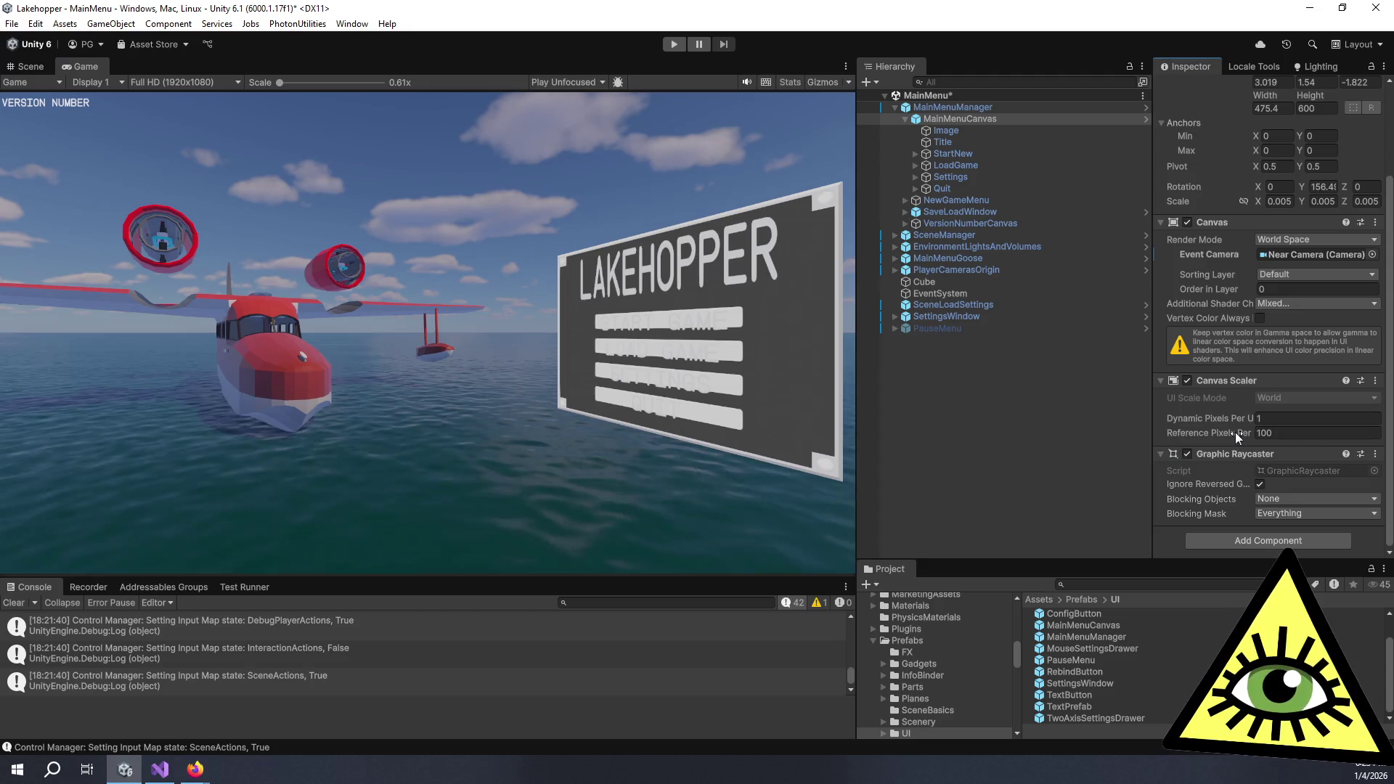
click(982, 290)
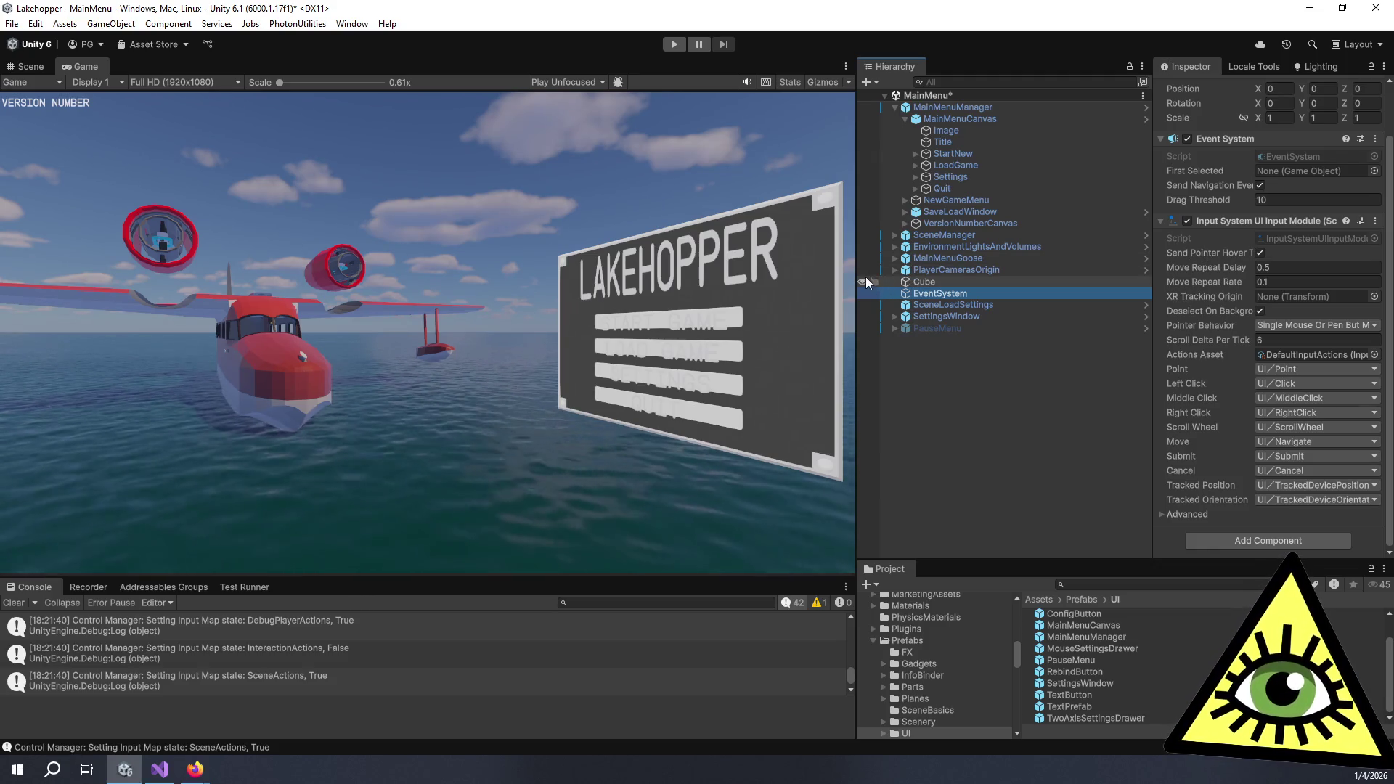
drag(857, 278, 683, 279)
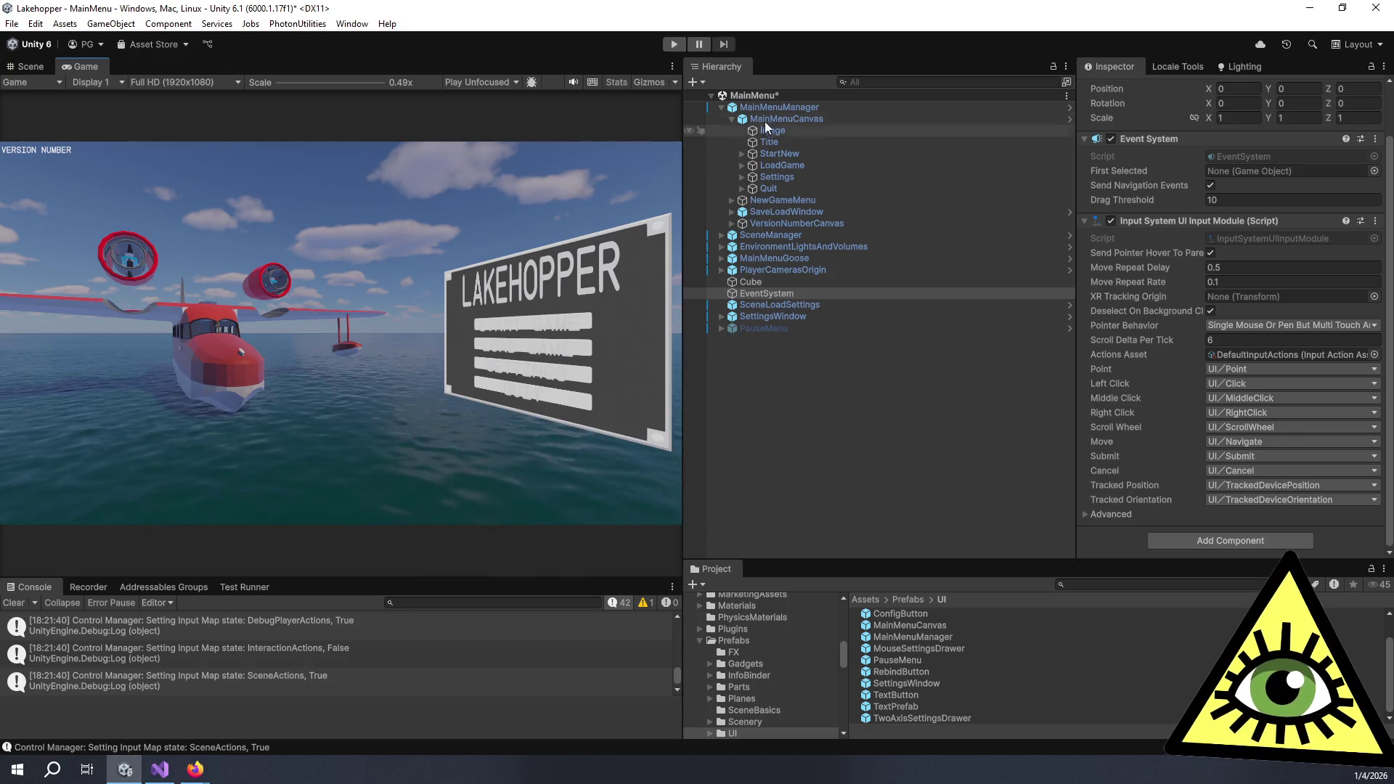
drag(803, 121, 1252, 169)
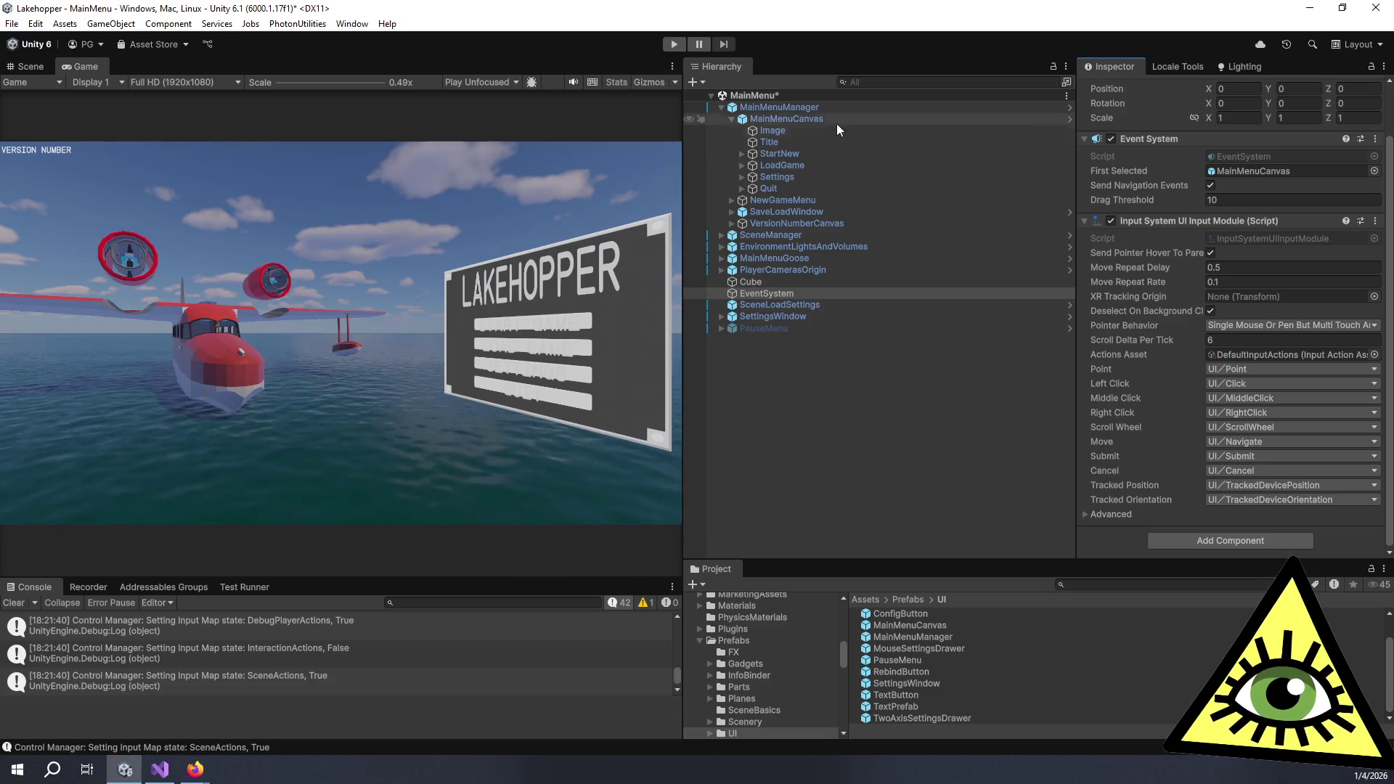
mouse_move(788, 153)
mouse_down()
mouse_move(1048, 151)
mouse_move(1275, 172)
mouse_up()
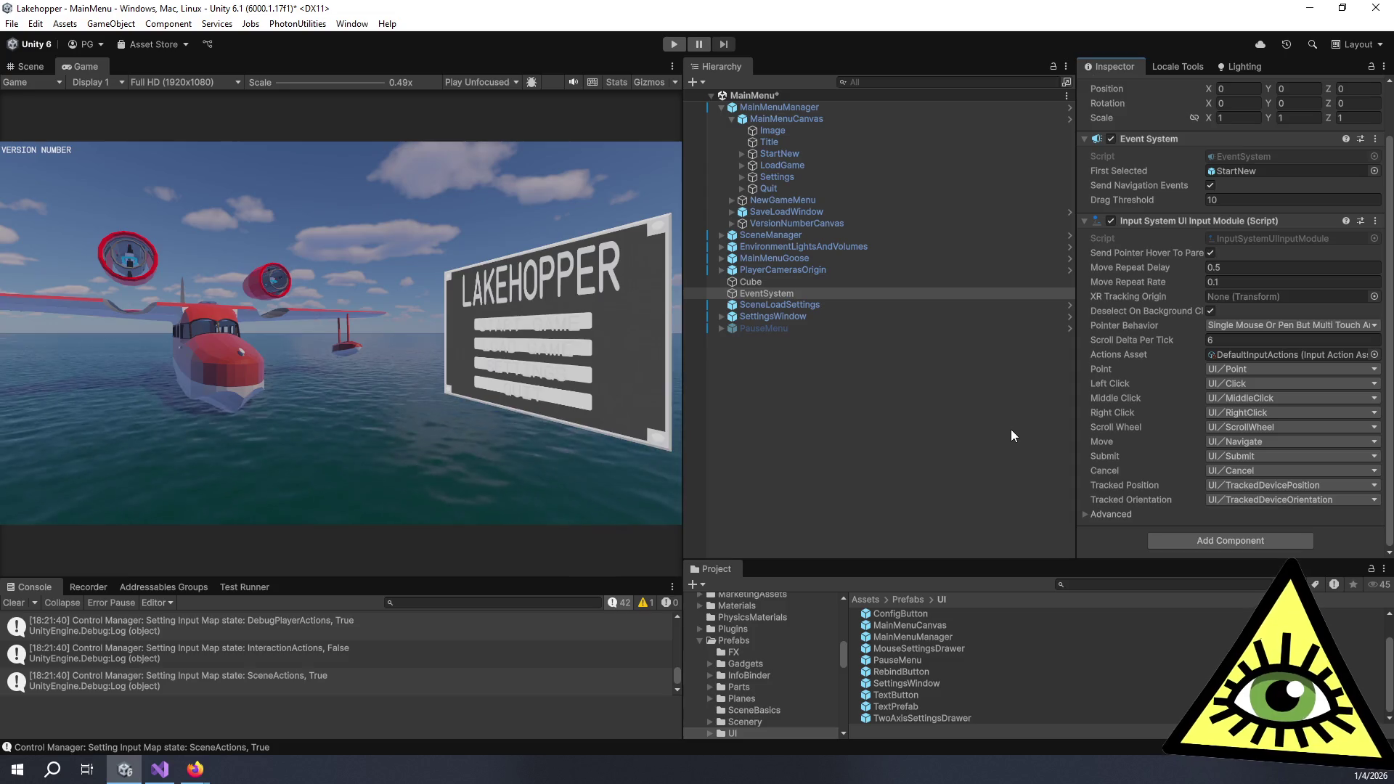
Review the input module's advanced options, Move binding and cursor lock setting without changes
click(1085, 513)
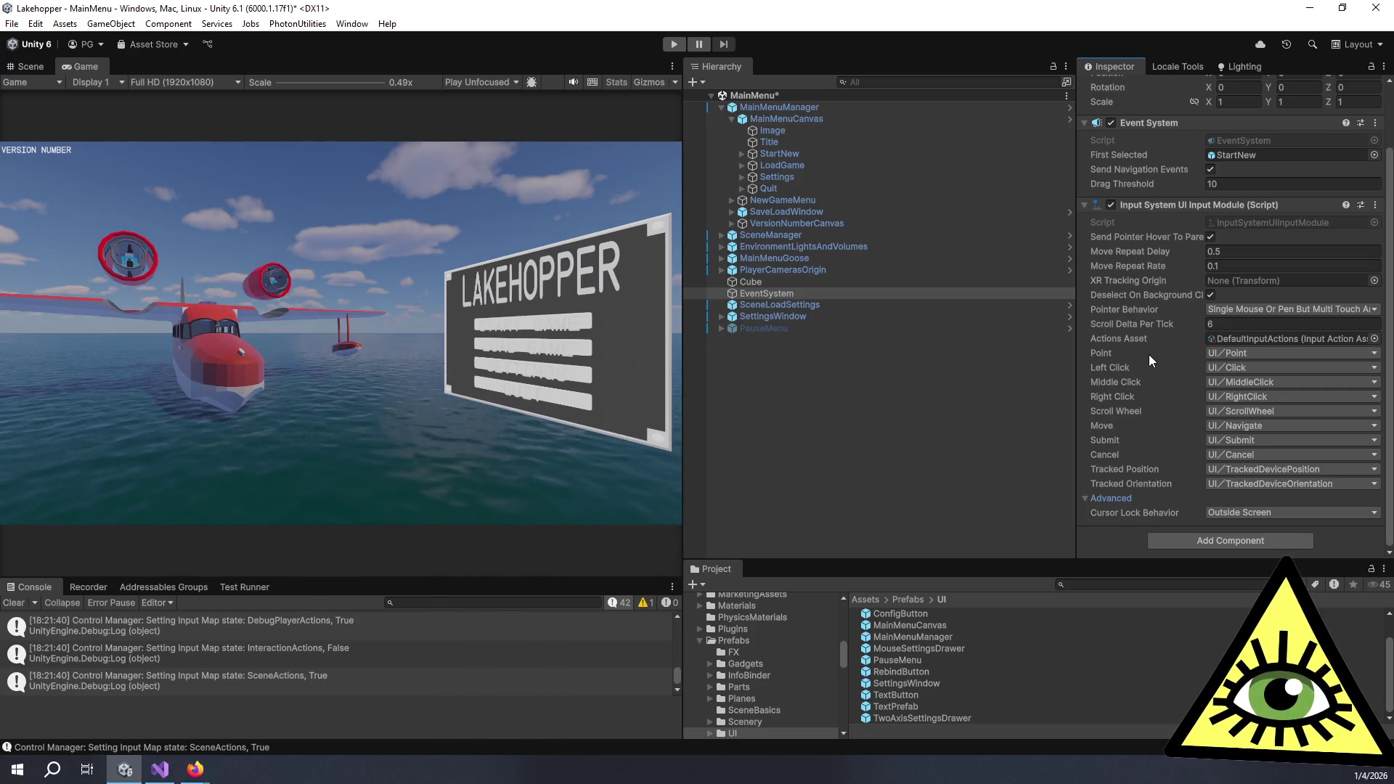
click(1128, 425)
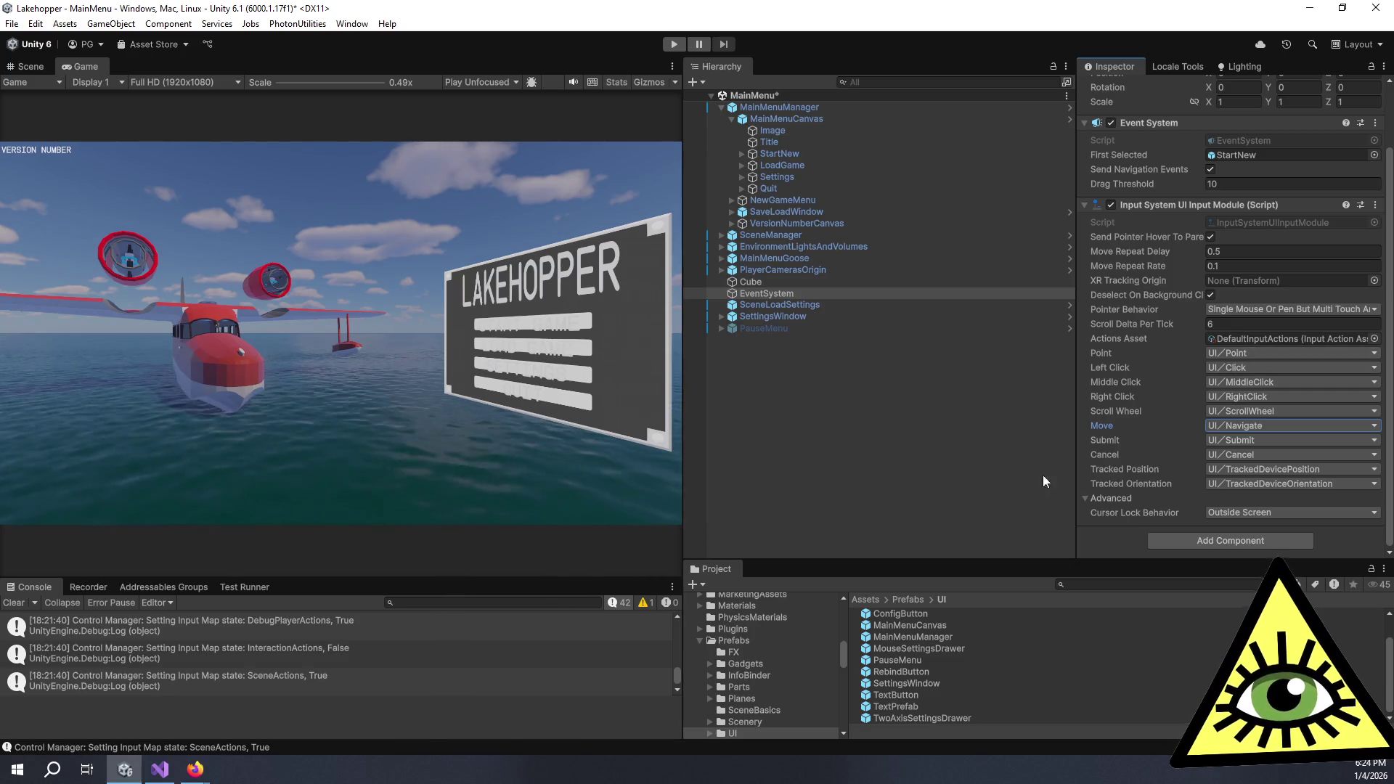
click(1221, 515)
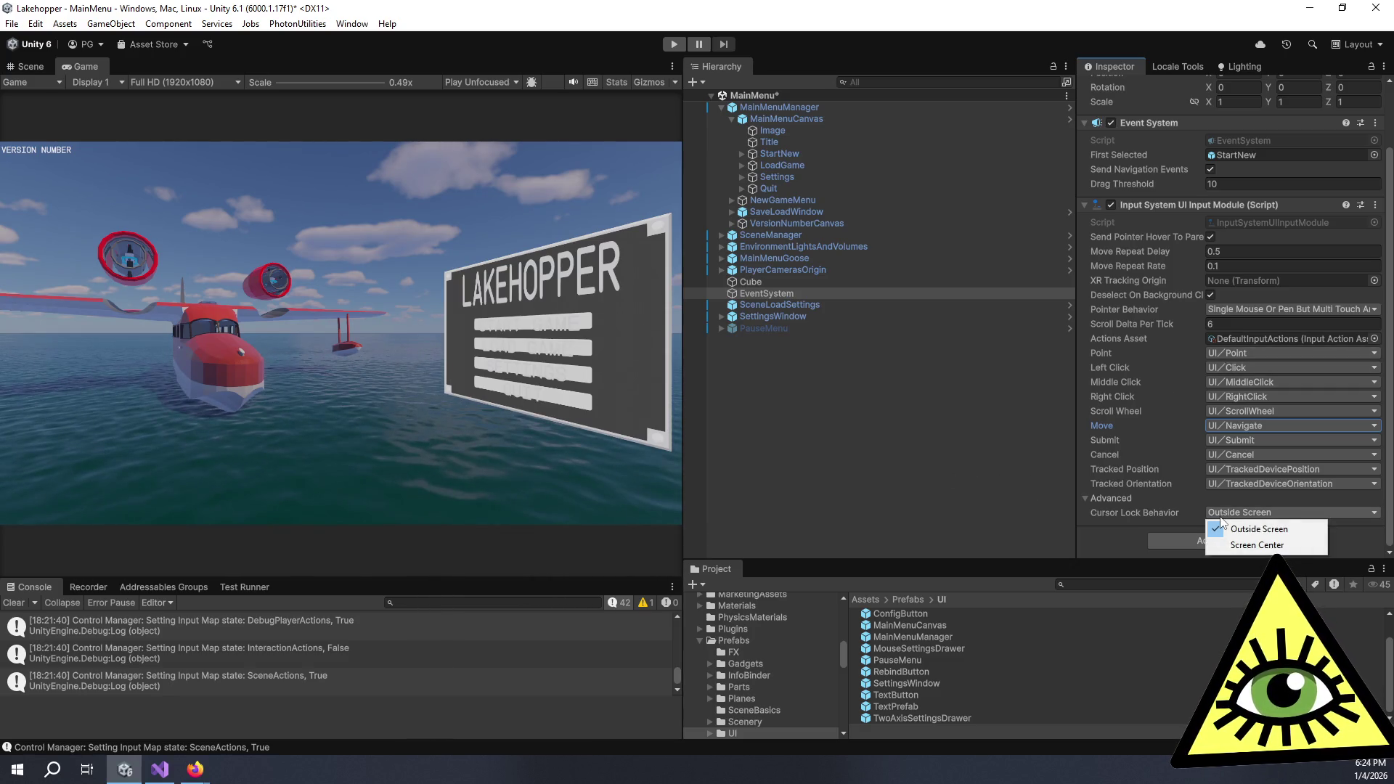
click(996, 508)
click(837, 330)
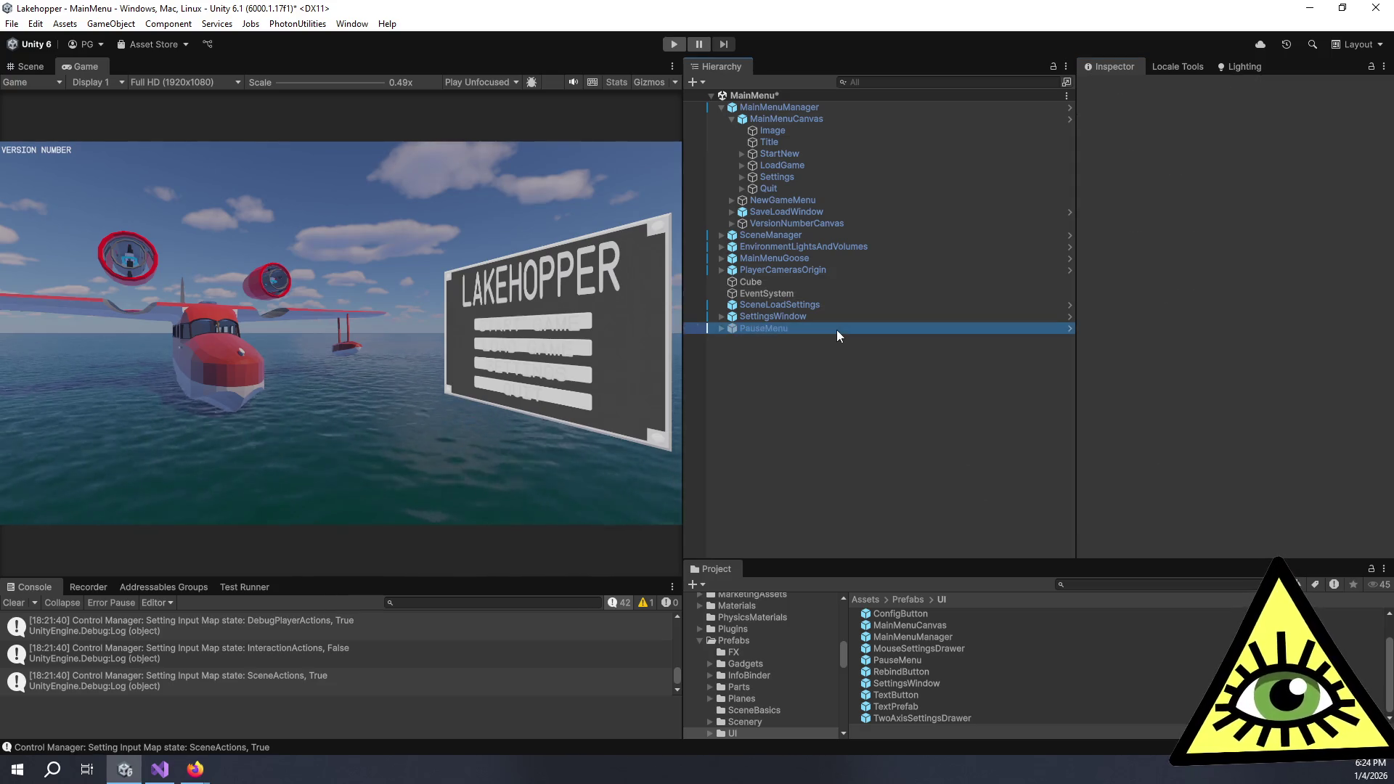
click(805, 290)
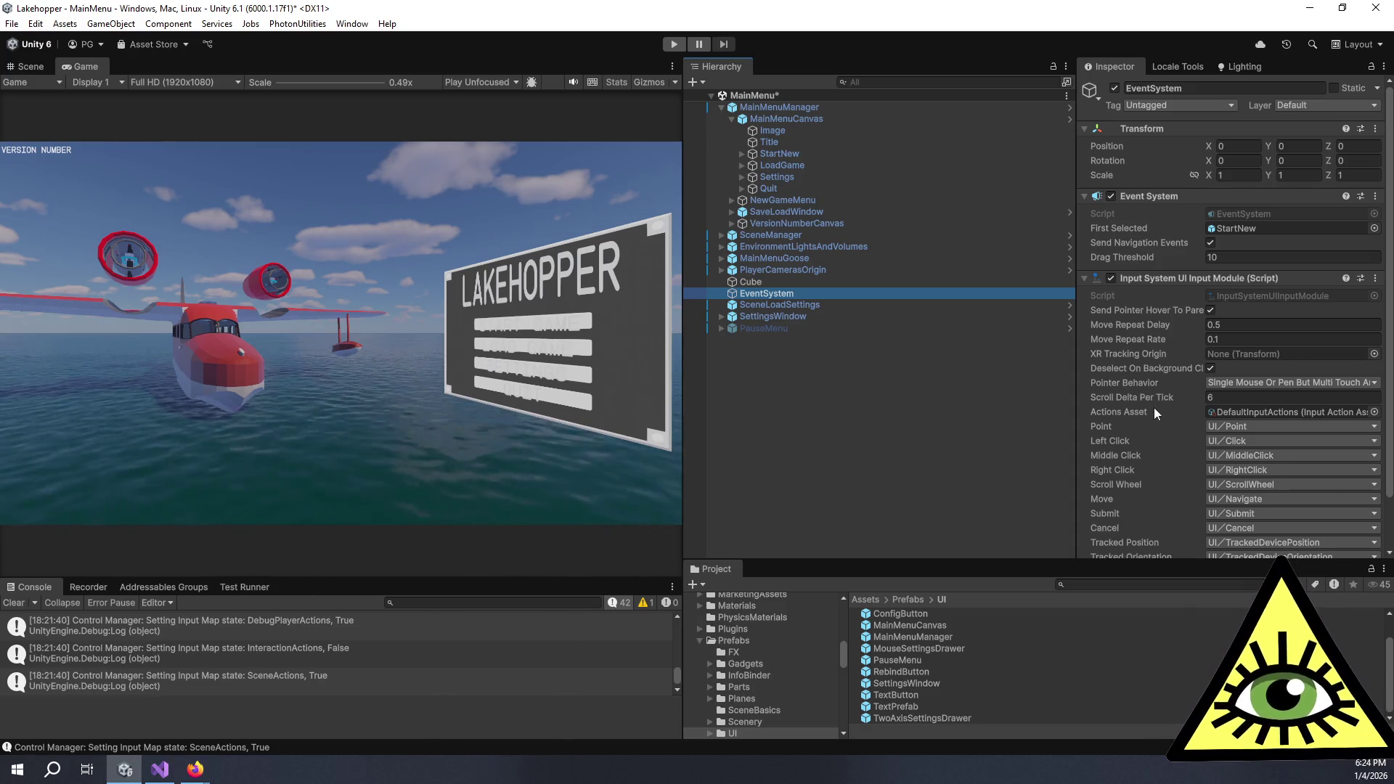
scroll(1154, 407, down, 2)
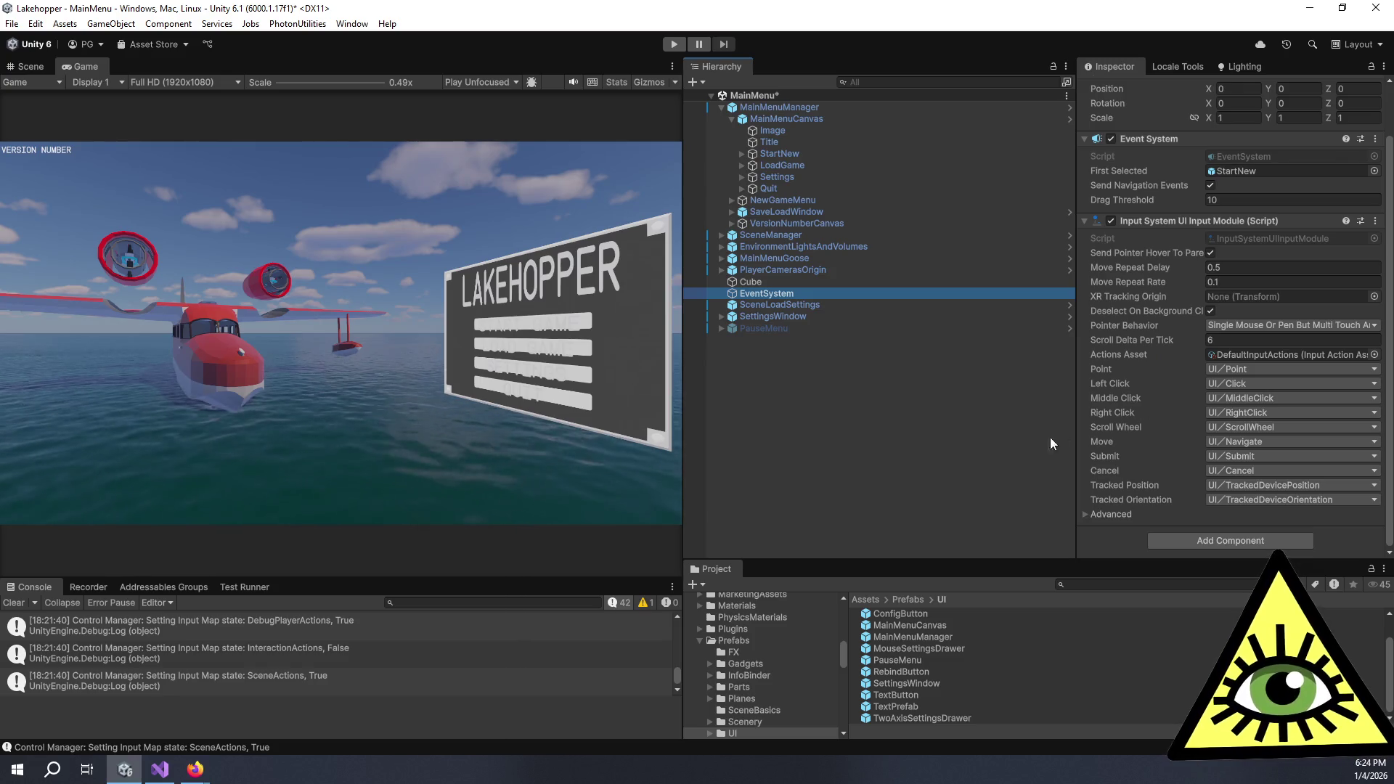
click(1009, 459)
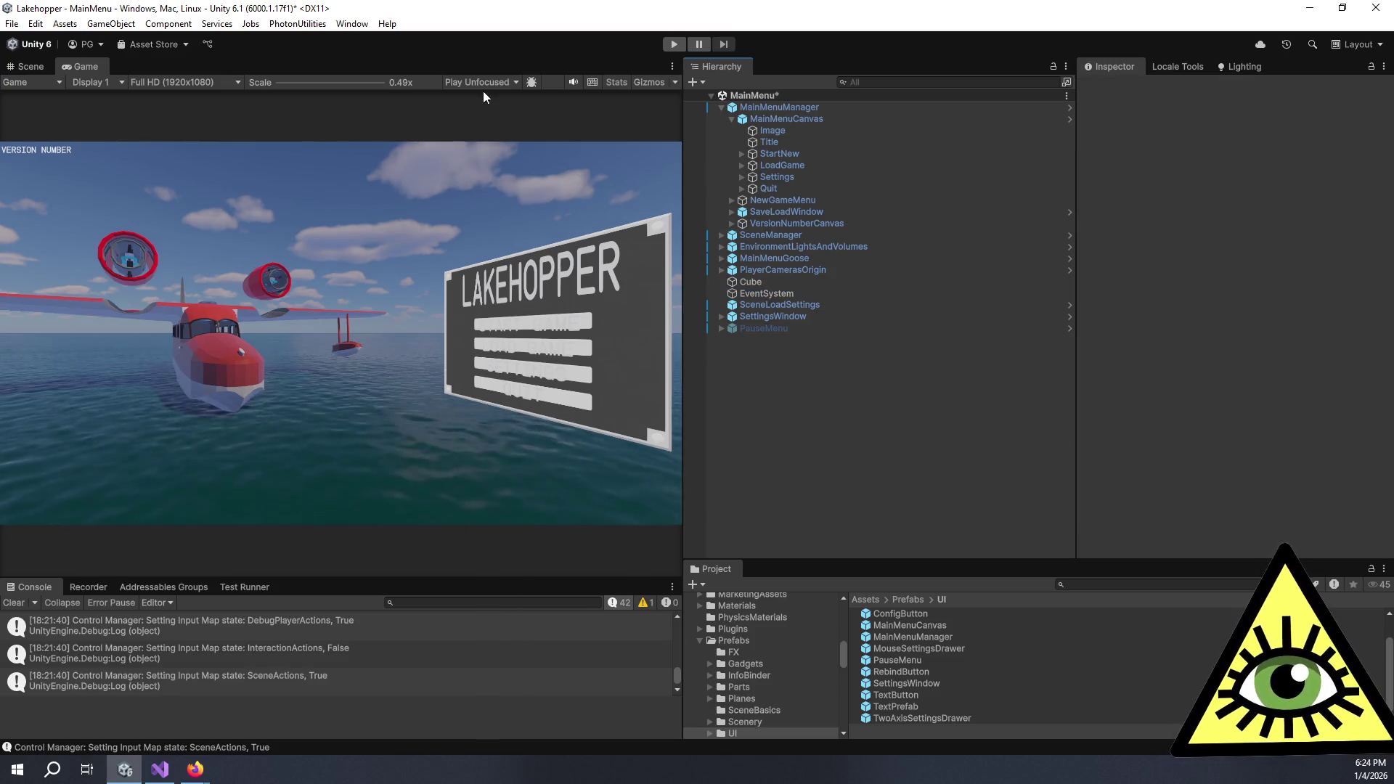
Widen the Game view, enter Play mode and arrow-key through START GAME, LOAD GAME, SETTINGS and QUIT
mouse_move(682, 146)
mouse_down()
mouse_move(984, 174)
mouse_move(954, 177)
mouse_up()
click(674, 45)
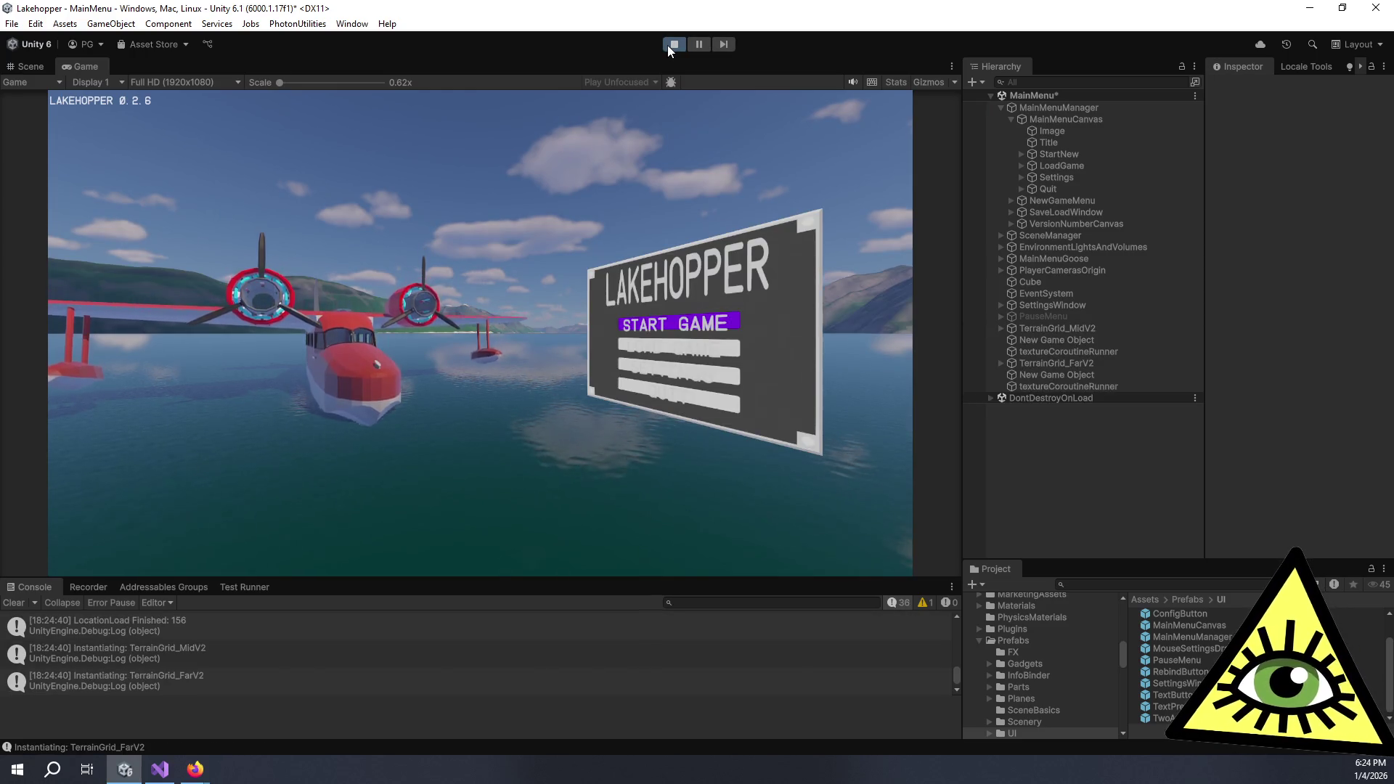
key(Down)
key(Down)
key(Up)
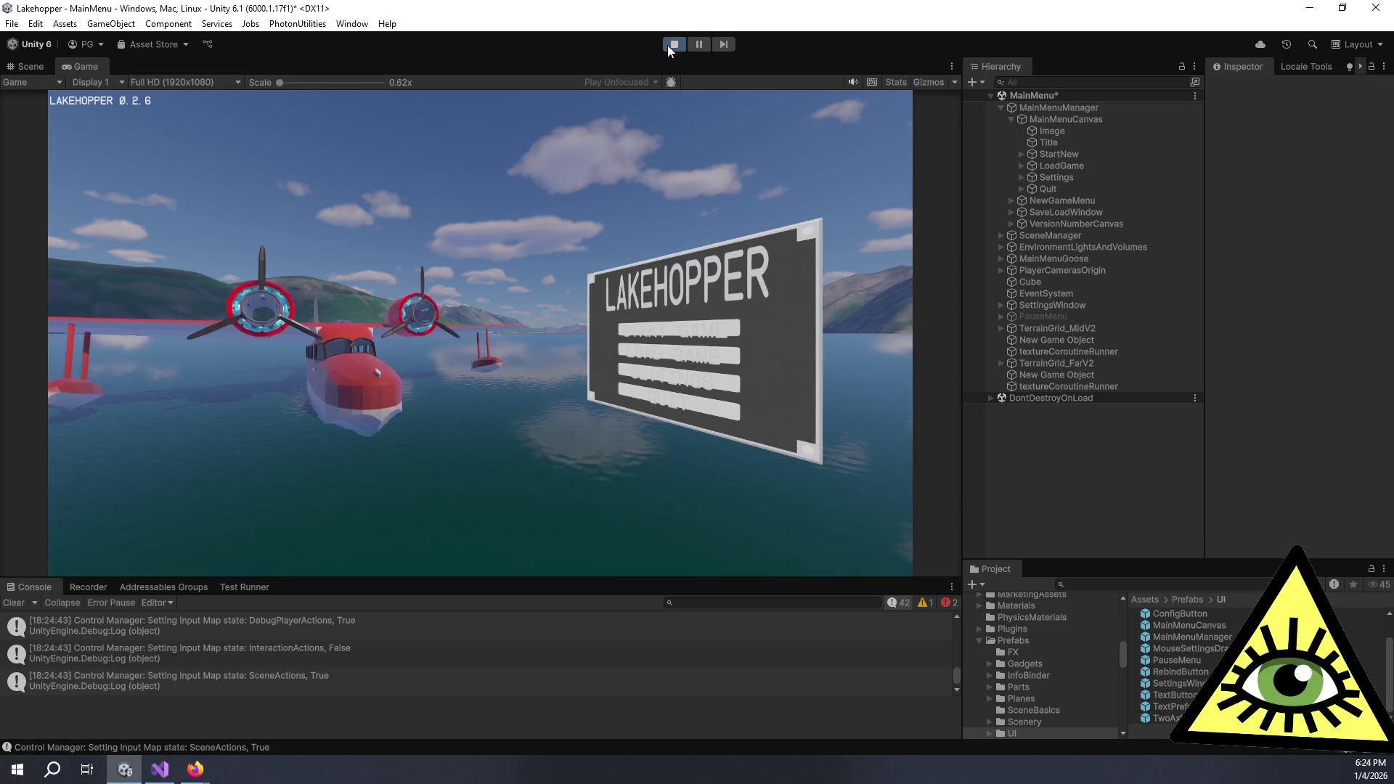
key(Down)
key(Down)
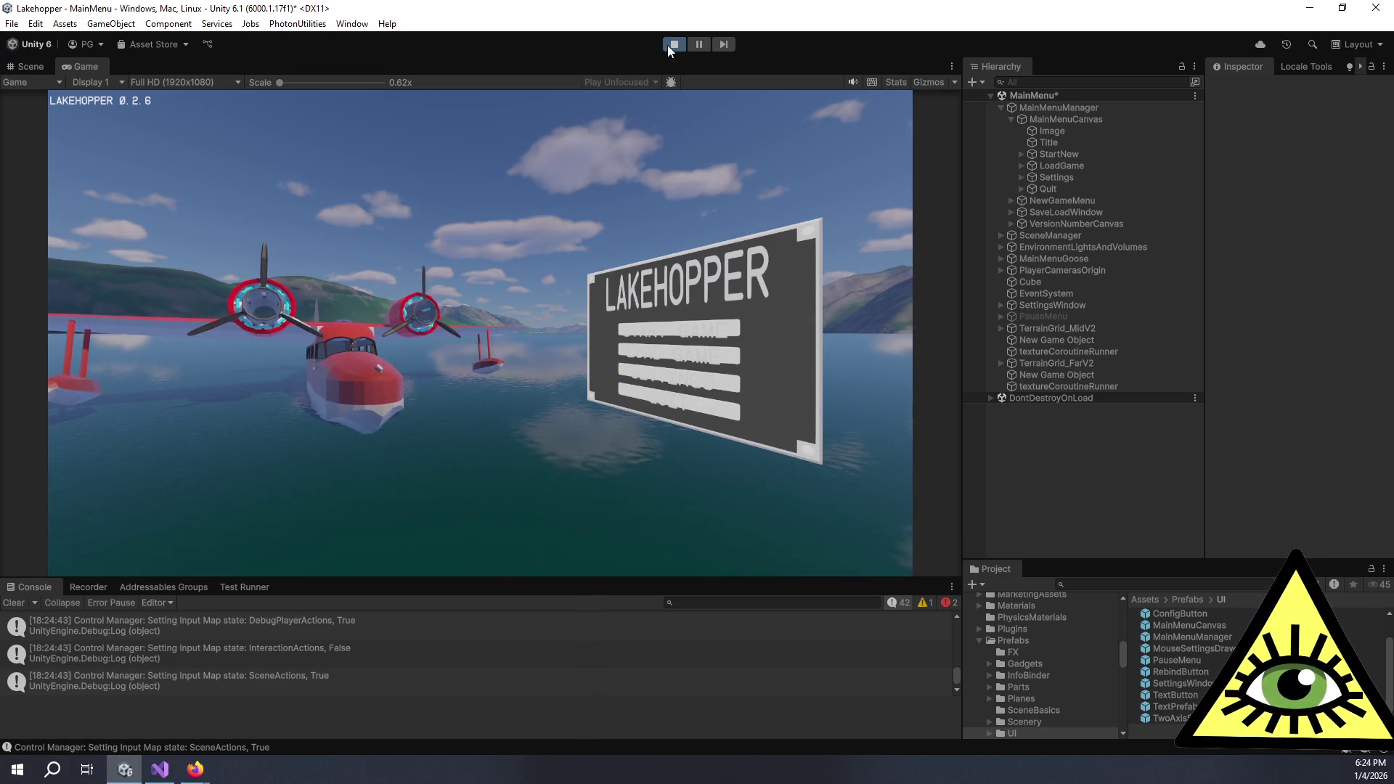
key(Down)
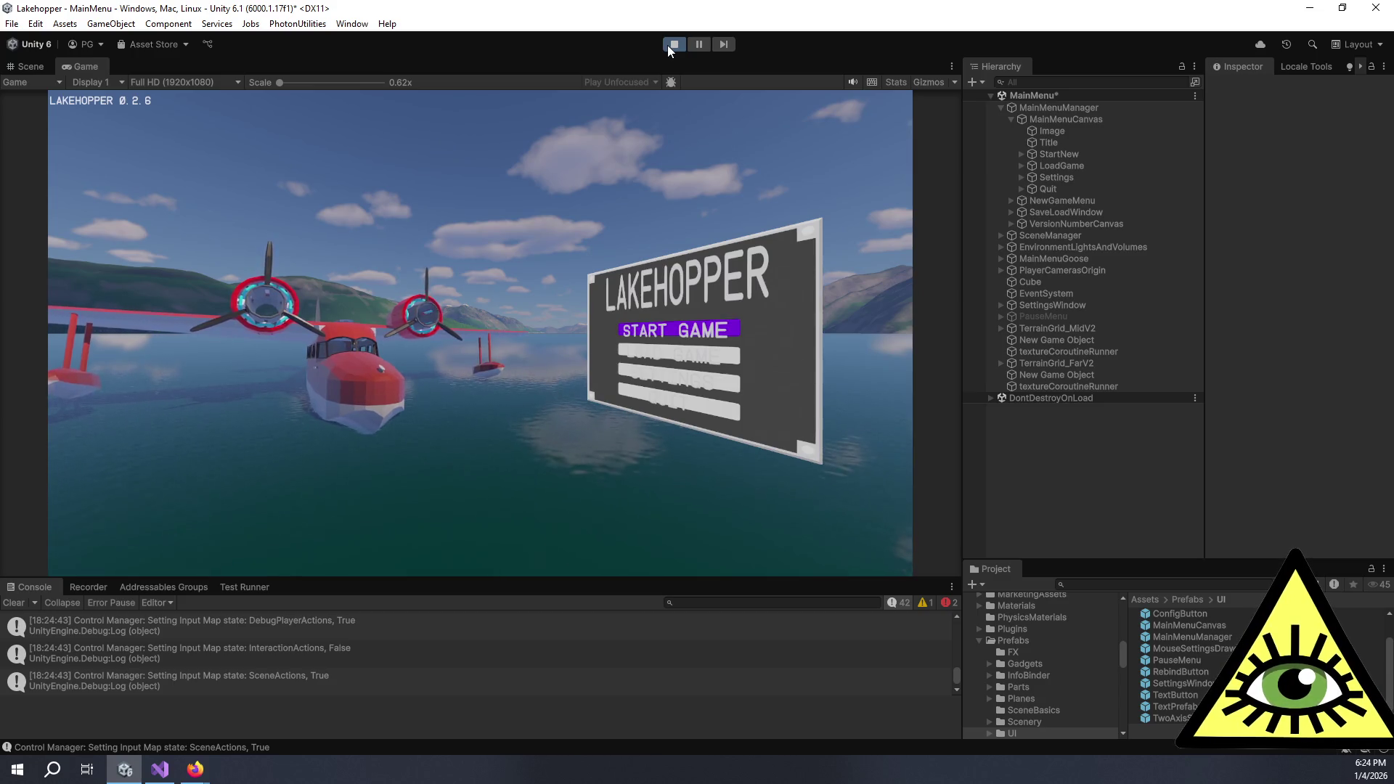
key(Down)
key(Down)
key(Down)
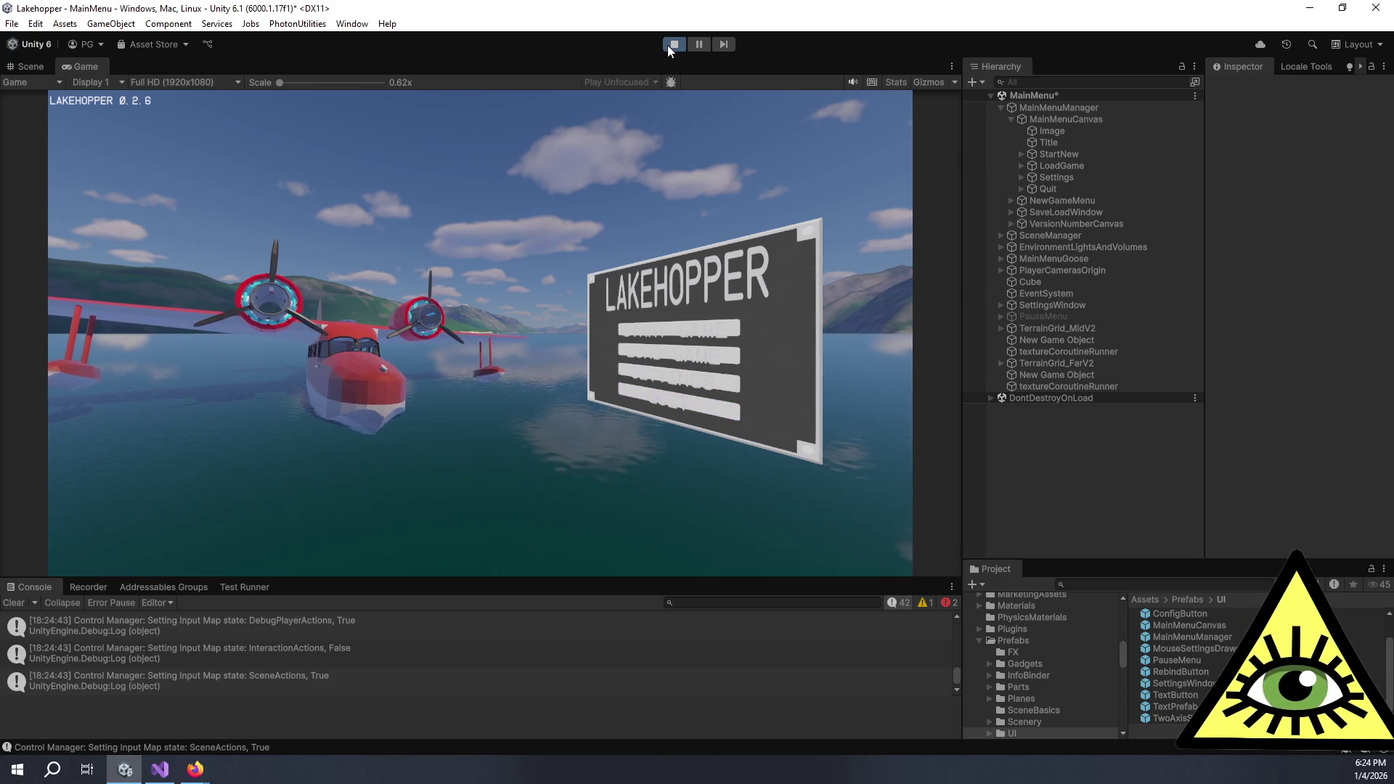
key(Down)
key(Down)
key(Down)
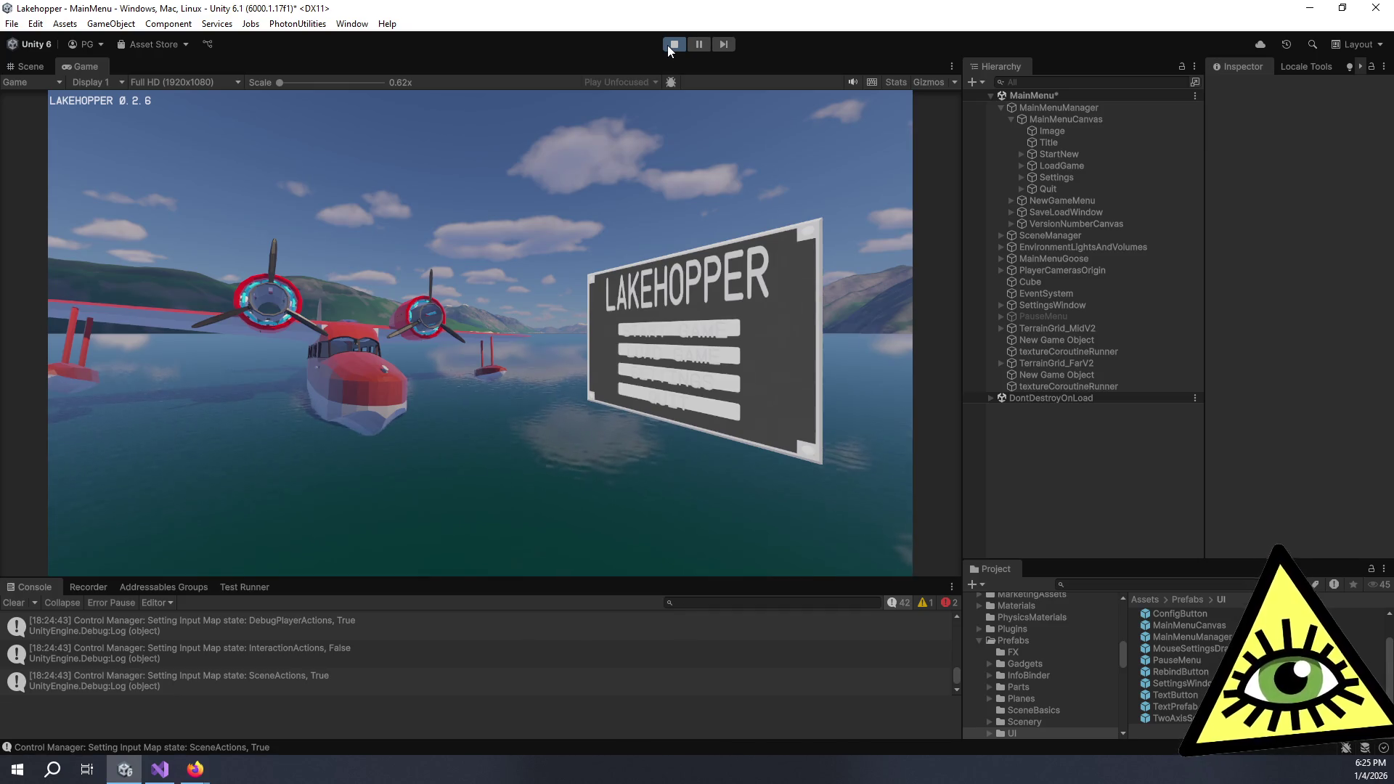
key(Down)
key(Down)
key(Up)
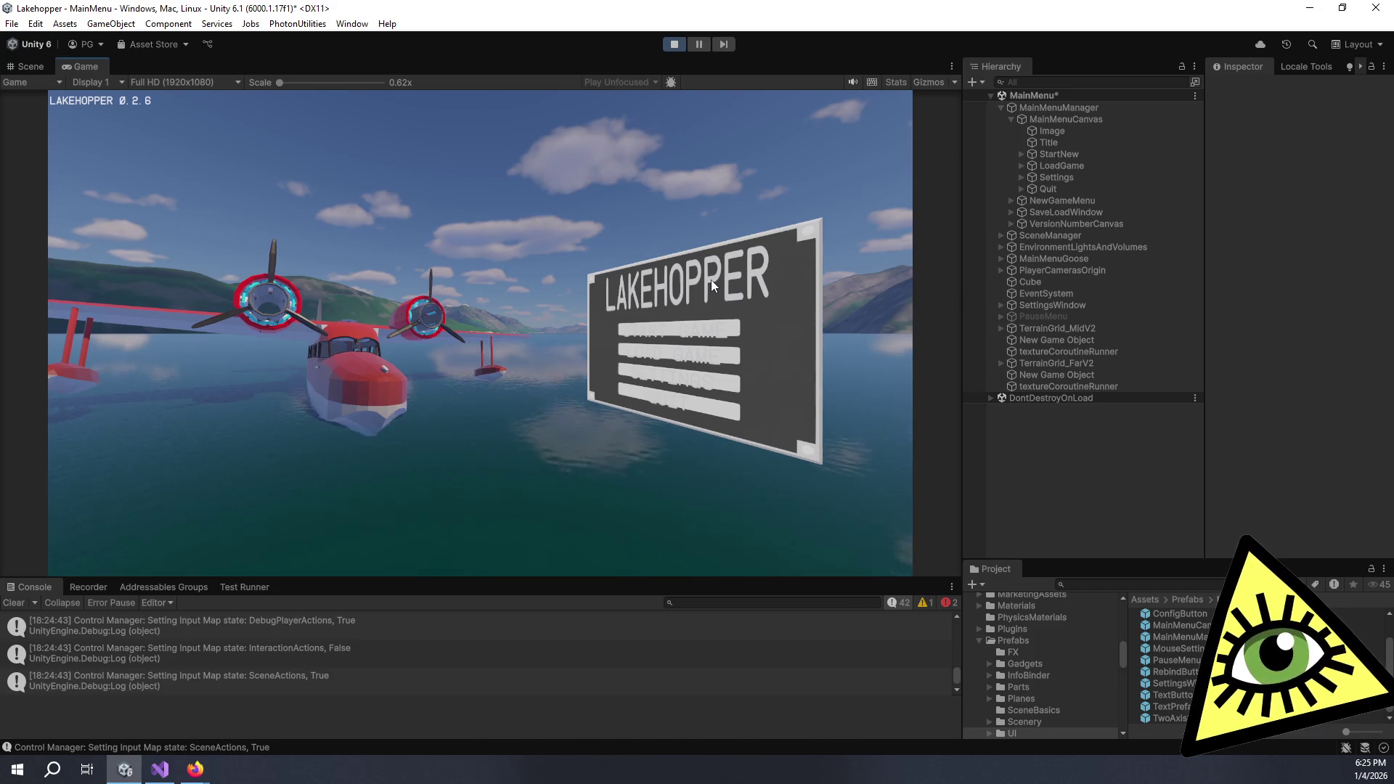
click(1053, 295)
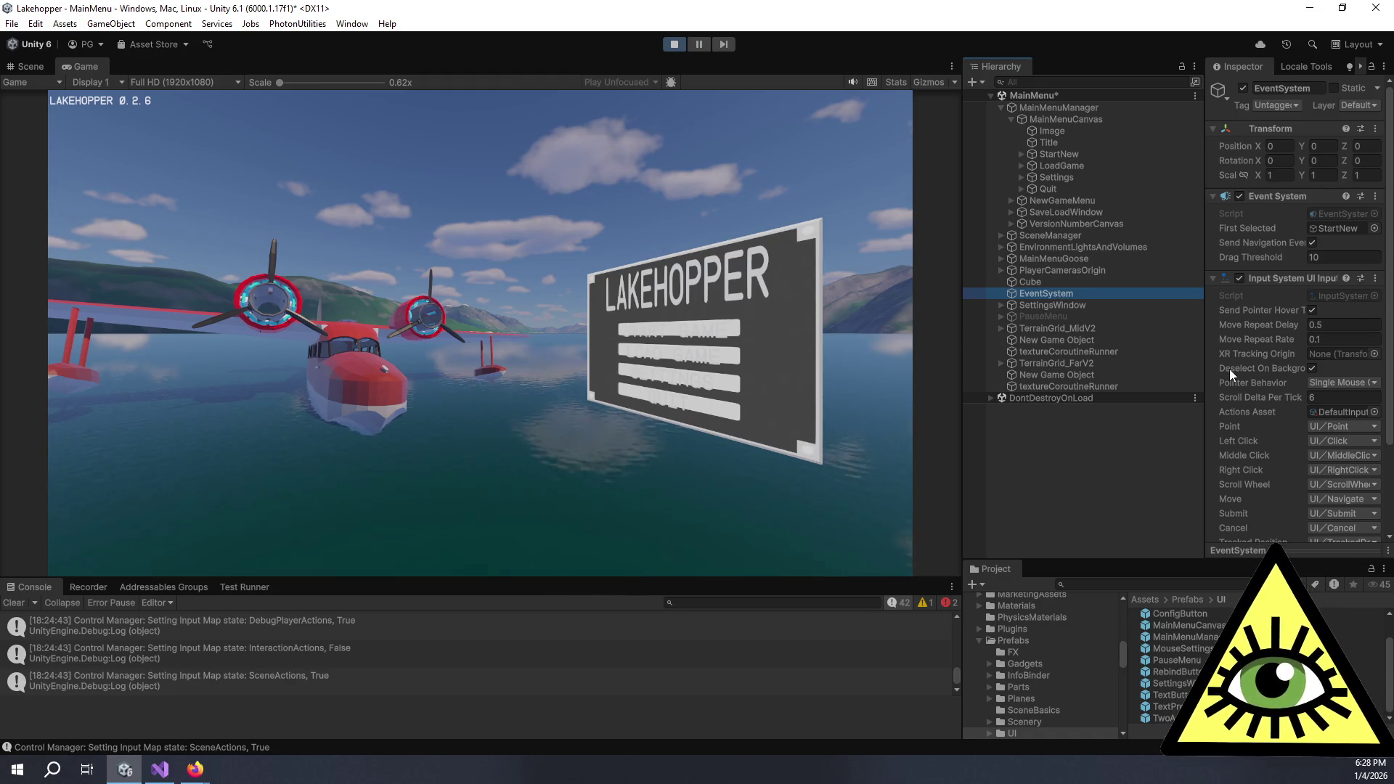
Bring the browser with the uGUI Event System manual page in front of Unity
mouse_move(195, 769)
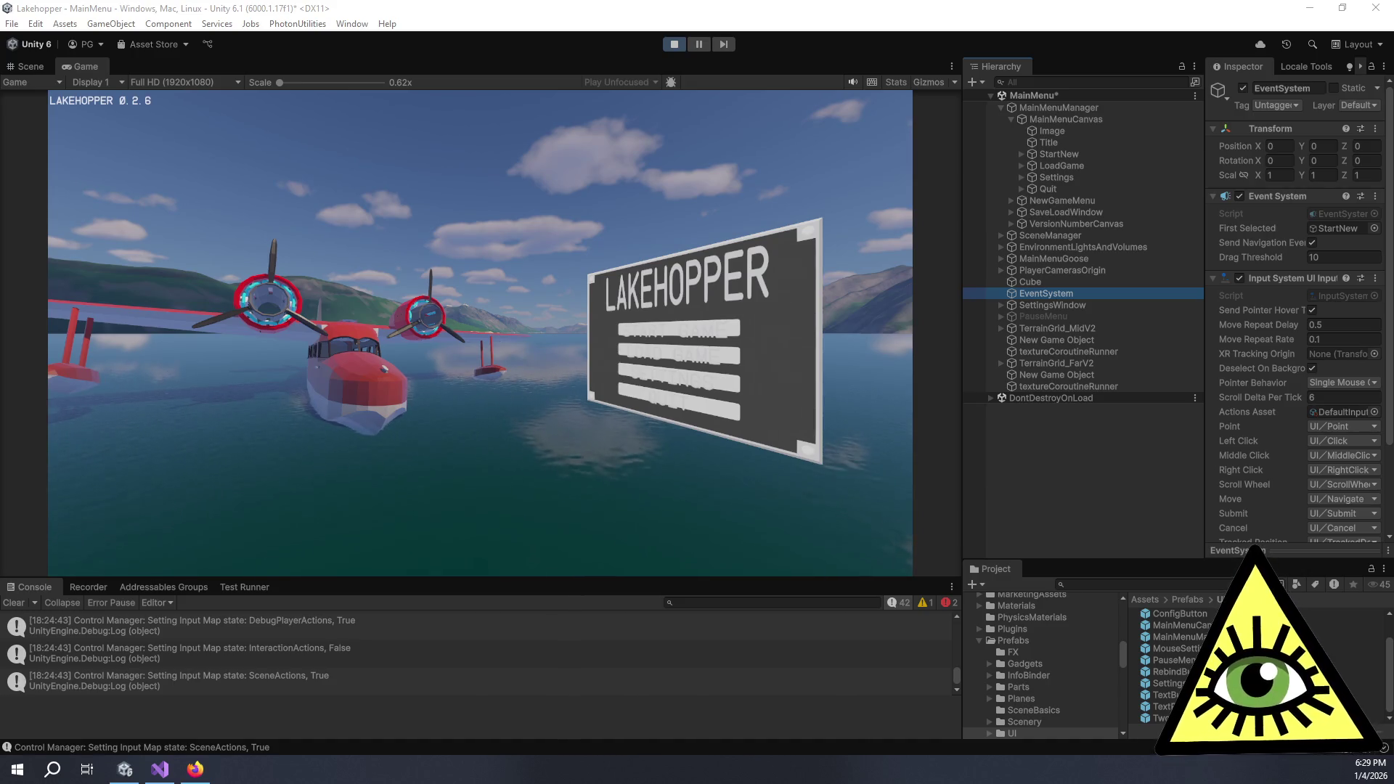
click(1346, 196)
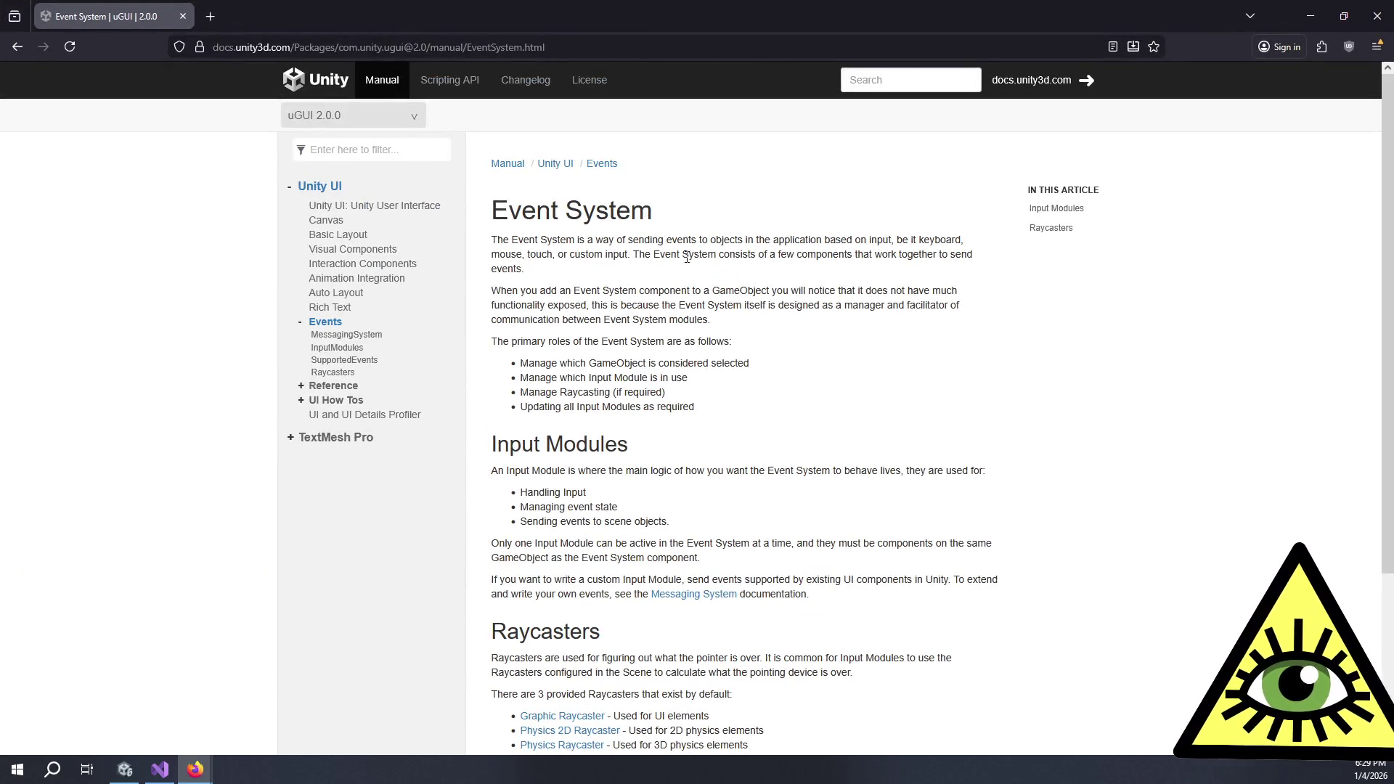
Read the Event System introduction and the paragraphs on adding an Event System
drag(703, 275, 778, 337)
click(777, 338)
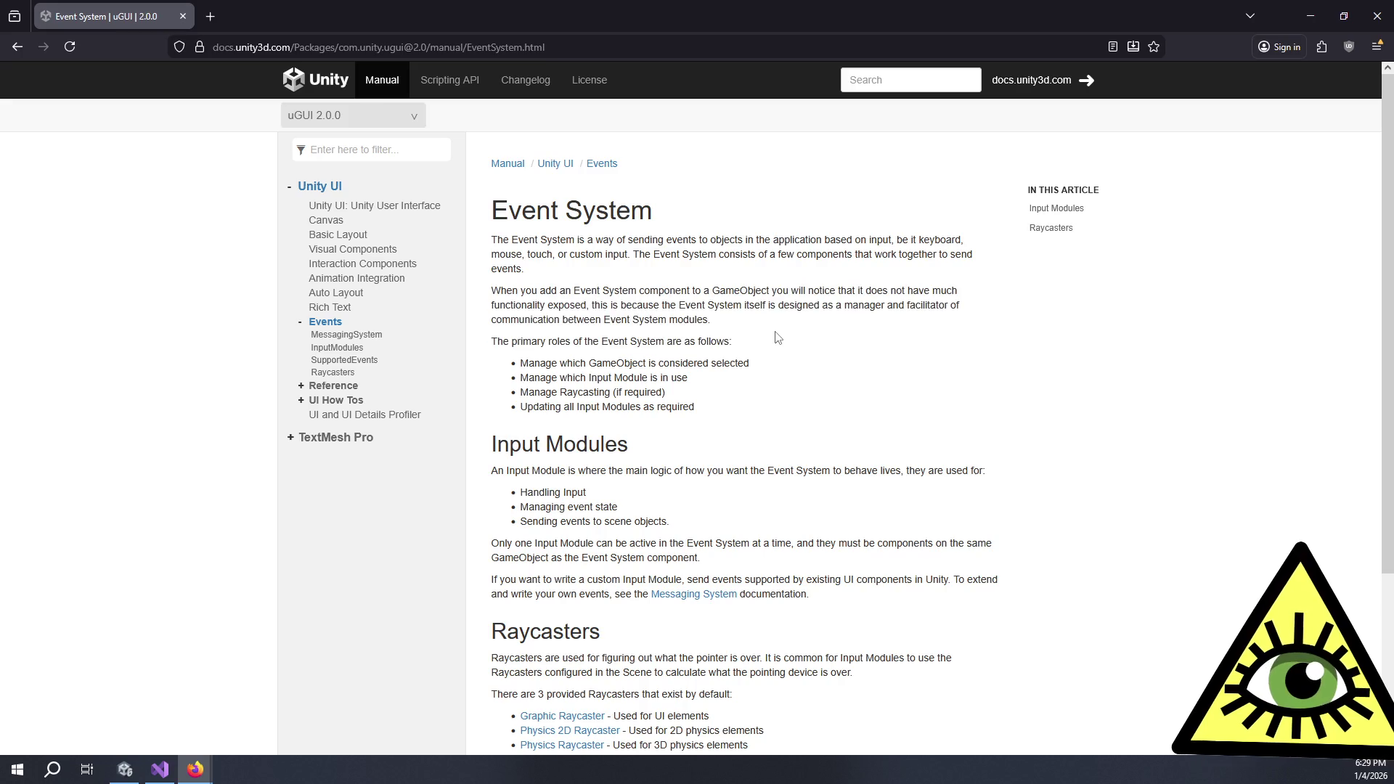
drag(726, 414, 722, 283)
click(721, 280)
triple_click(722, 283)
click(767, 335)
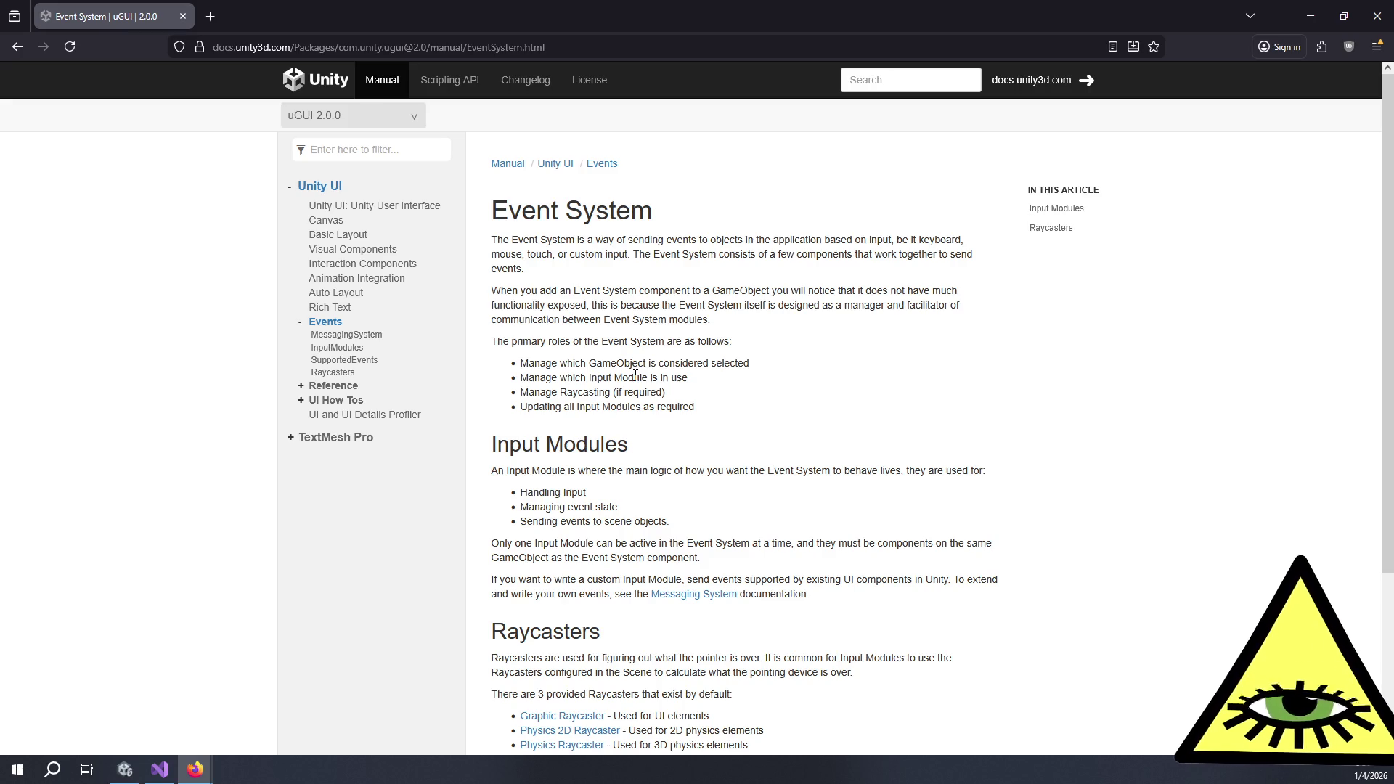
Open the Graphic Raycaster article in a new tab and go to Supported Events
scroll(635, 375, down, 2)
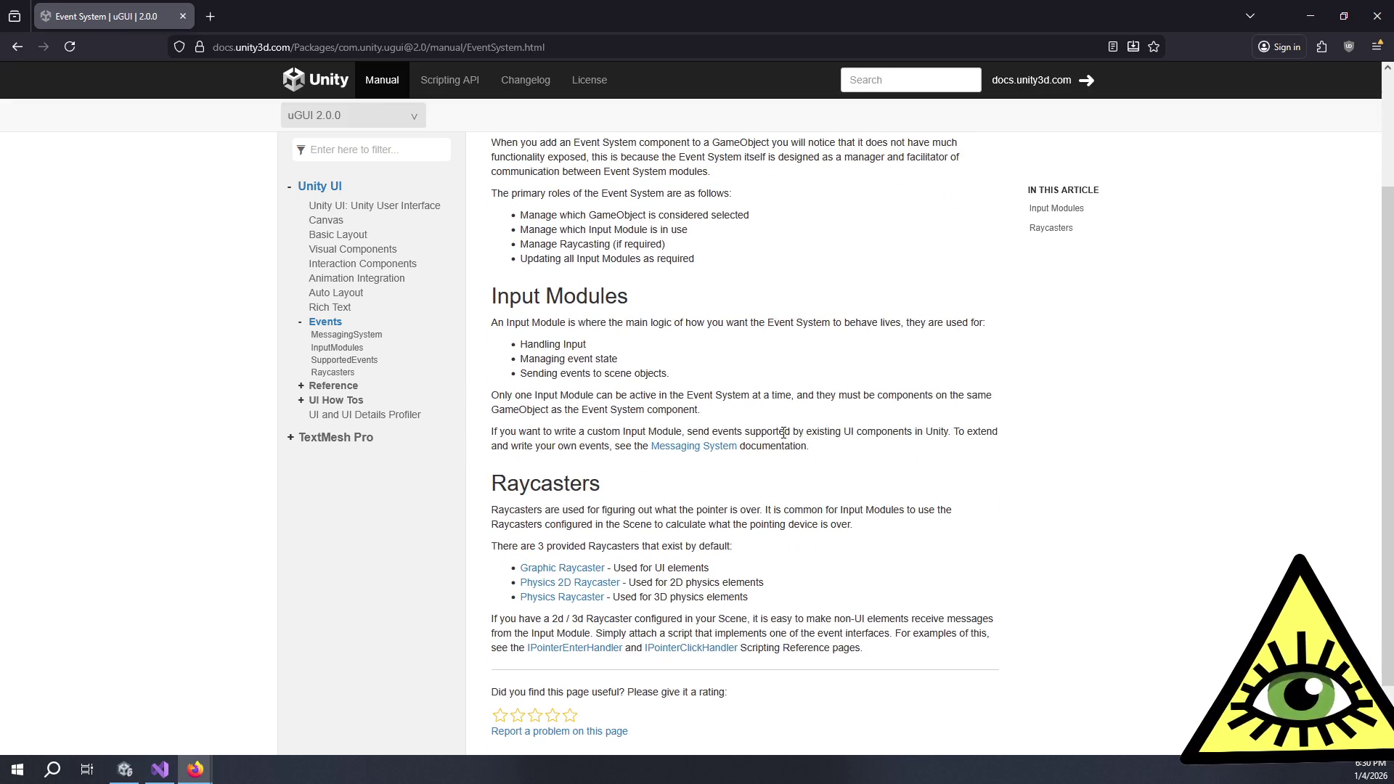
middle_click(576, 571)
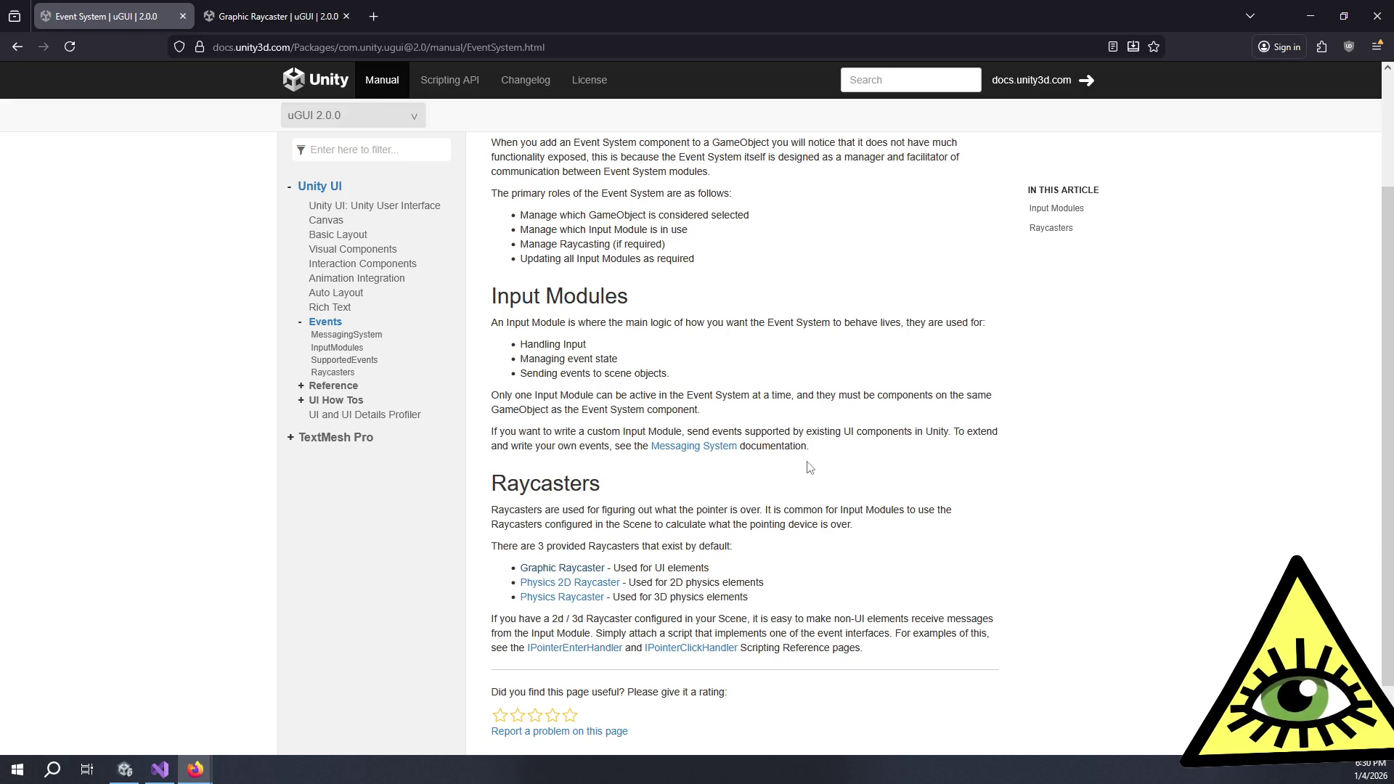
click(367, 367)
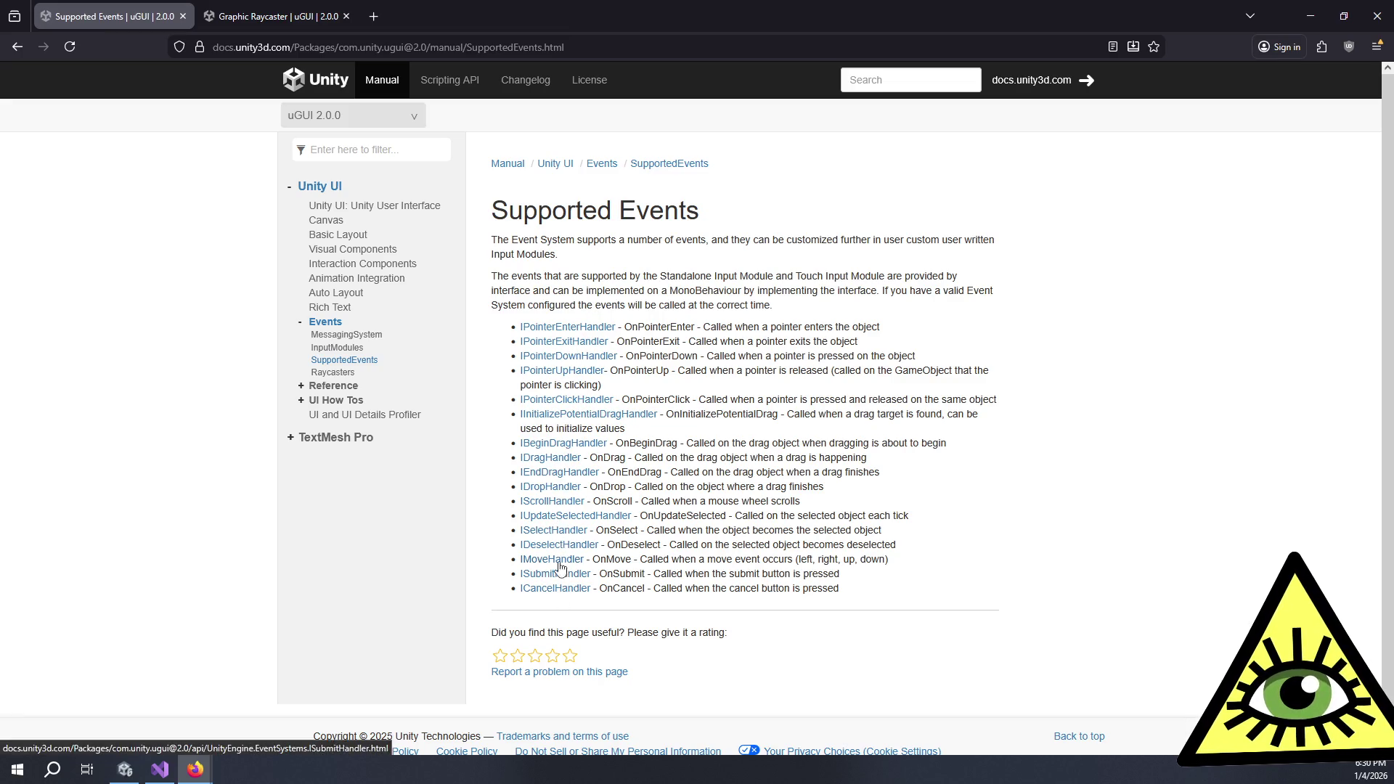
Read the Messaging System article's description
click(345, 337)
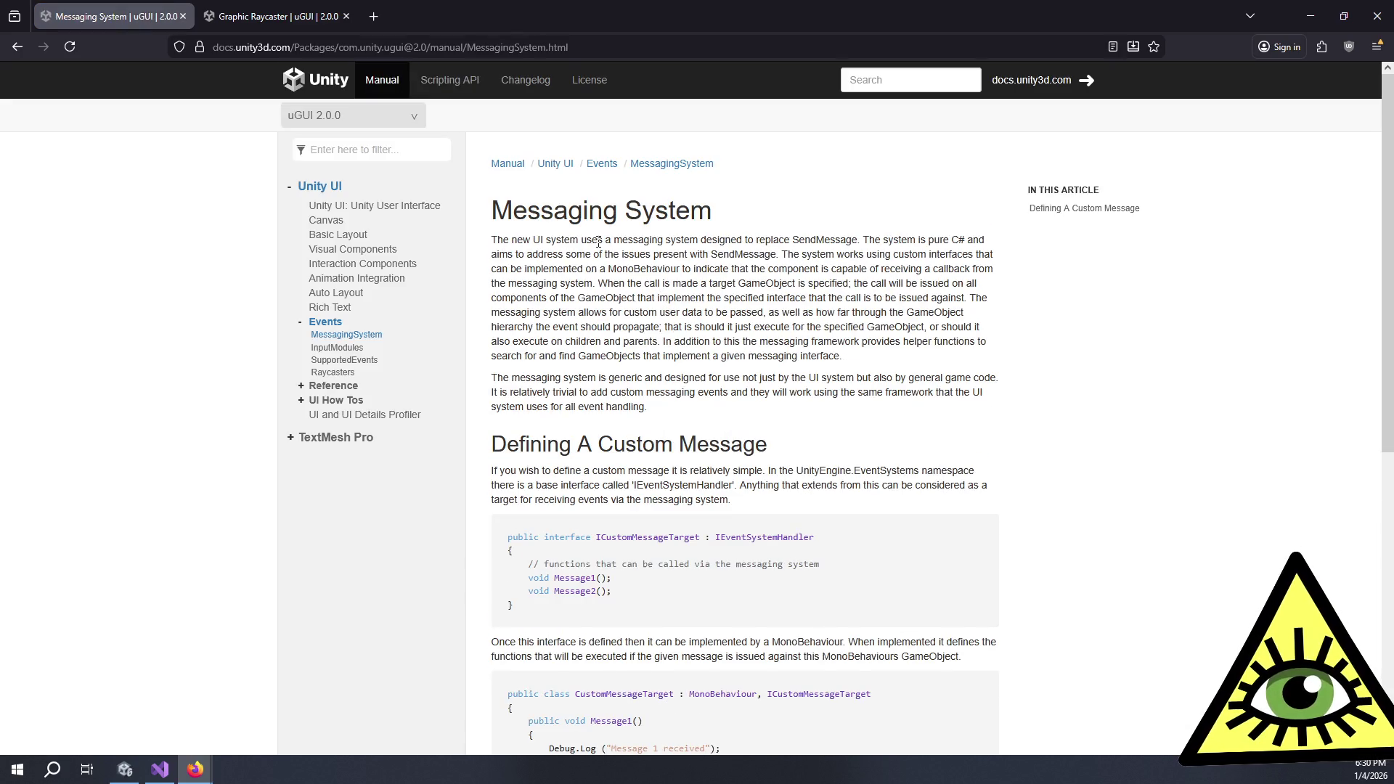
mouse_move(531, 240)
mouse_down()
mouse_move(734, 254)
mouse_move(879, 245)
mouse_move(799, 267)
mouse_move(882, 269)
mouse_move(659, 260)
mouse_move(752, 256)
mouse_move(686, 292)
mouse_move(714, 356)
mouse_move(687, 409)
mouse_up()
click(689, 410)
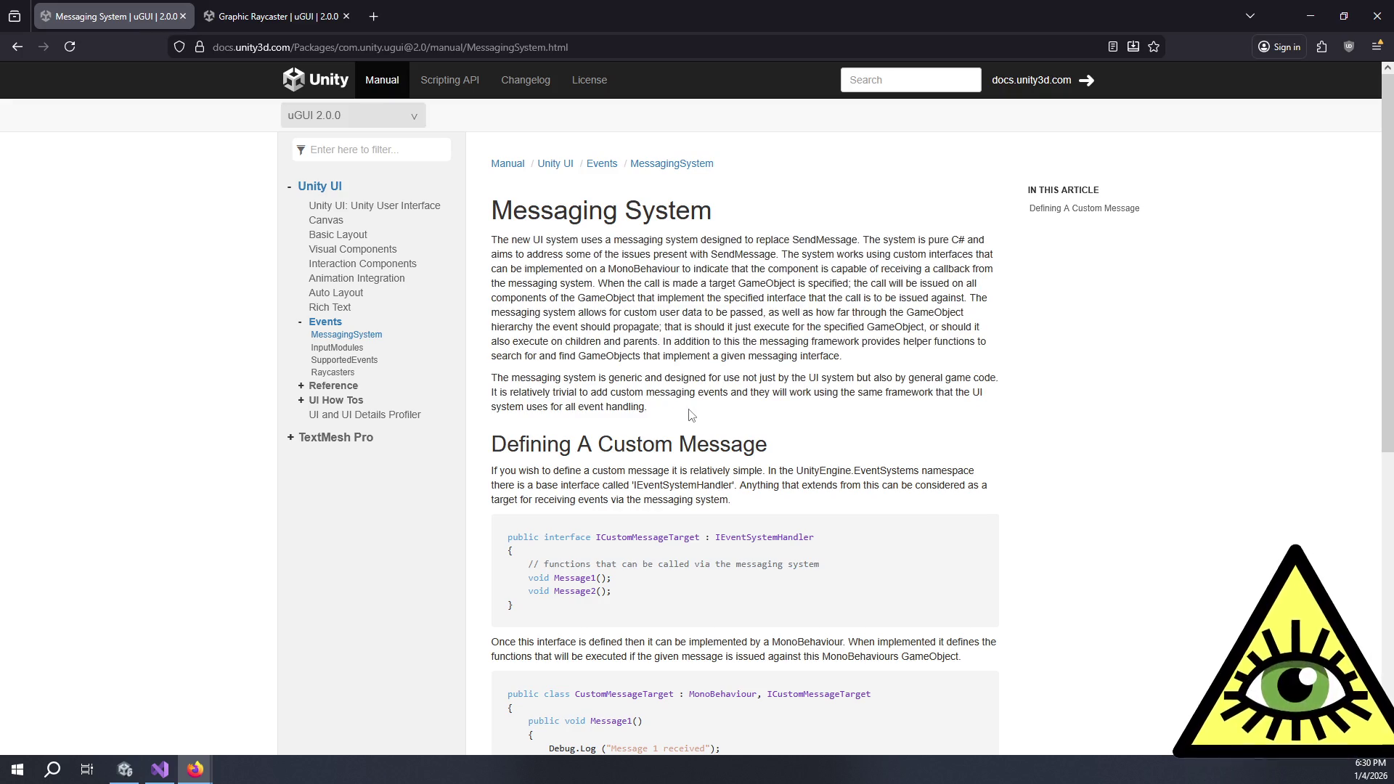
scroll(691, 414, down, 2)
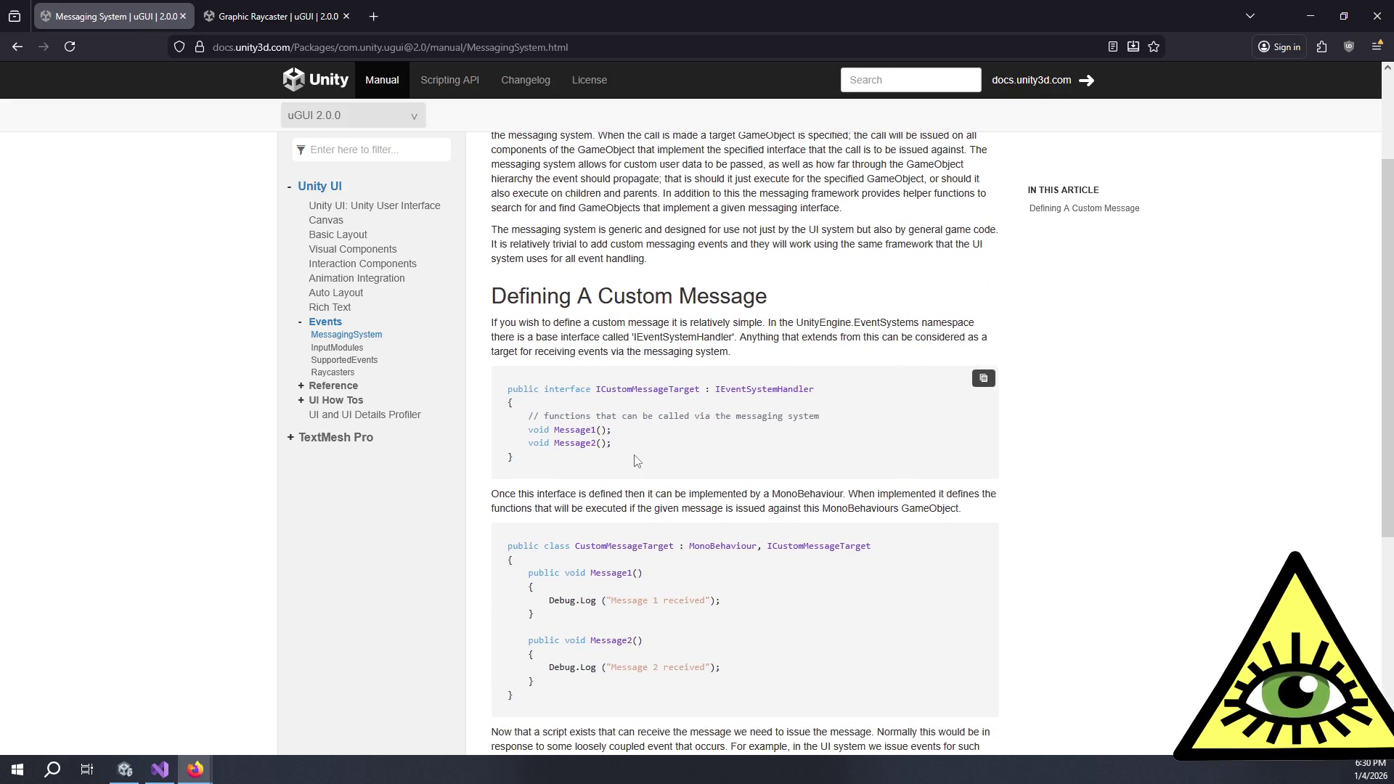
scroll(636, 458, down, 5)
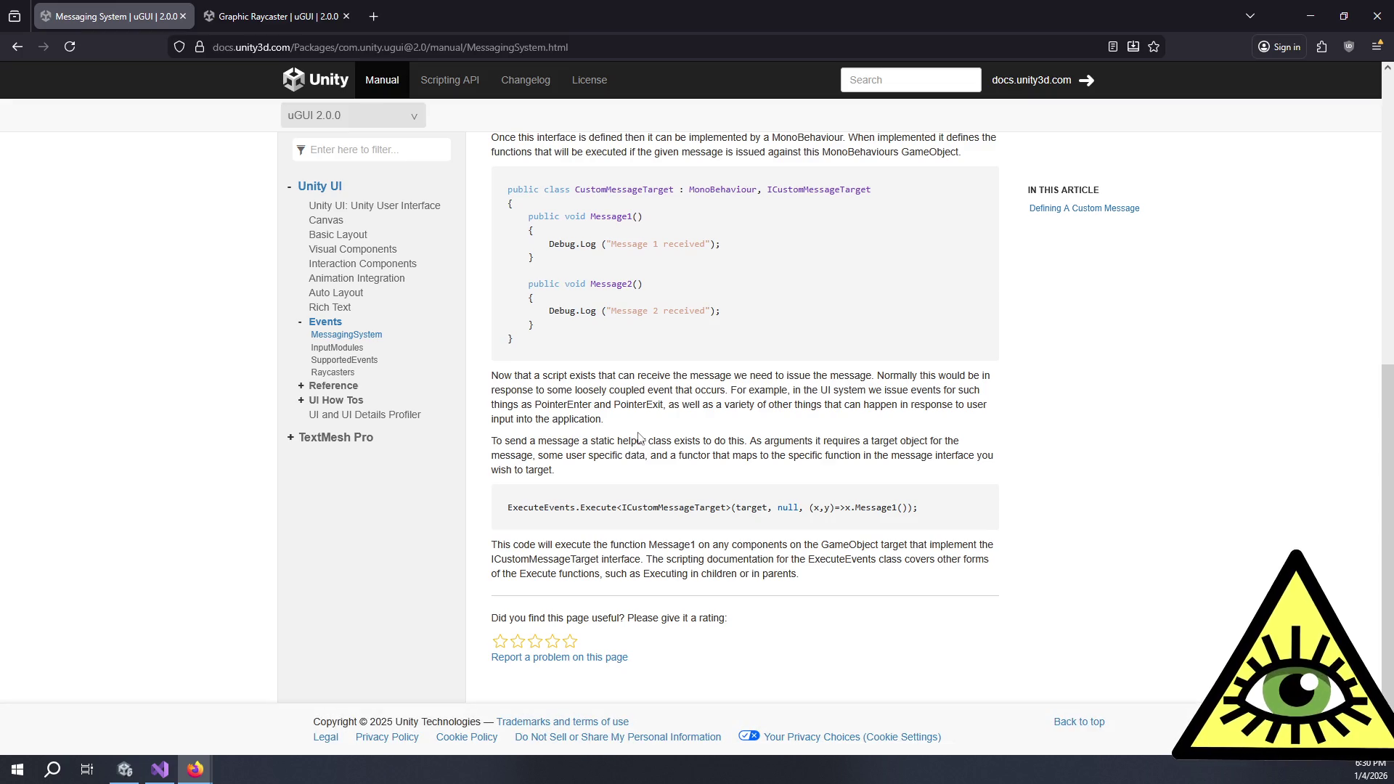
Skim Input Modules, Supported Events and Raycasters, then move to the Scripting API index
click(351, 355)
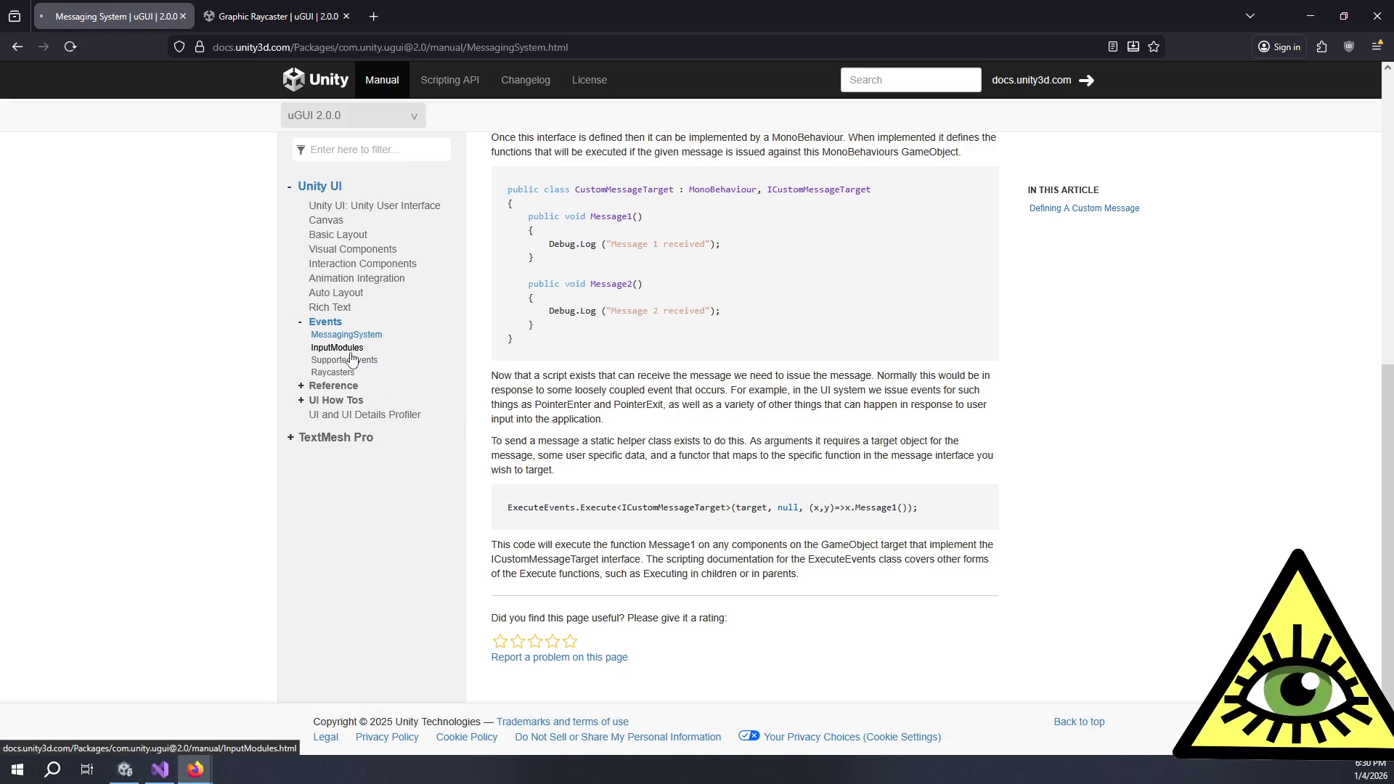
click(346, 363)
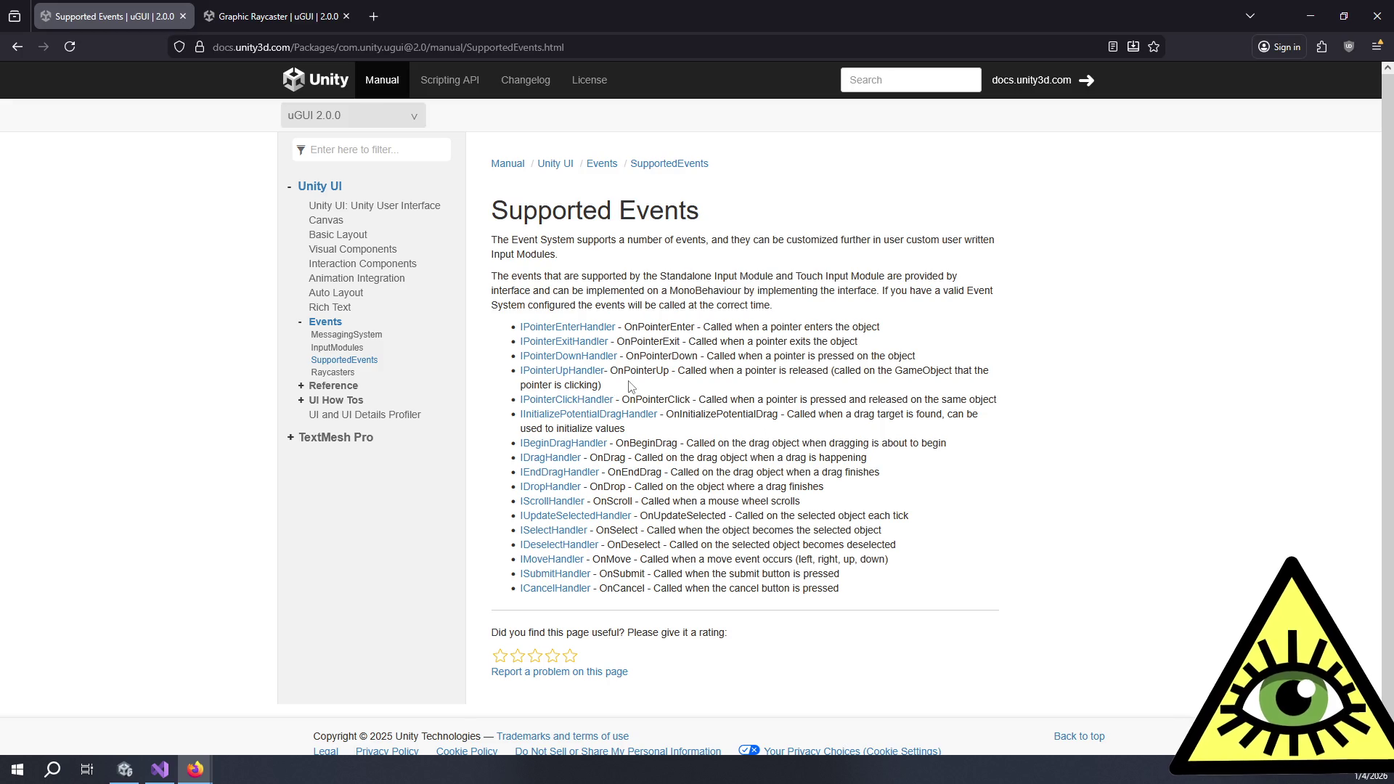
click(332, 374)
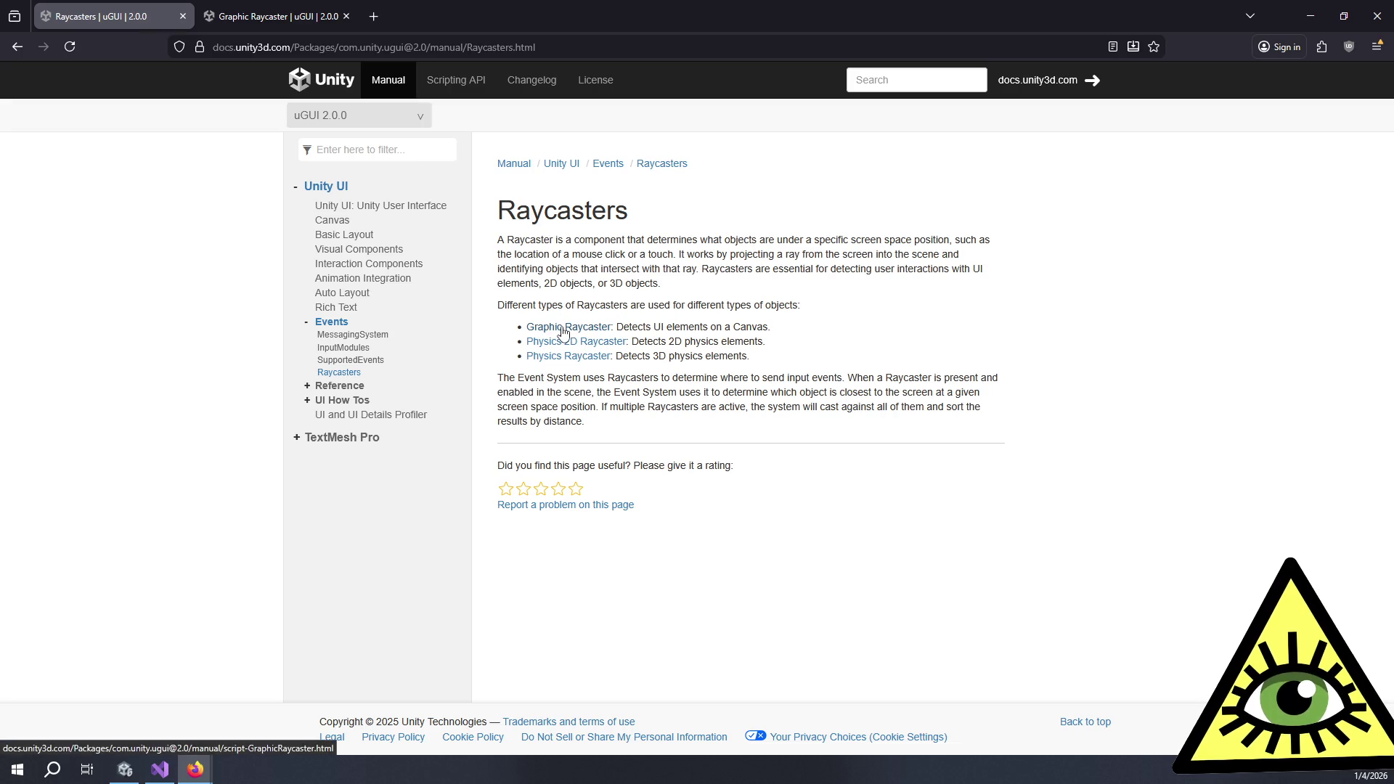
click(373, 337)
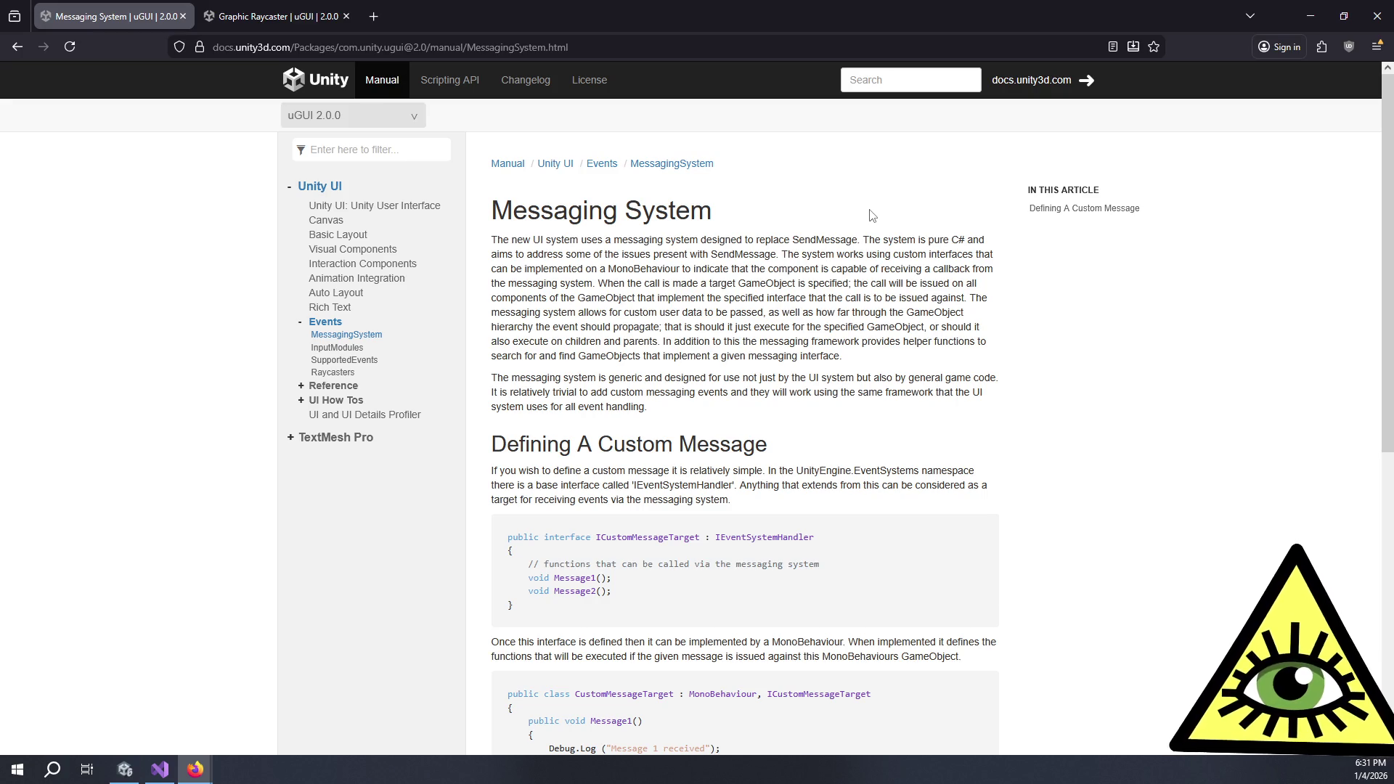
click(450, 80)
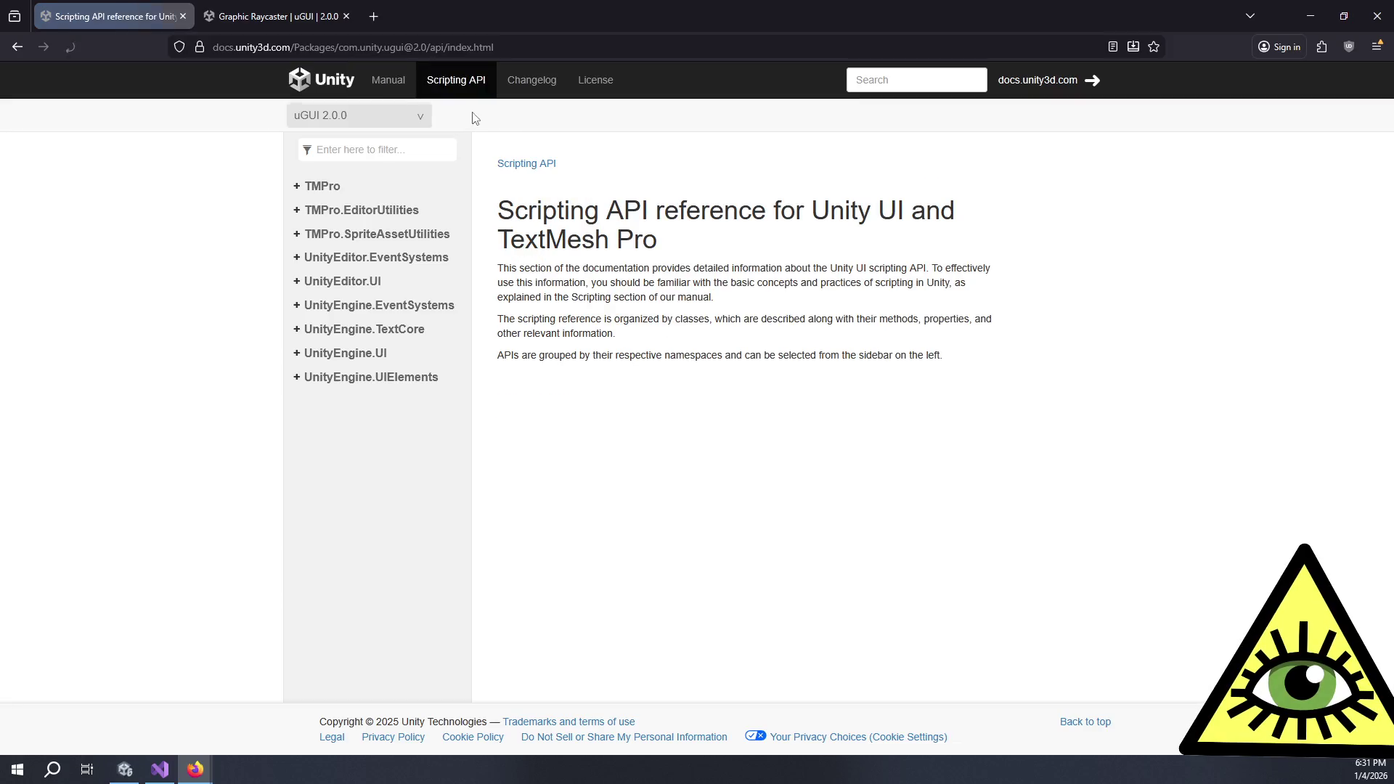
Browse EventSystemEditor, then open the UnityEngine.EventSystems EventSystem class reference
click(319, 258)
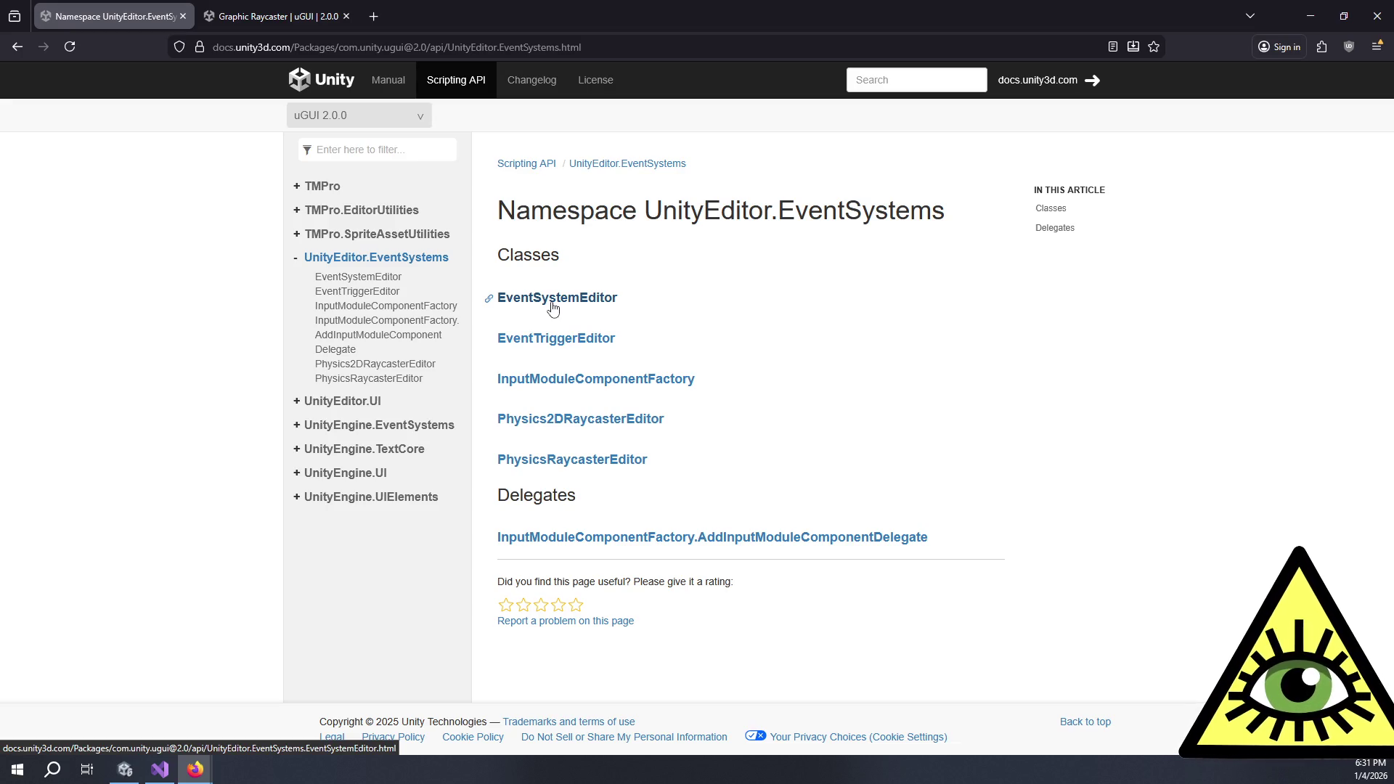
click(554, 306)
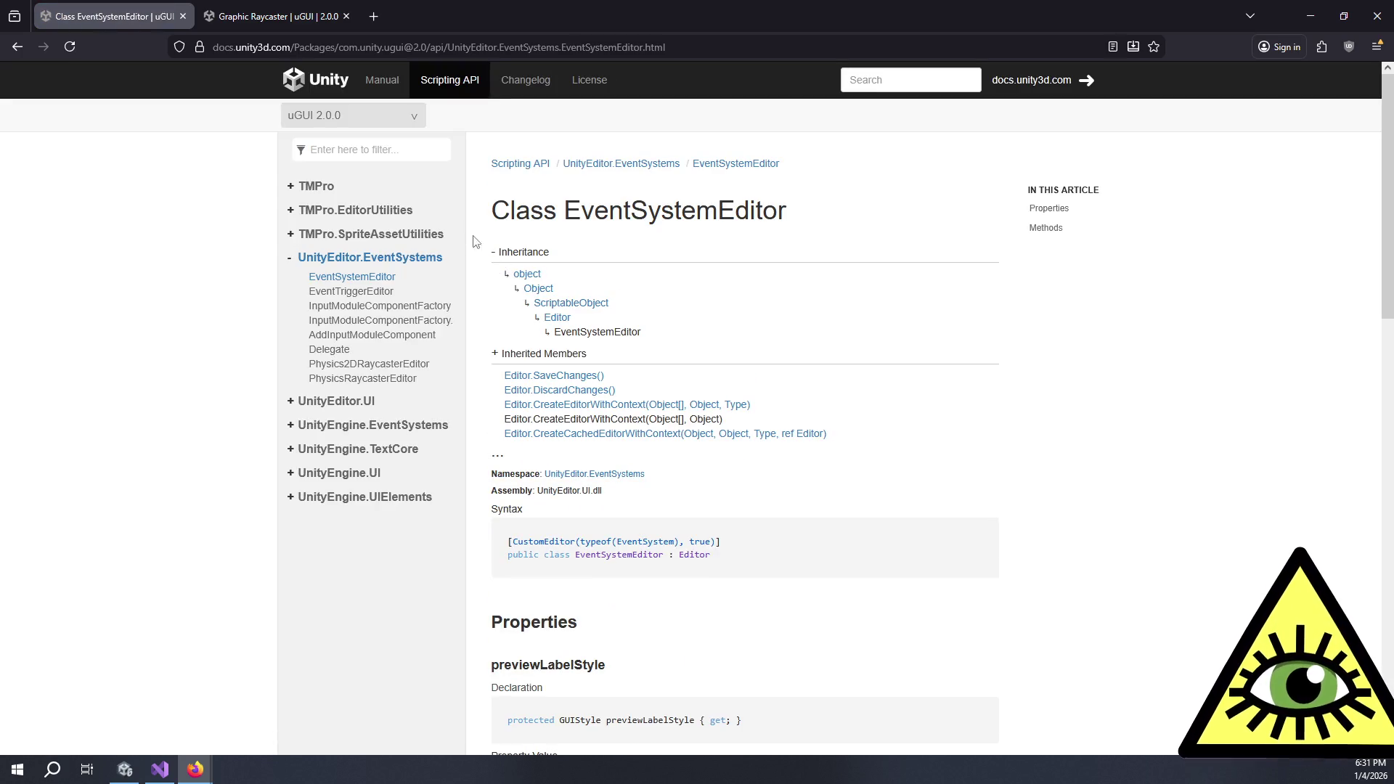
click(291, 261)
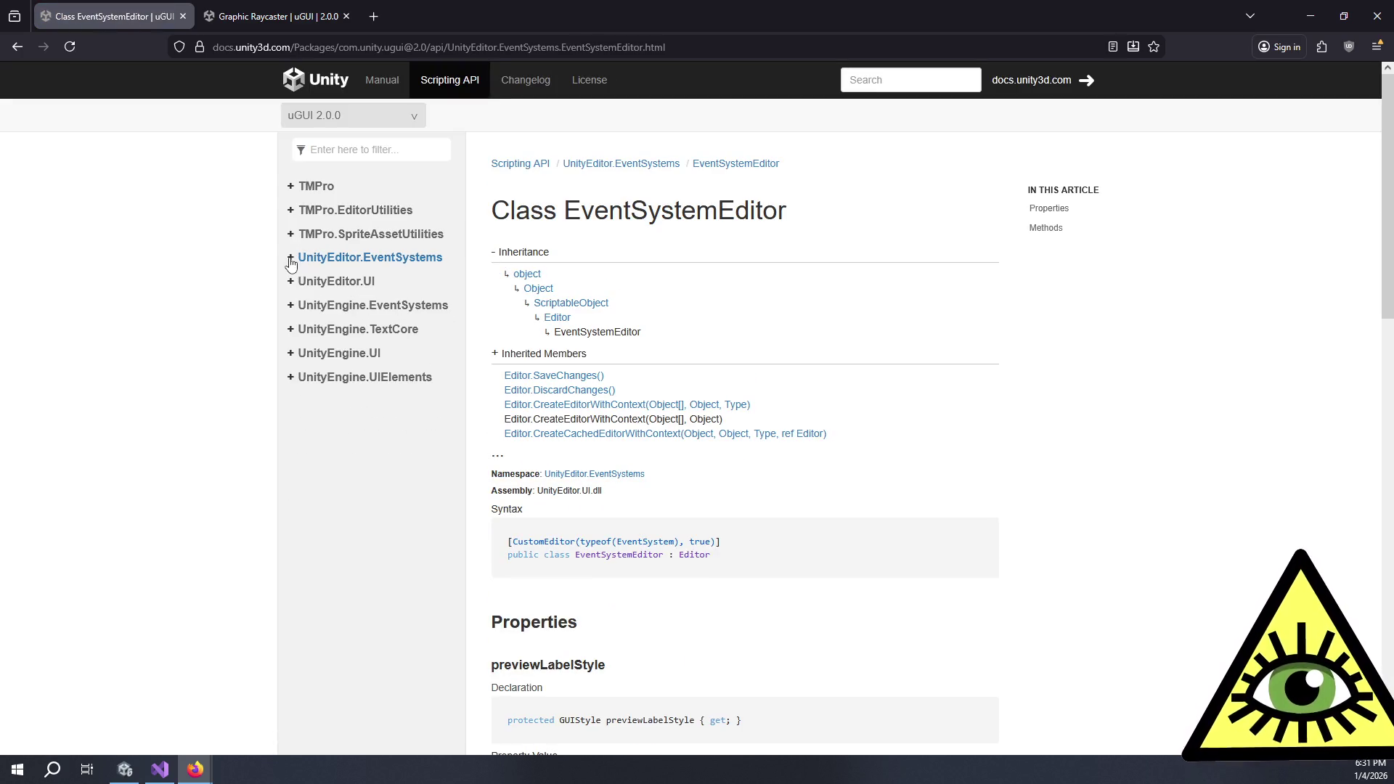
click(291, 308)
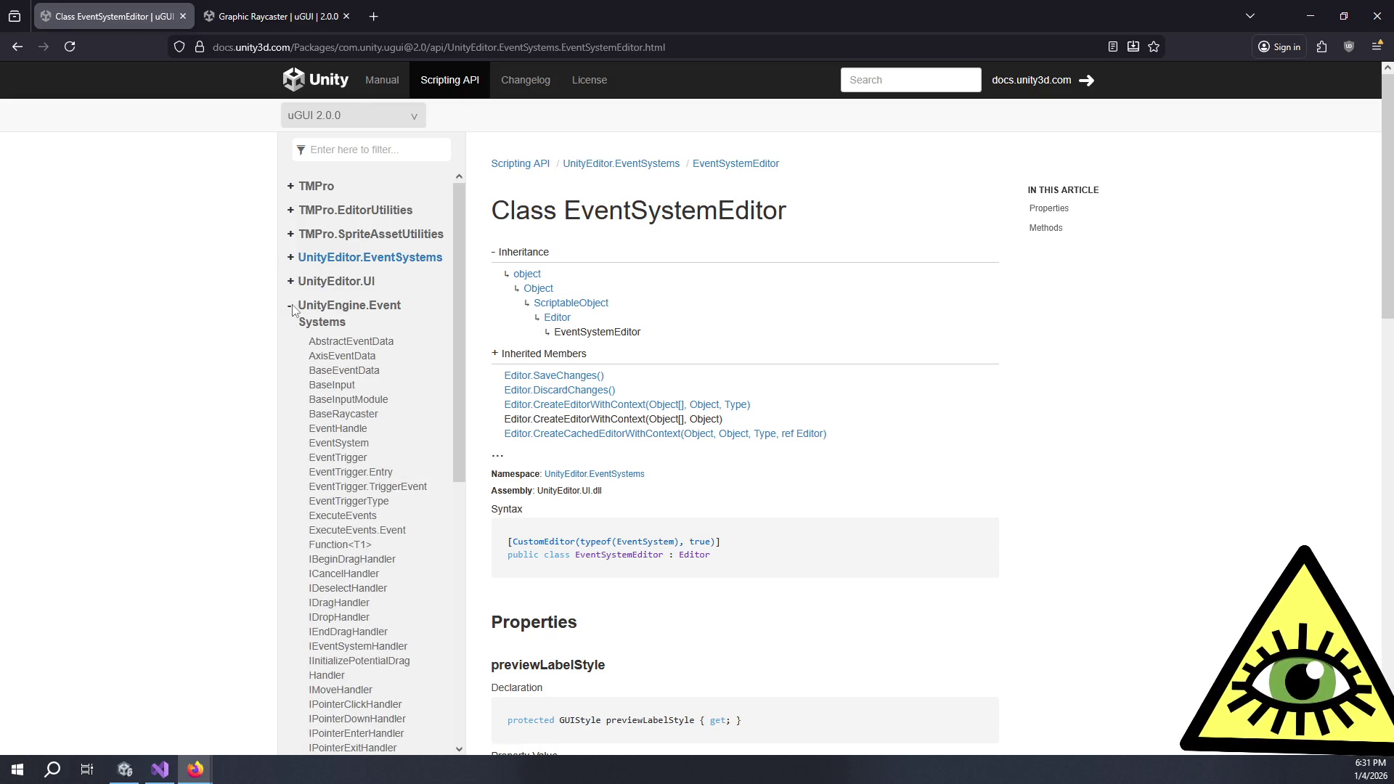
click(365, 450)
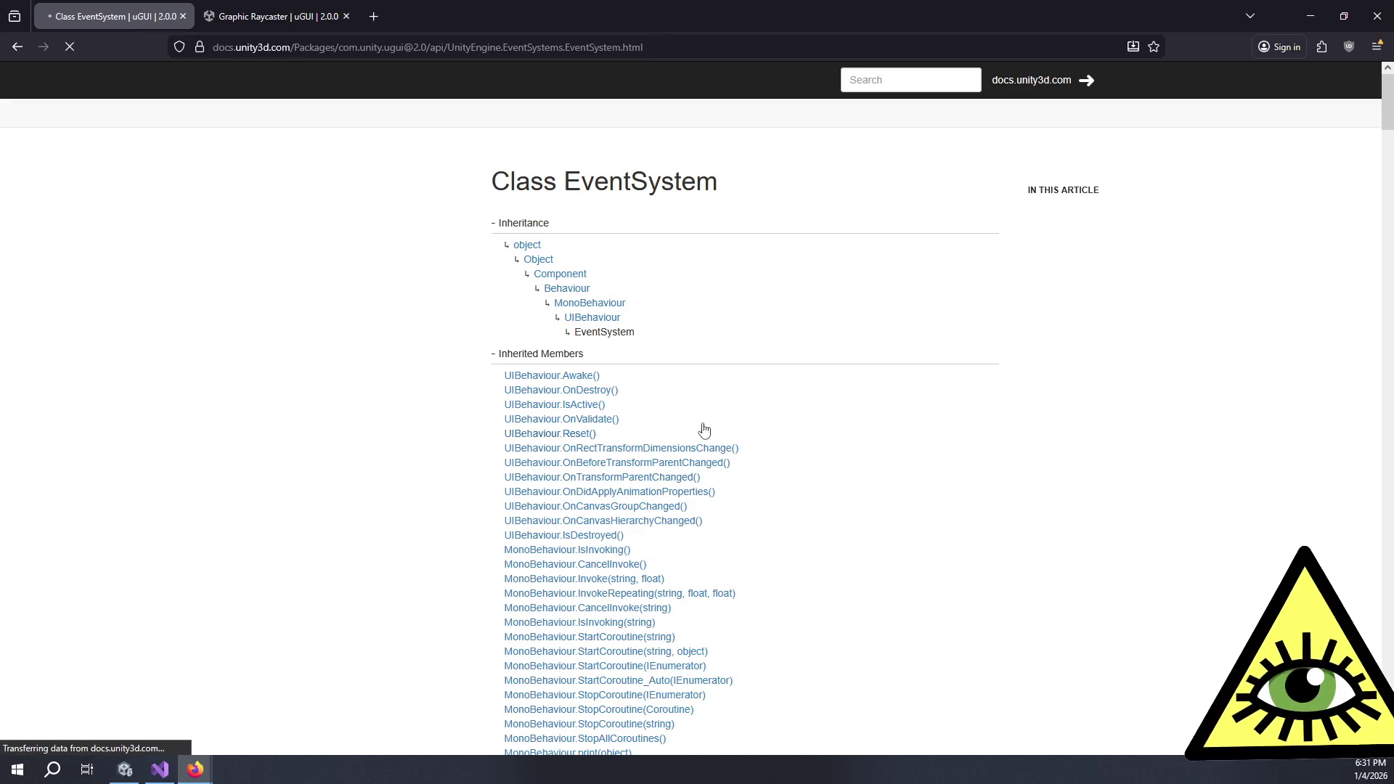
Read the SetSelectedGameObject method overloads, then close the documentation browser
scroll(825, 385, down, 6)
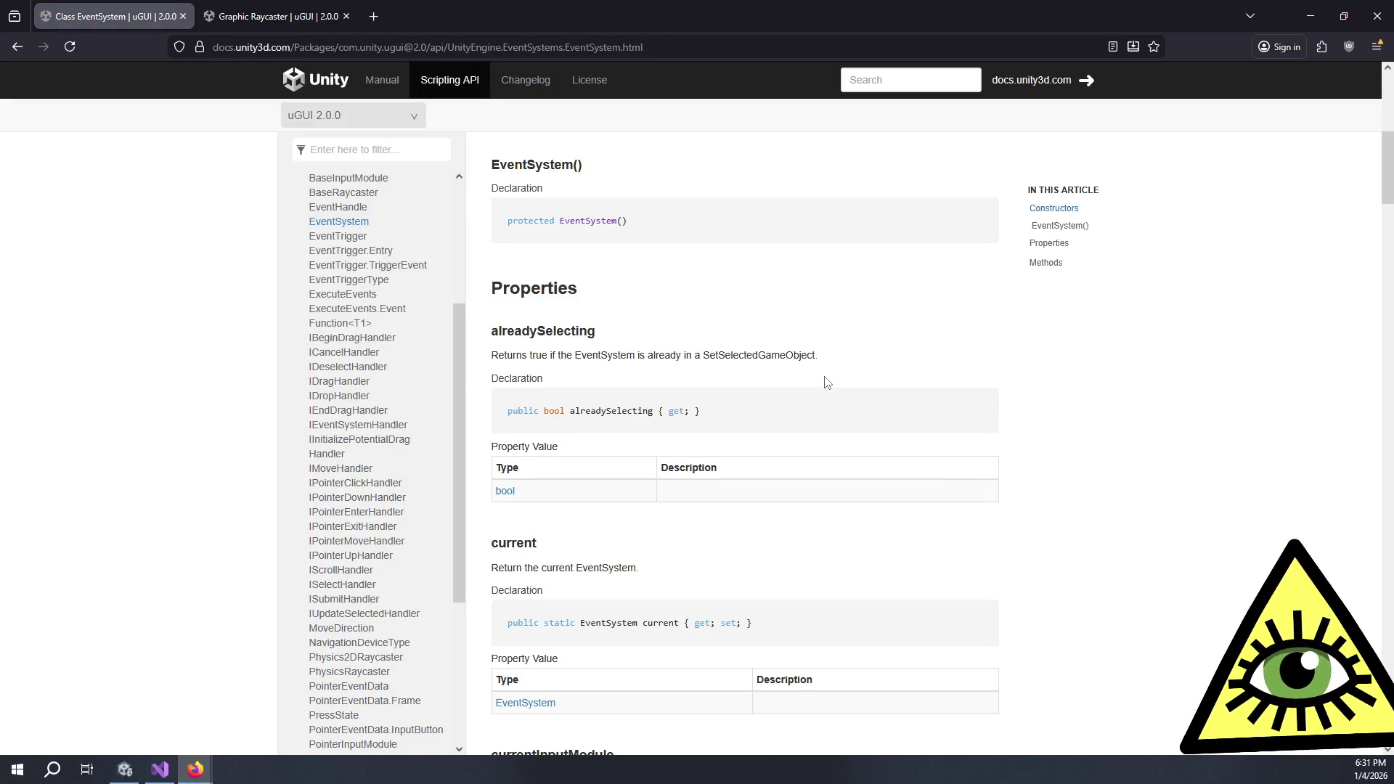
scroll(827, 383, down, 3)
scroll(832, 381, up, 1)
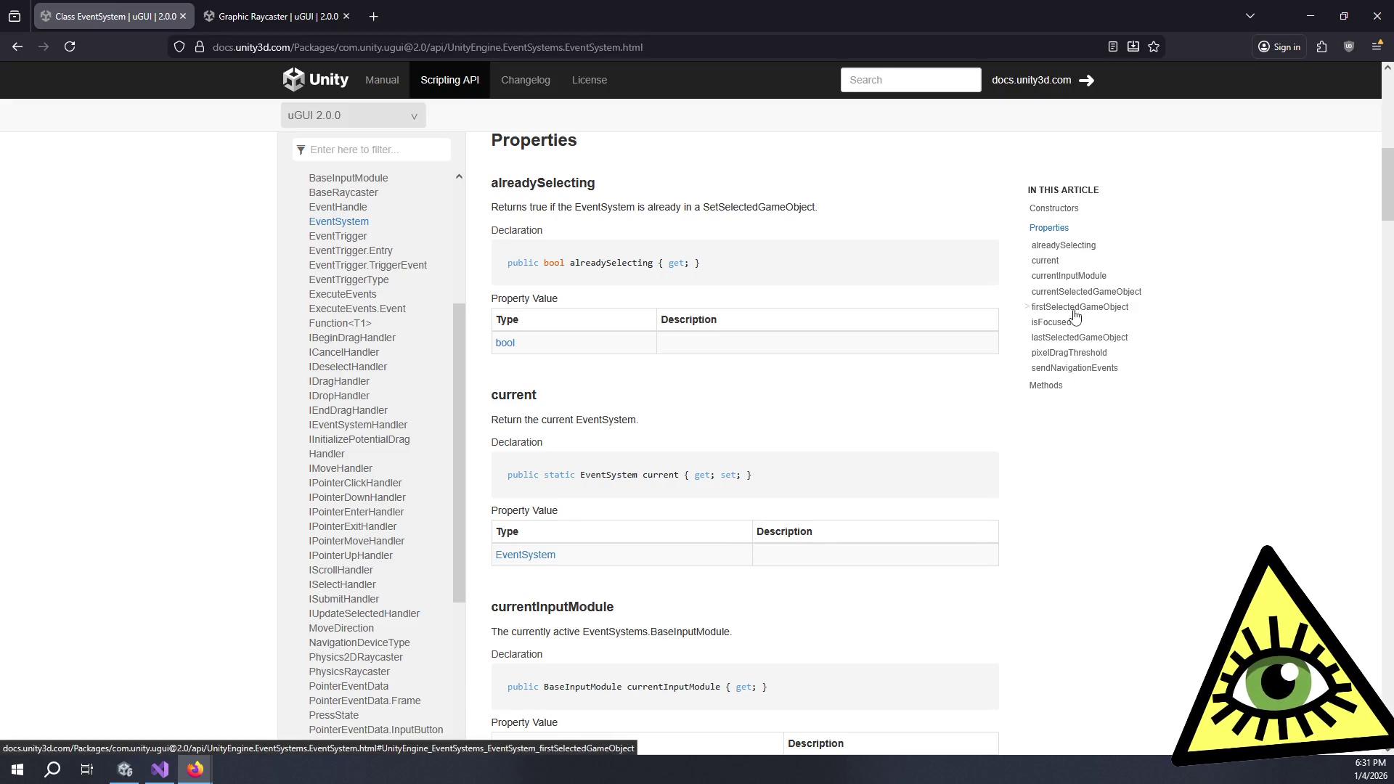
click(1048, 391)
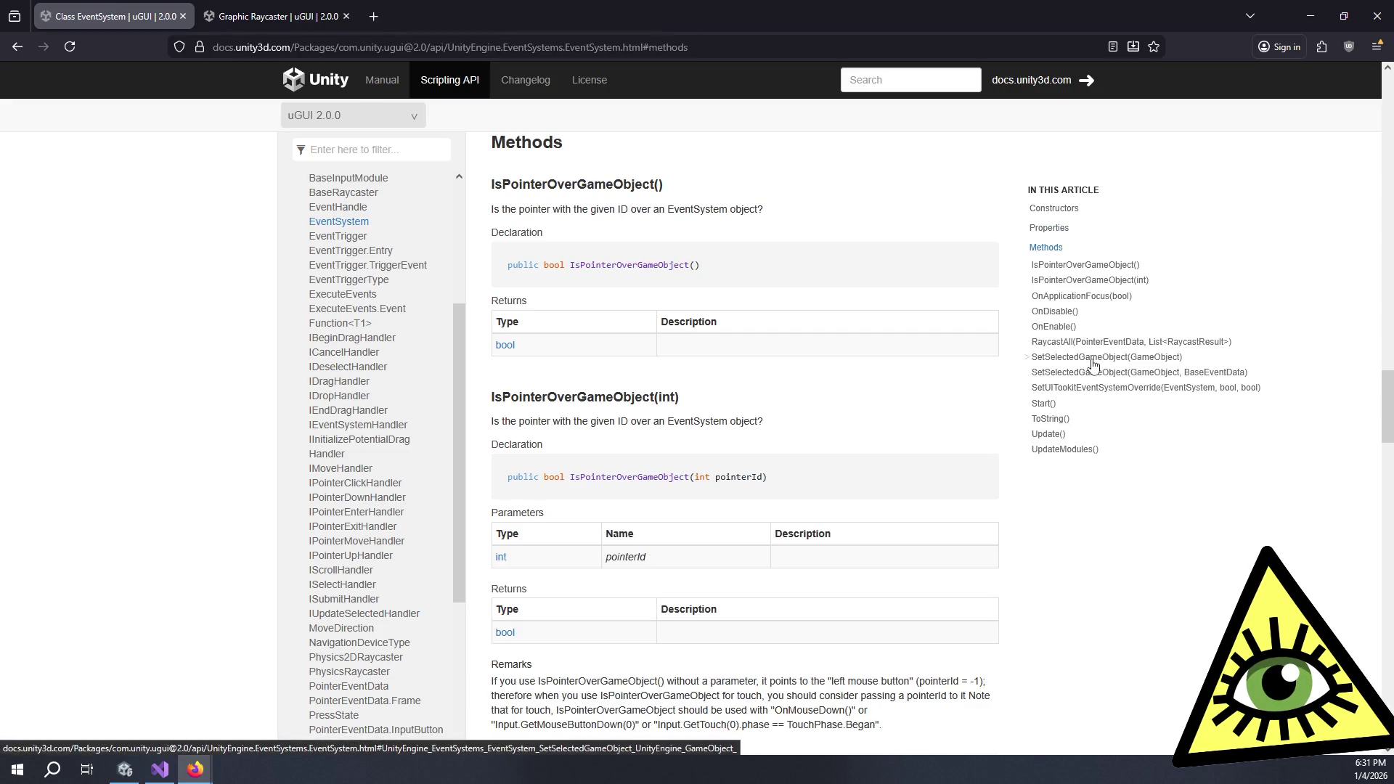
click(1093, 360)
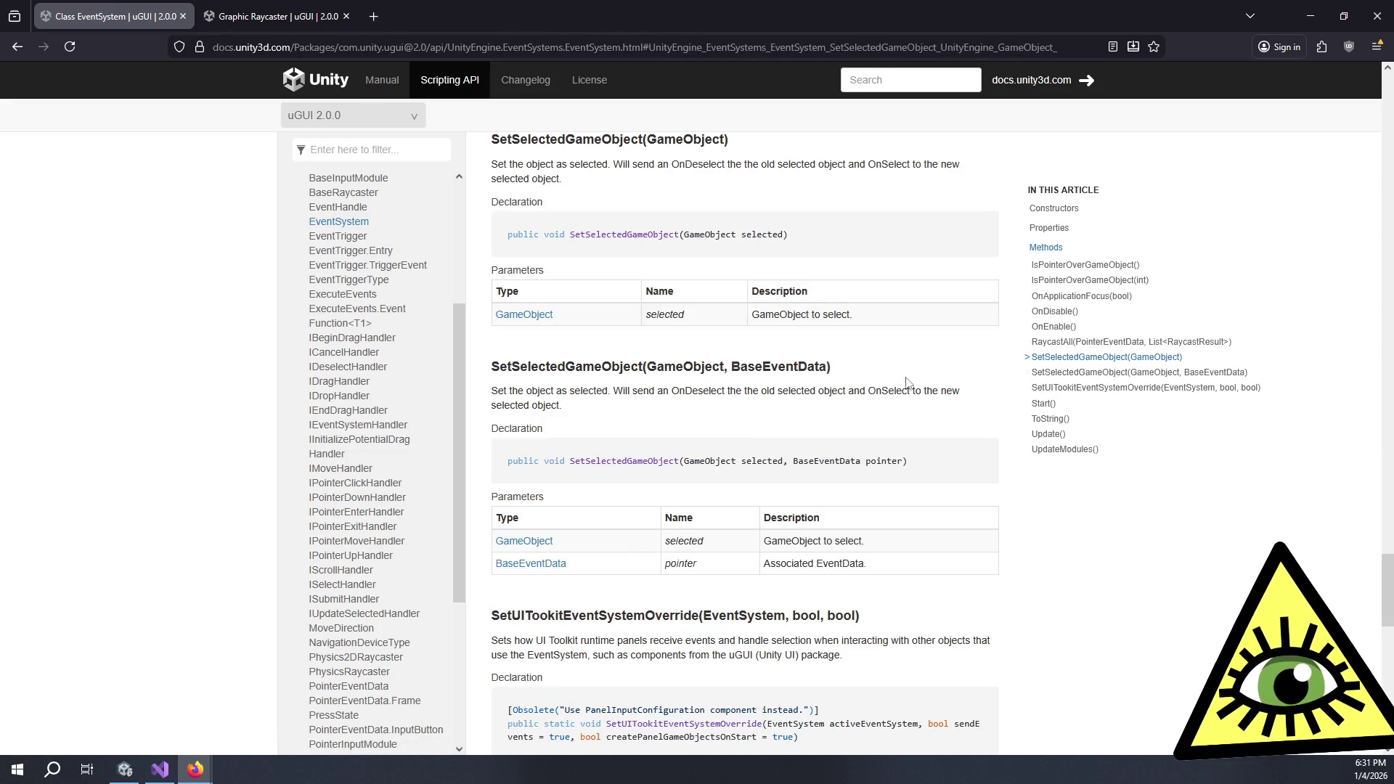
drag(825, 412, 913, 351)
click(913, 352)
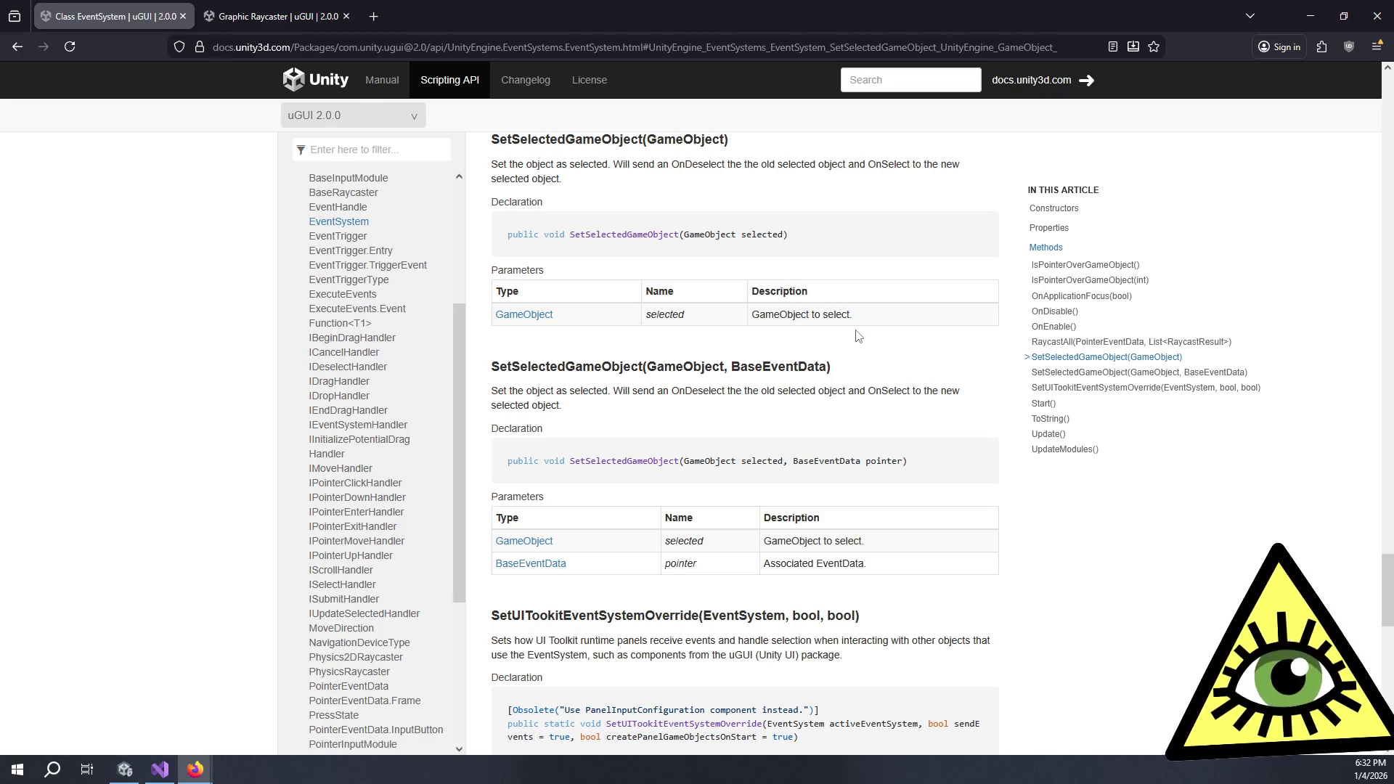
click(1379, 21)
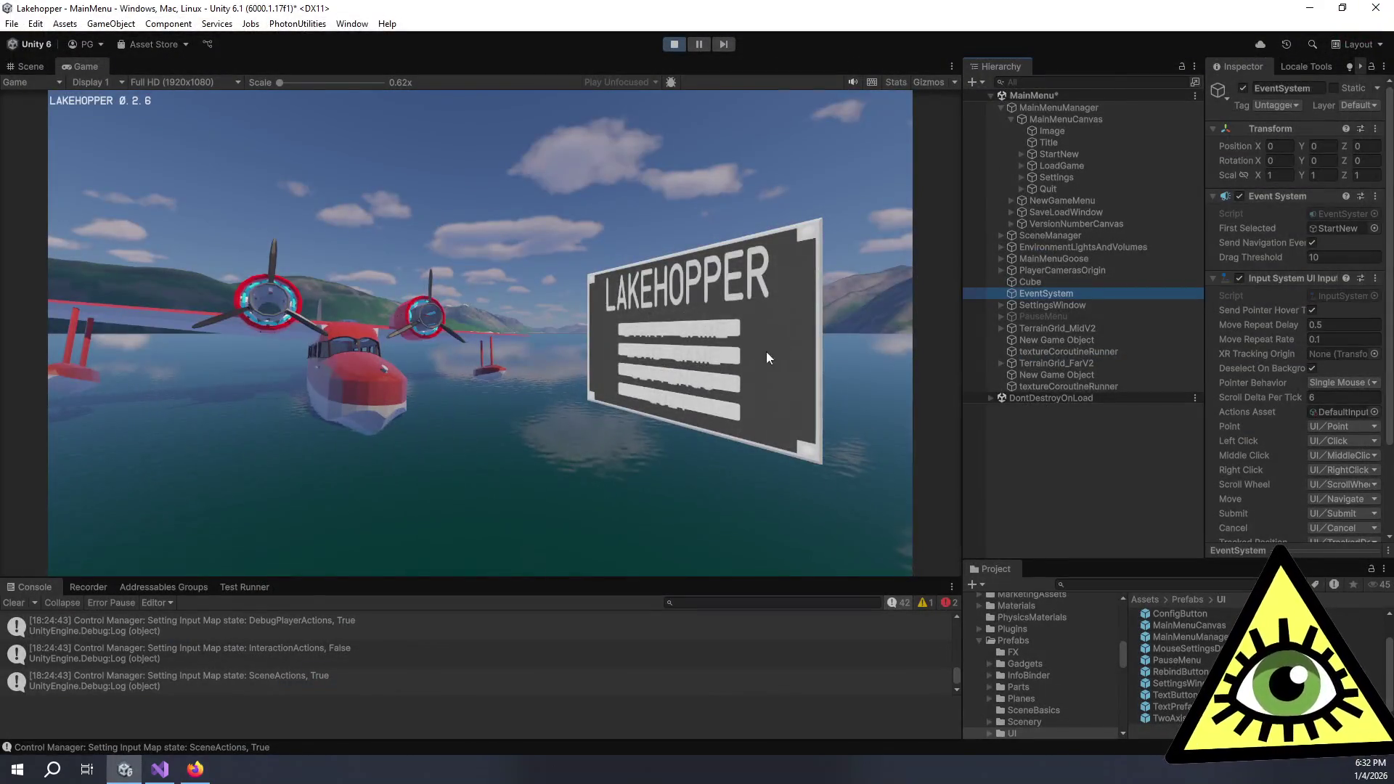
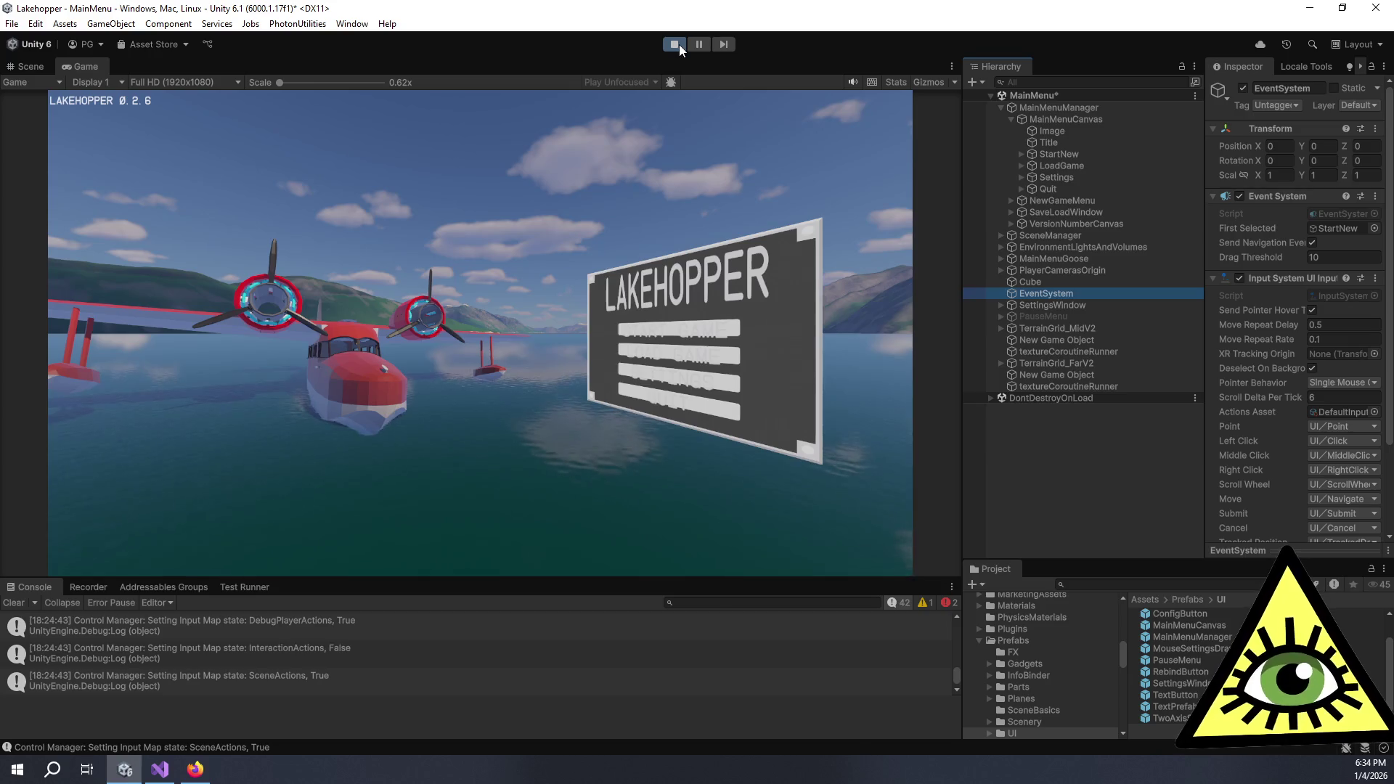
Pause the running MainMenu game and switch to the Scene view to examine it
click(794, 348)
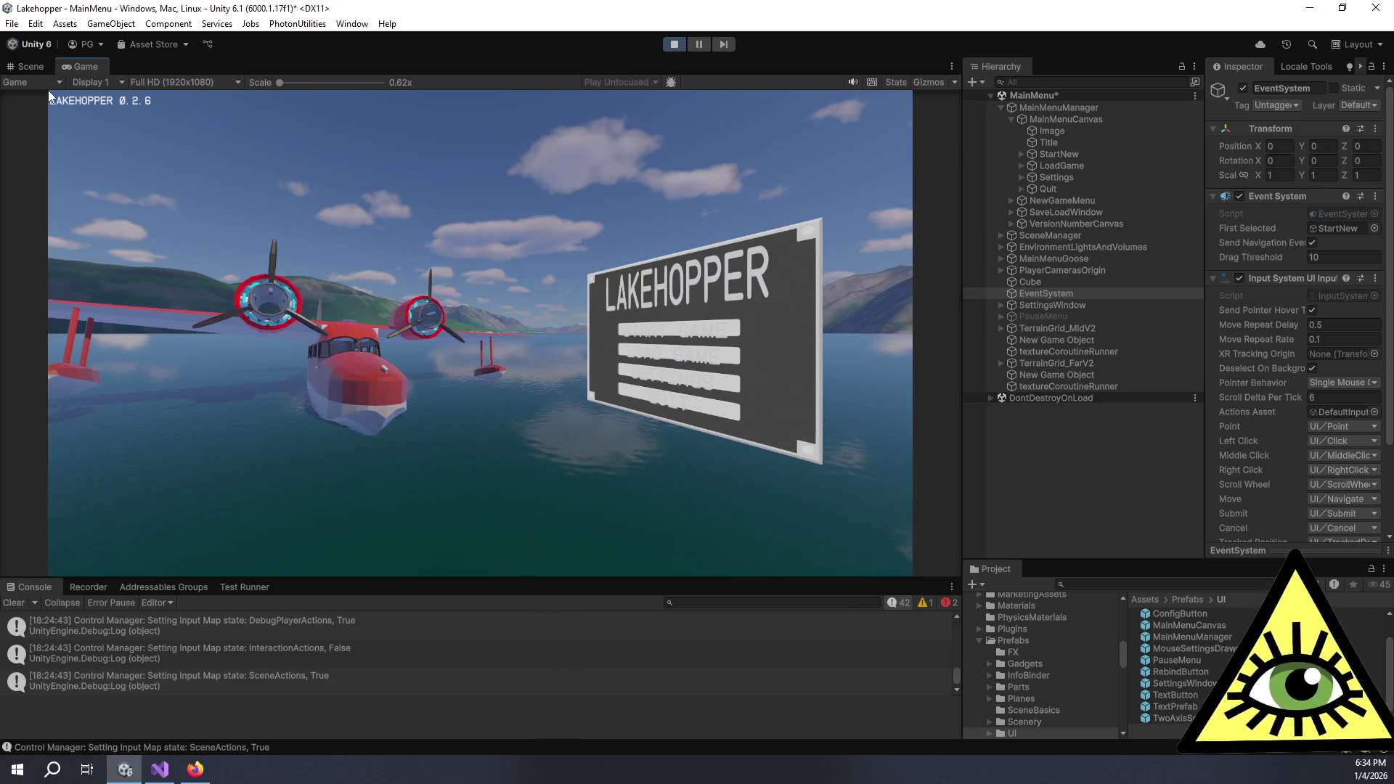
key(ctrl+shift+p)
click(32, 68)
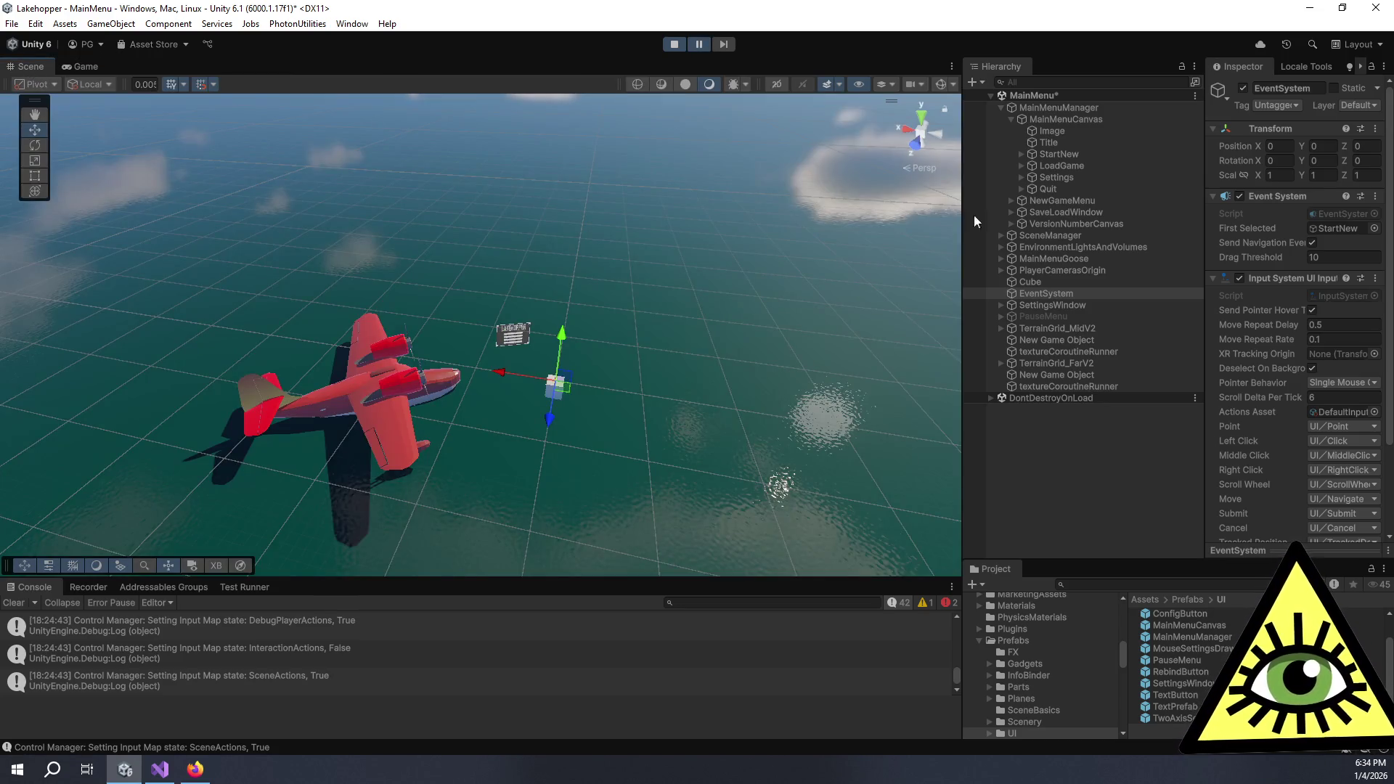
Frame MainMenuCanvas in the Scene view and select its StartNew button
double_click(1049, 116)
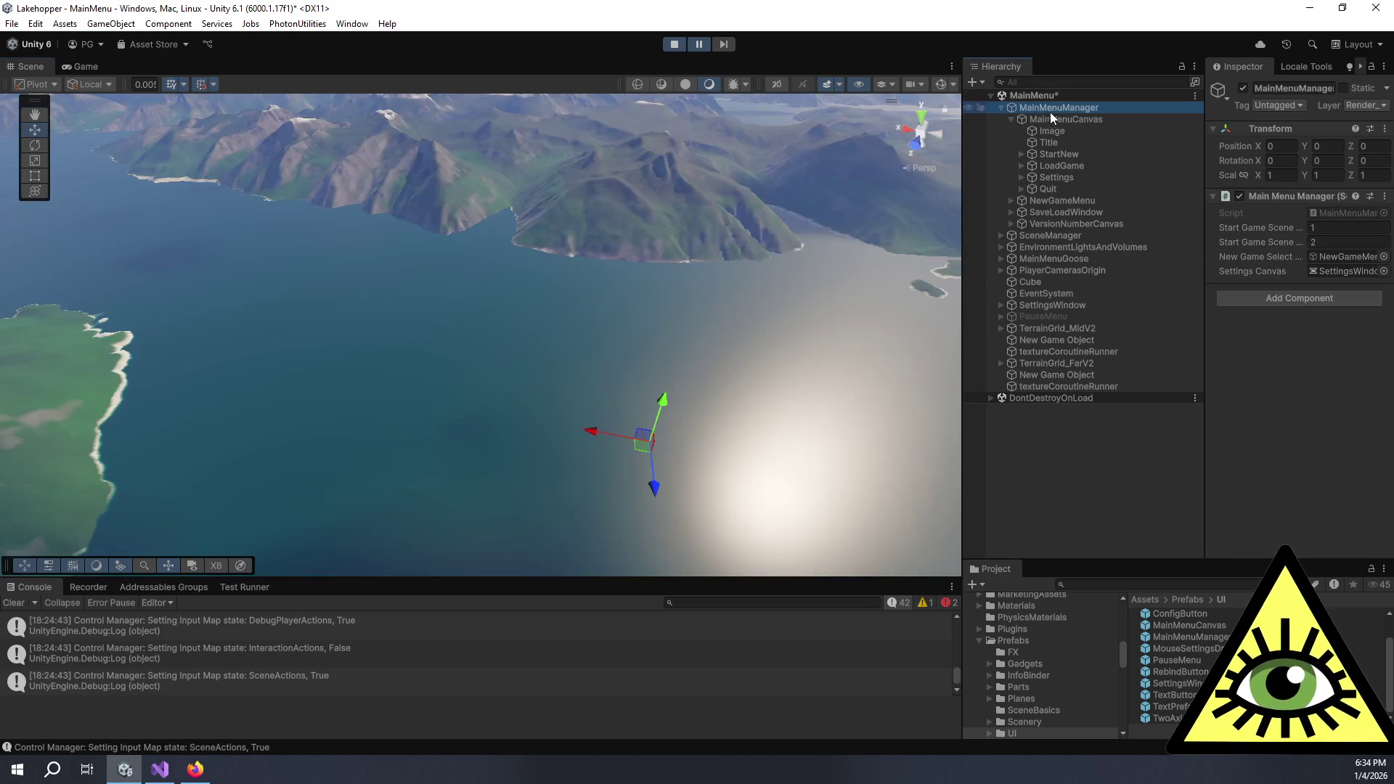
scroll(590, 343, up, 3)
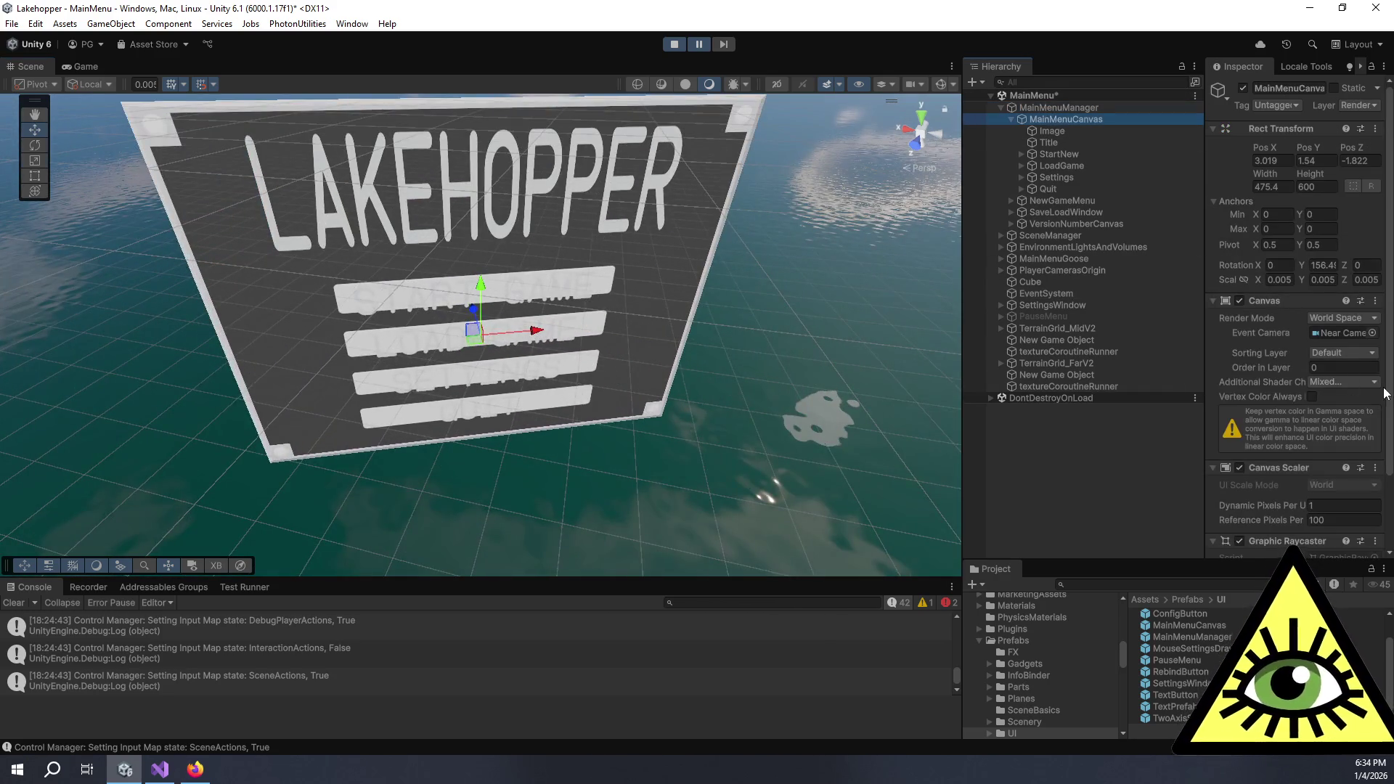
scroll(1345, 365, down, 3)
click(1086, 154)
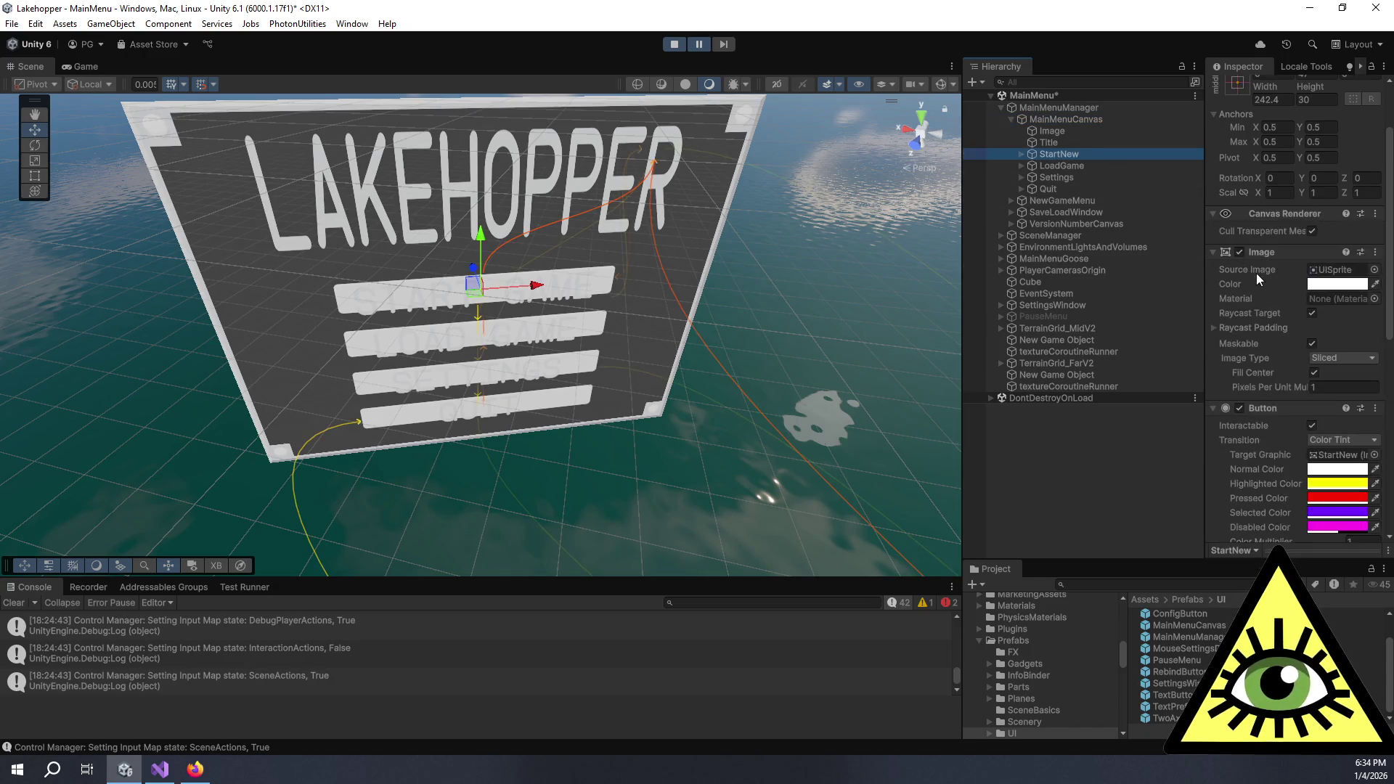
scroll(657, 412, down, 10)
Orbit and zoom the Scene view in close on the LAKEHOPPER menu sign
drag(639, 496, 469, 427)
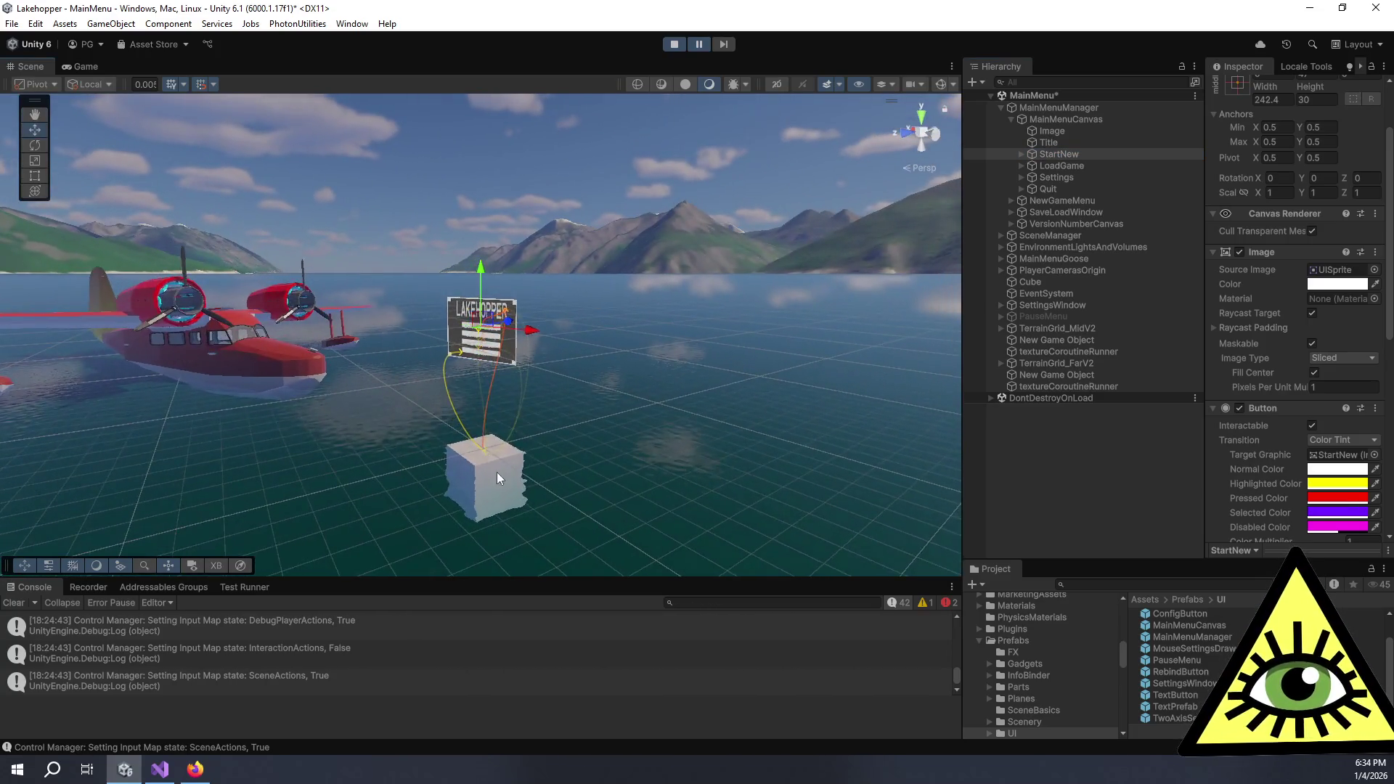
scroll(497, 472, up, 5)
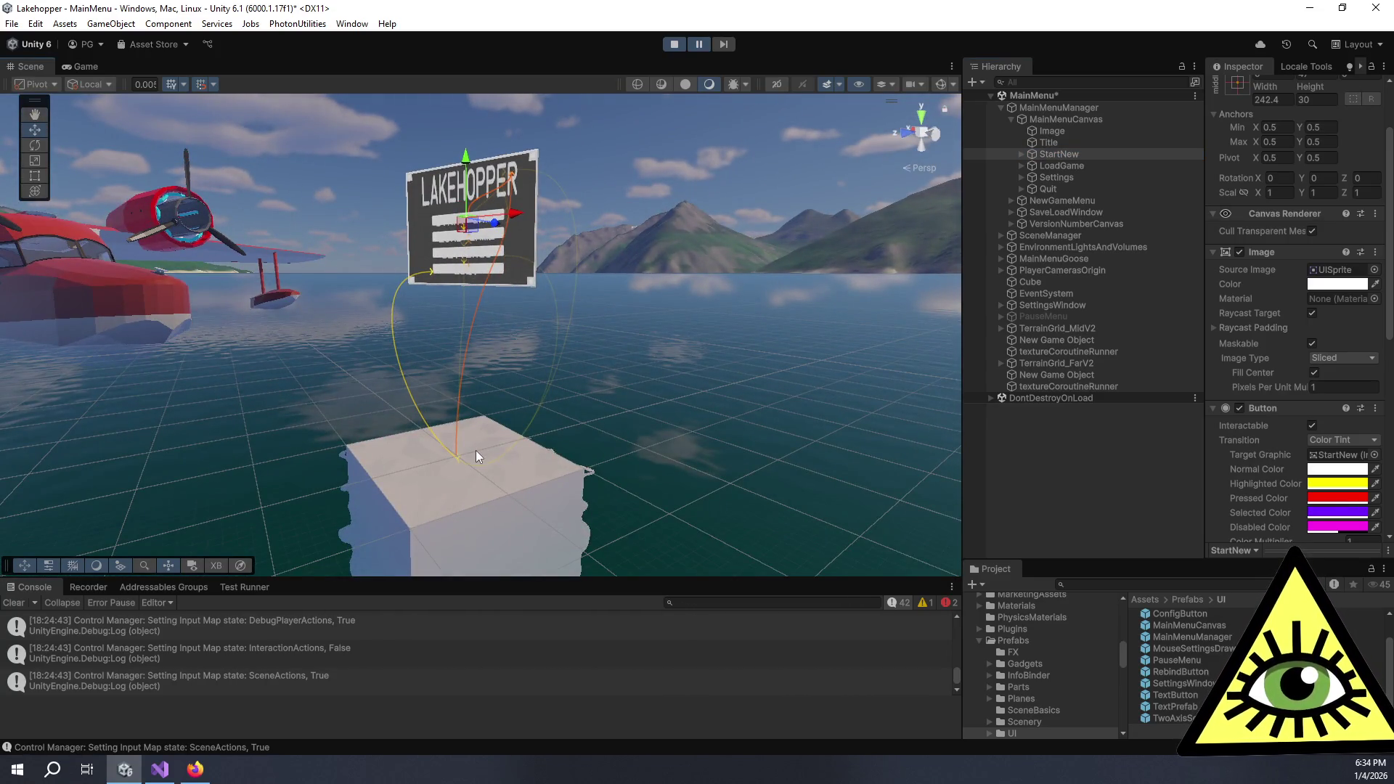
scroll(477, 457, up, 2)
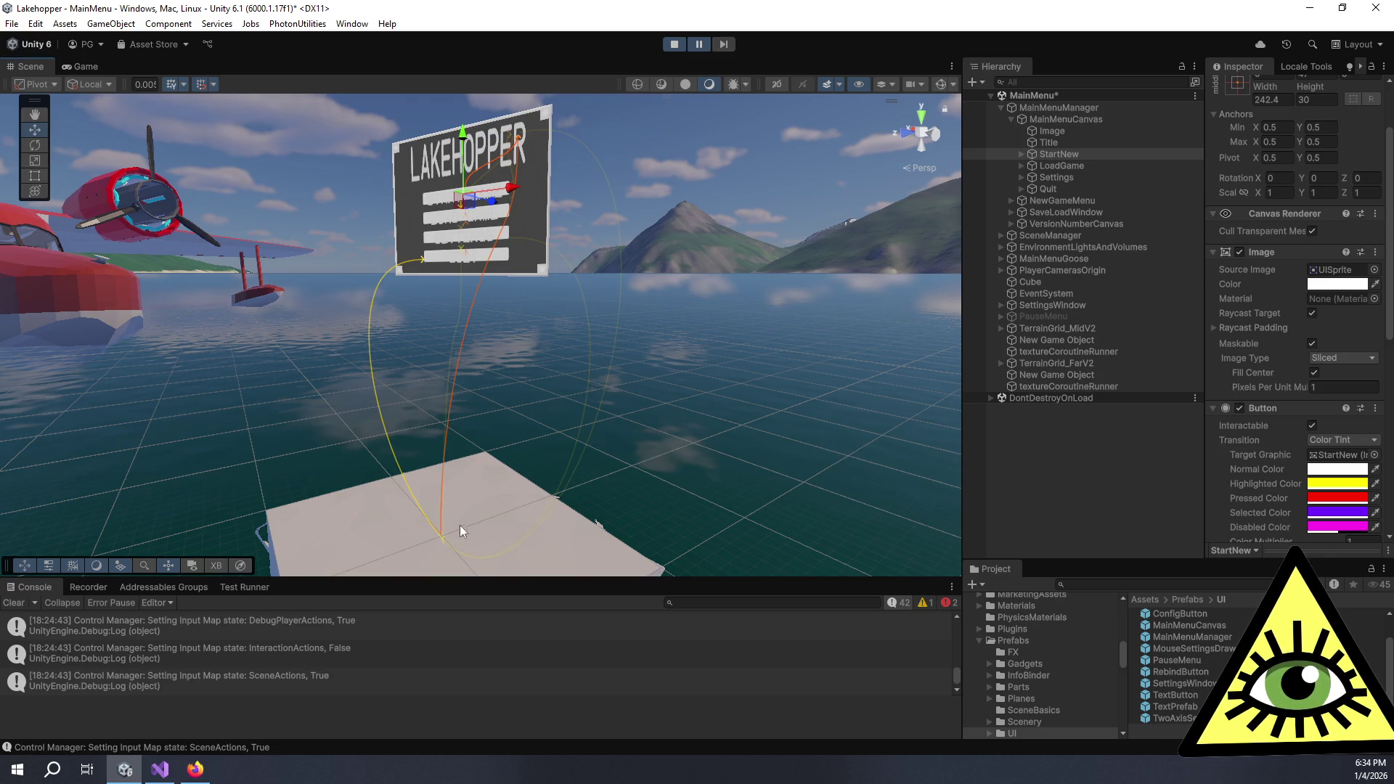
scroll(455, 538, up, 3)
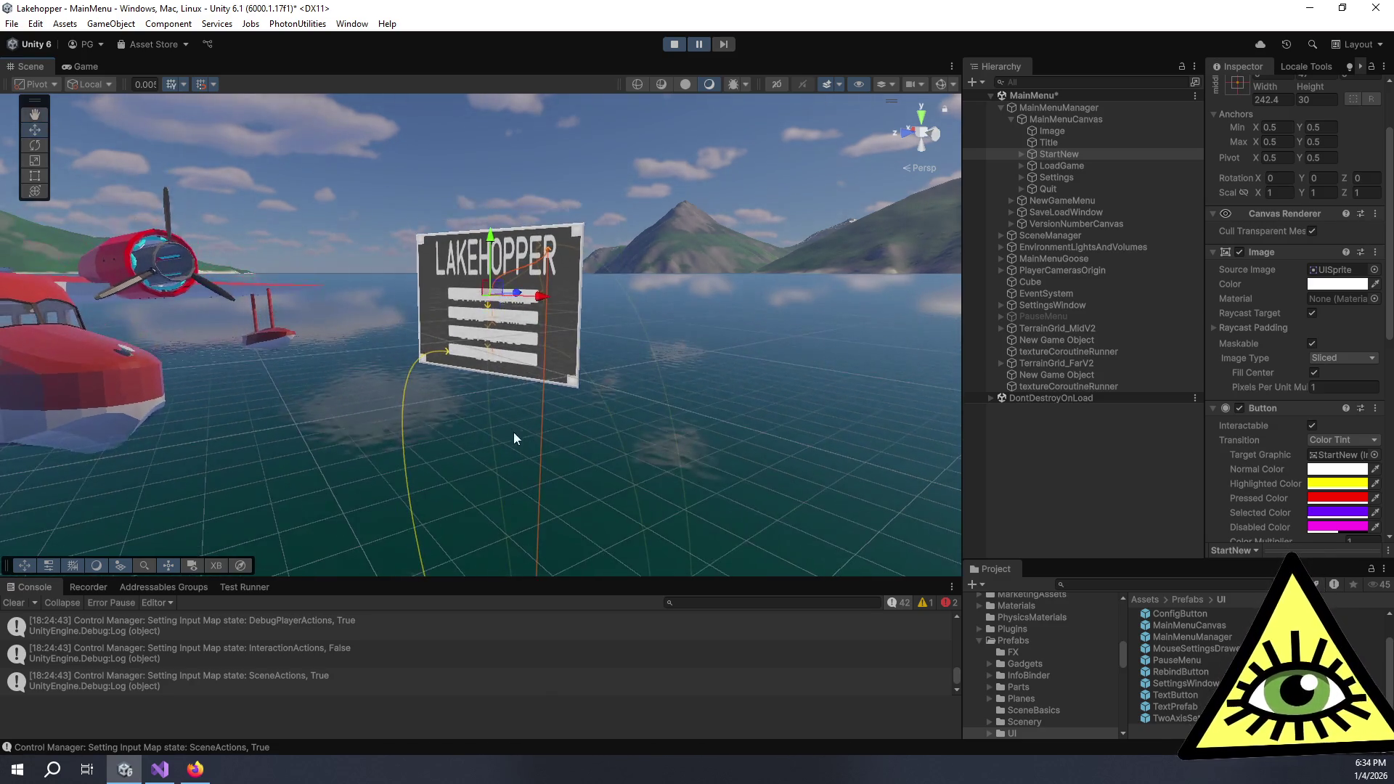
mouse_move(494, 395)
mouse_down()
mouse_move(545, 427)
mouse_move(679, 440)
mouse_move(624, 393)
mouse_up()
scroll(604, 373, up, 5)
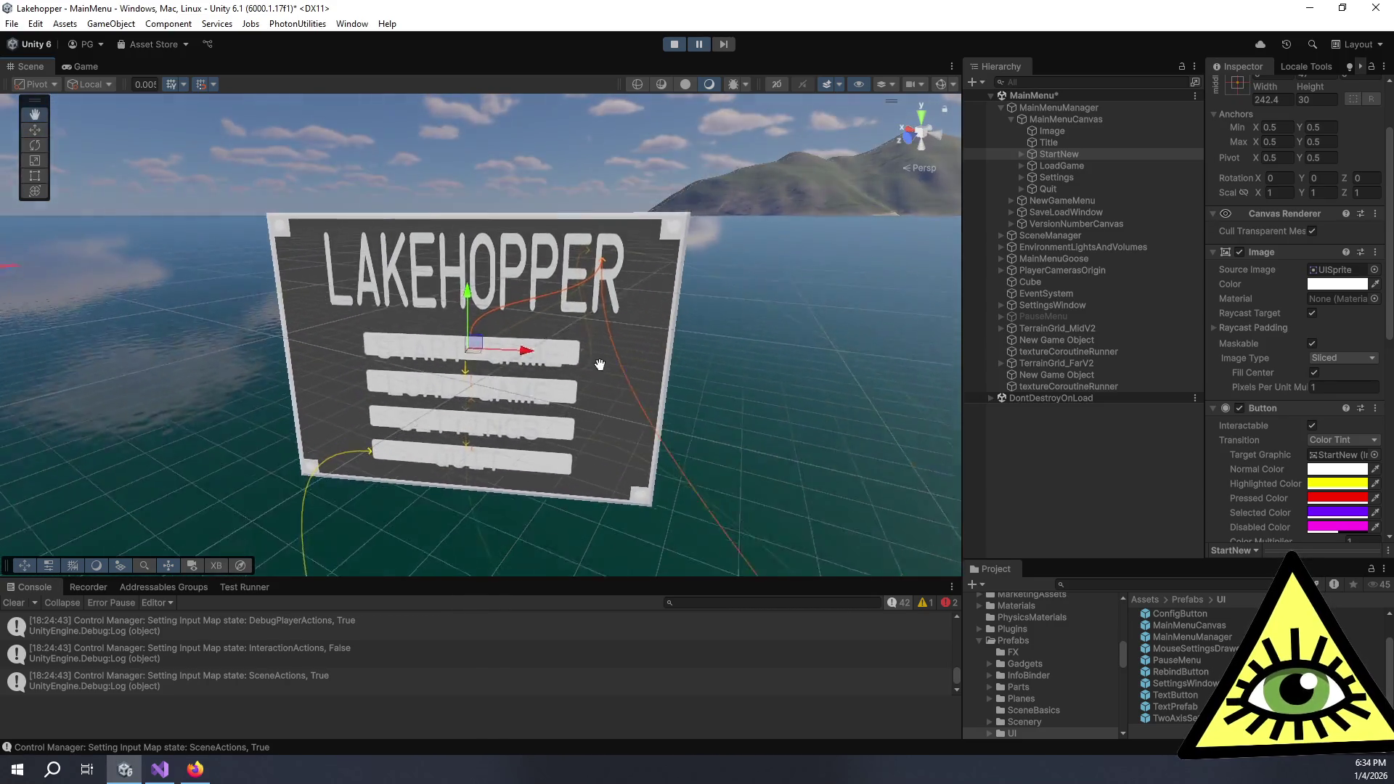
mouse_move(660, 381)
mouse_down()
mouse_move(610, 324)
mouse_move(520, 318)
mouse_move(479, 337)
mouse_move(601, 409)
mouse_move(190, 368)
mouse_move(717, 354)
mouse_move(623, 399)
mouse_move(495, 416)
mouse_move(619, 408)
mouse_move(573, 429)
mouse_up()
scroll(708, 354, down, 5)
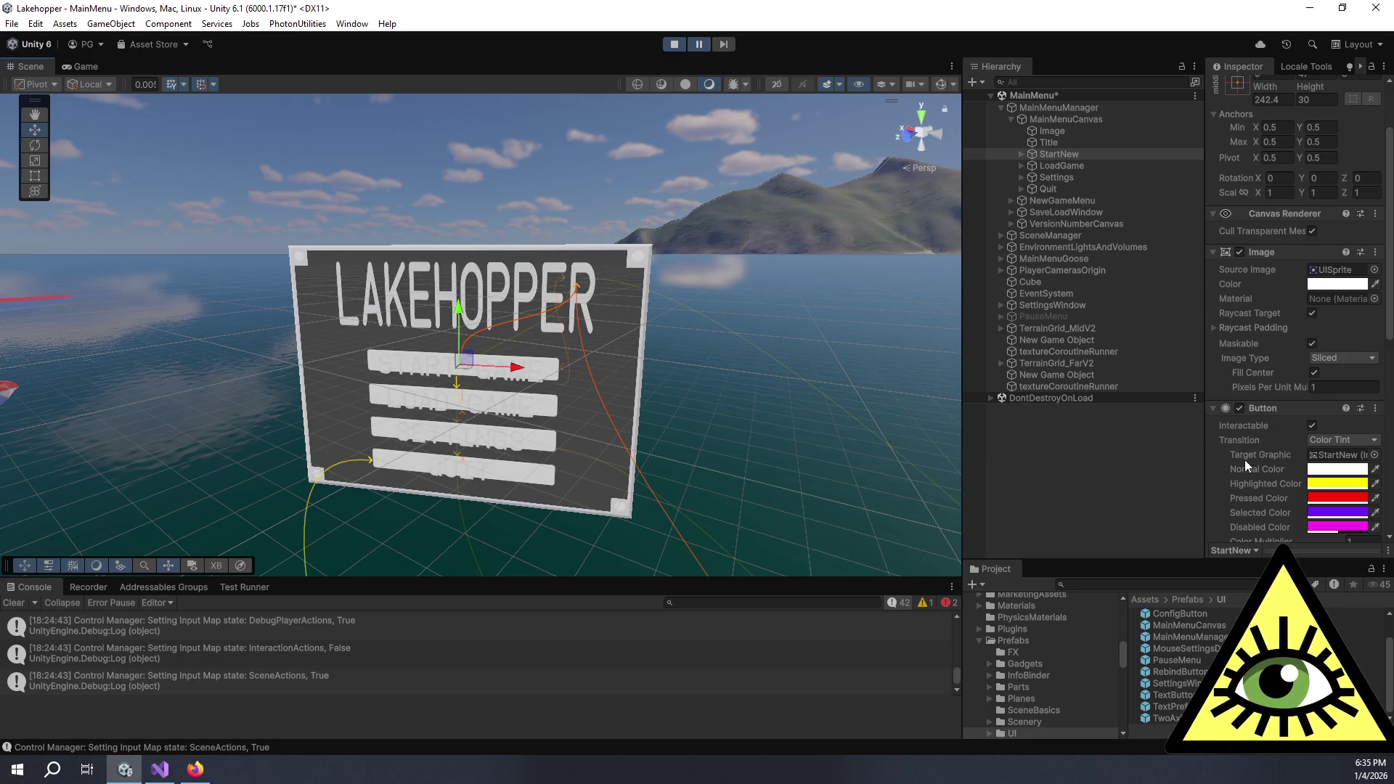
scroll(1249, 452, down, 5)
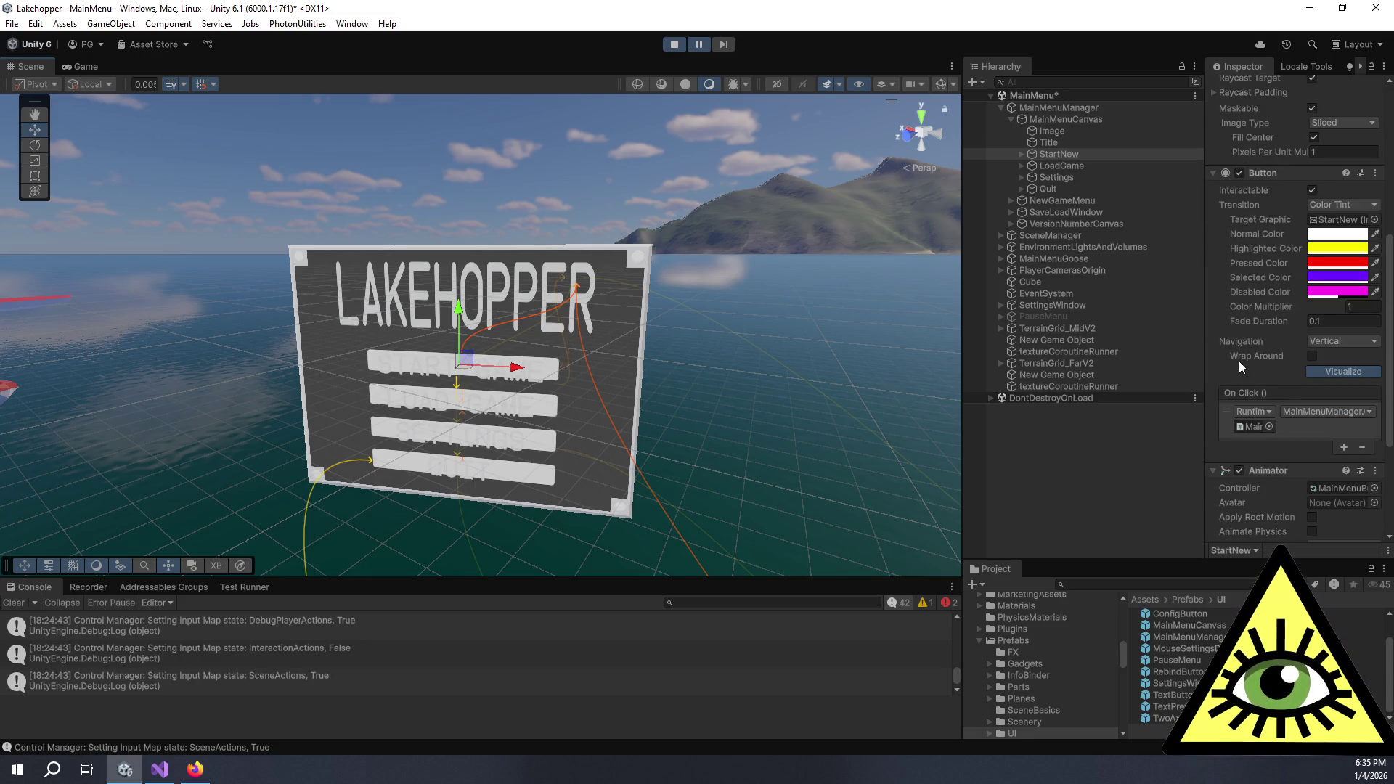
Try StartNew's navigation as Vertical with wrap-around, then as Explicit
click(1334, 342)
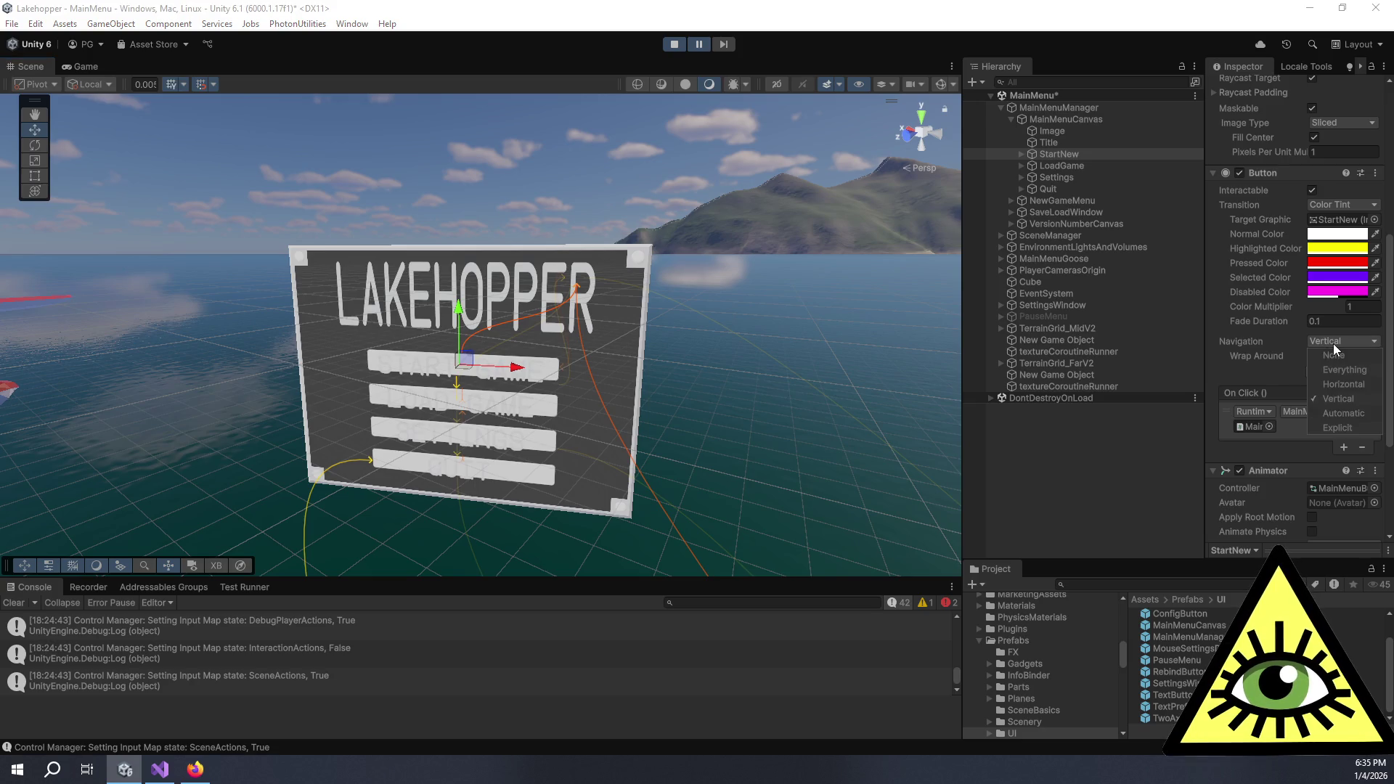
click(1334, 342)
click(1313, 358)
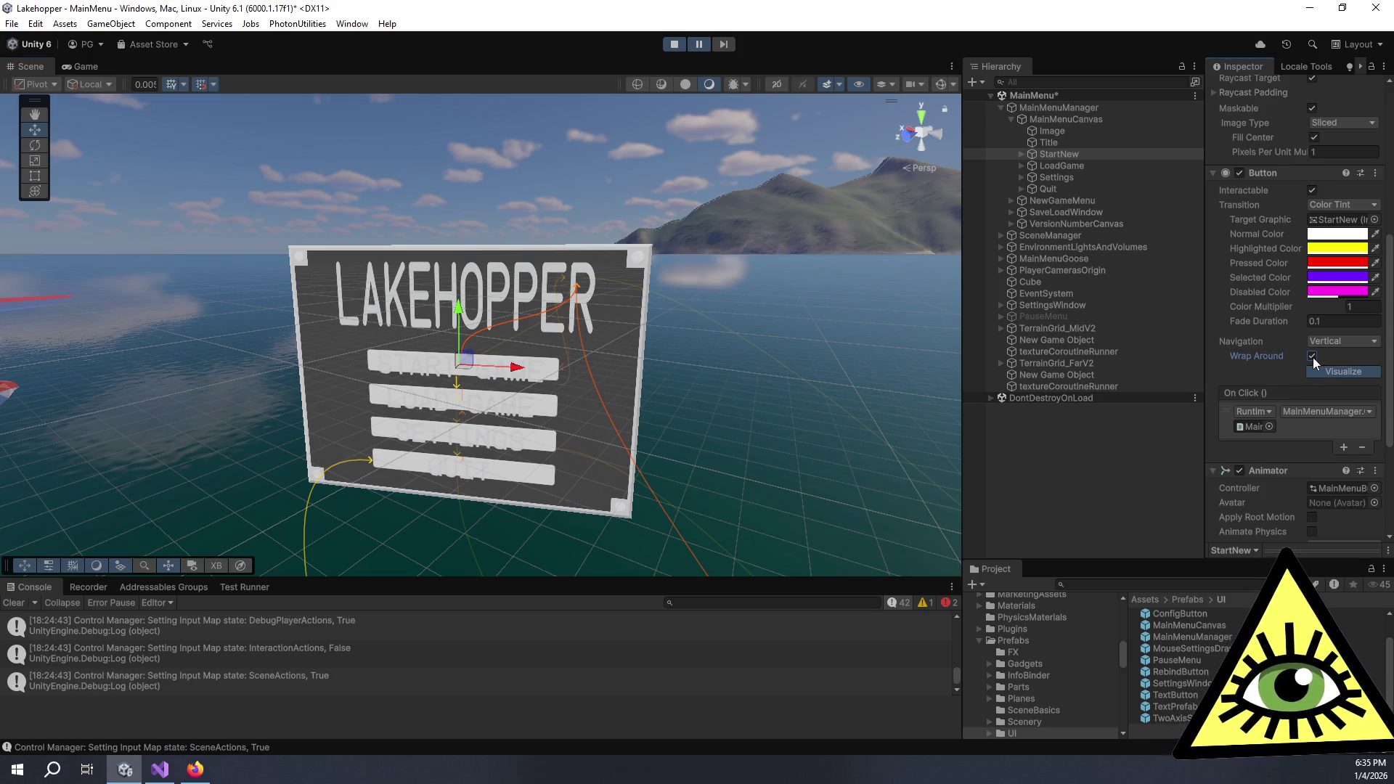
click(1338, 344)
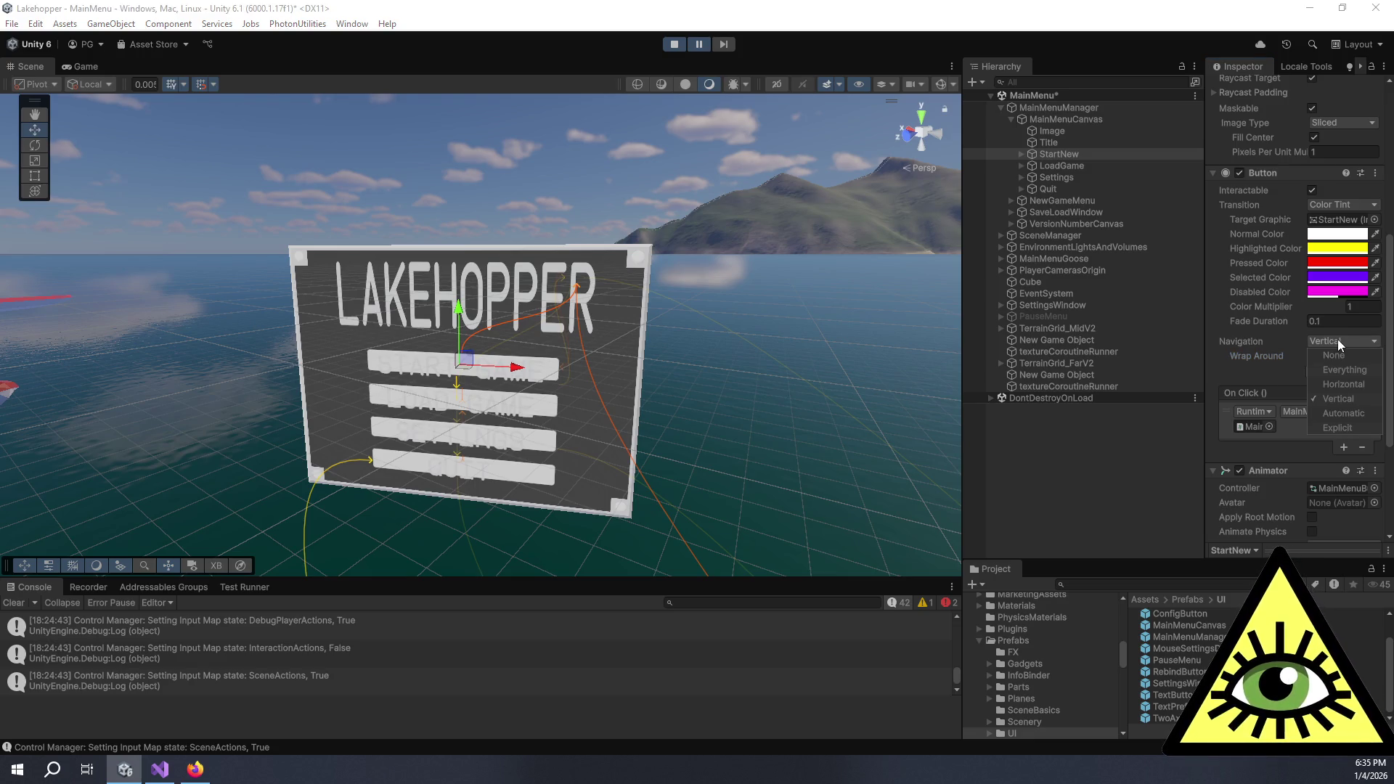
click(1339, 430)
click(1282, 350)
click(1332, 343)
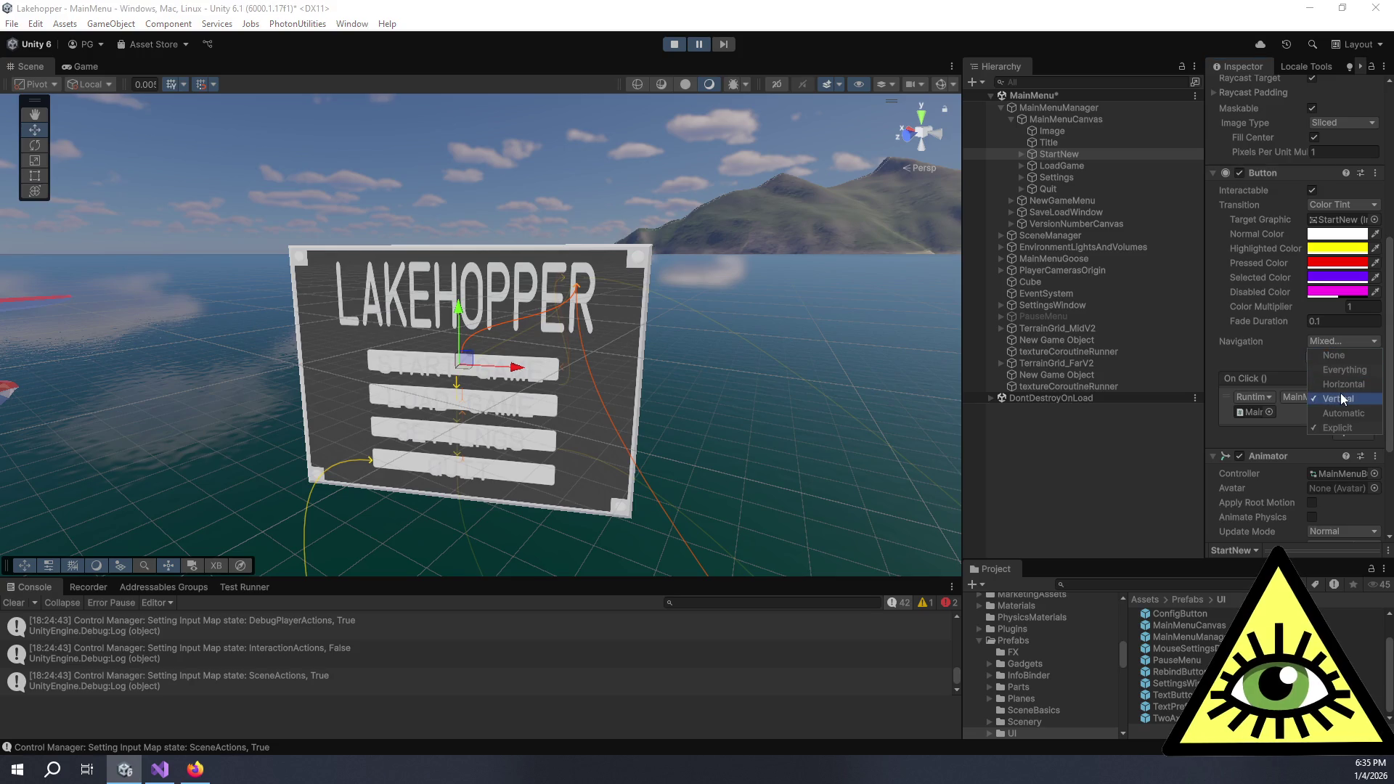
click(1341, 427)
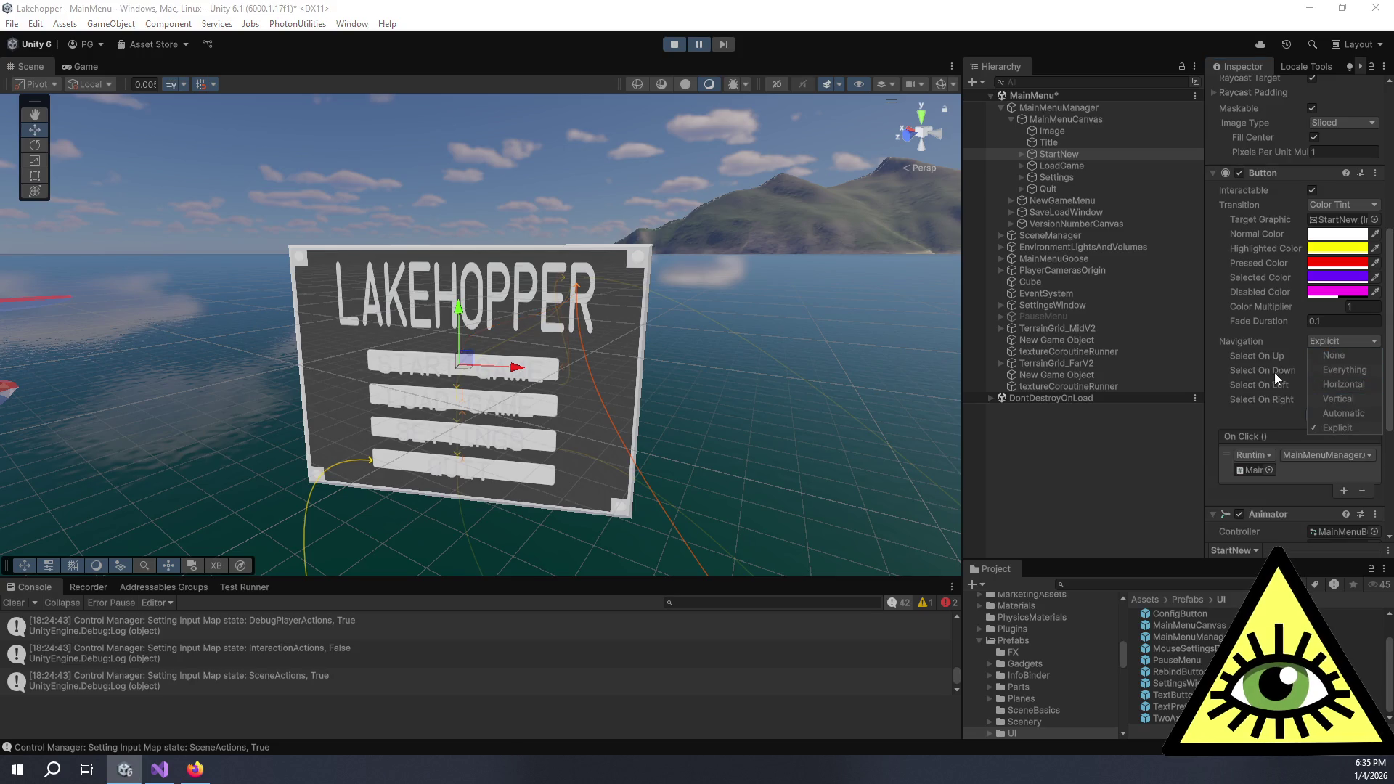
Set StartNew's navigation to None, deselect the button, and exit Play mode
click(1324, 342)
click(1326, 354)
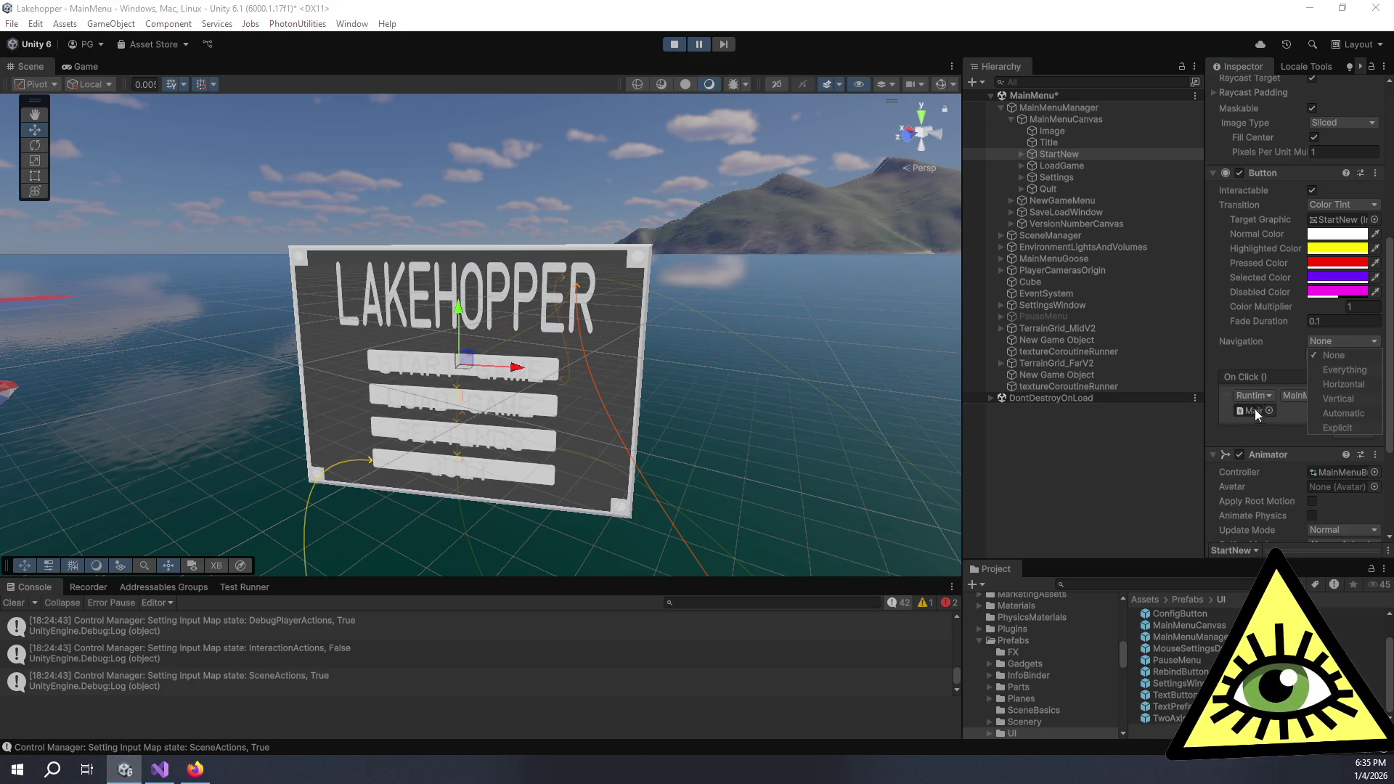
click(1155, 441)
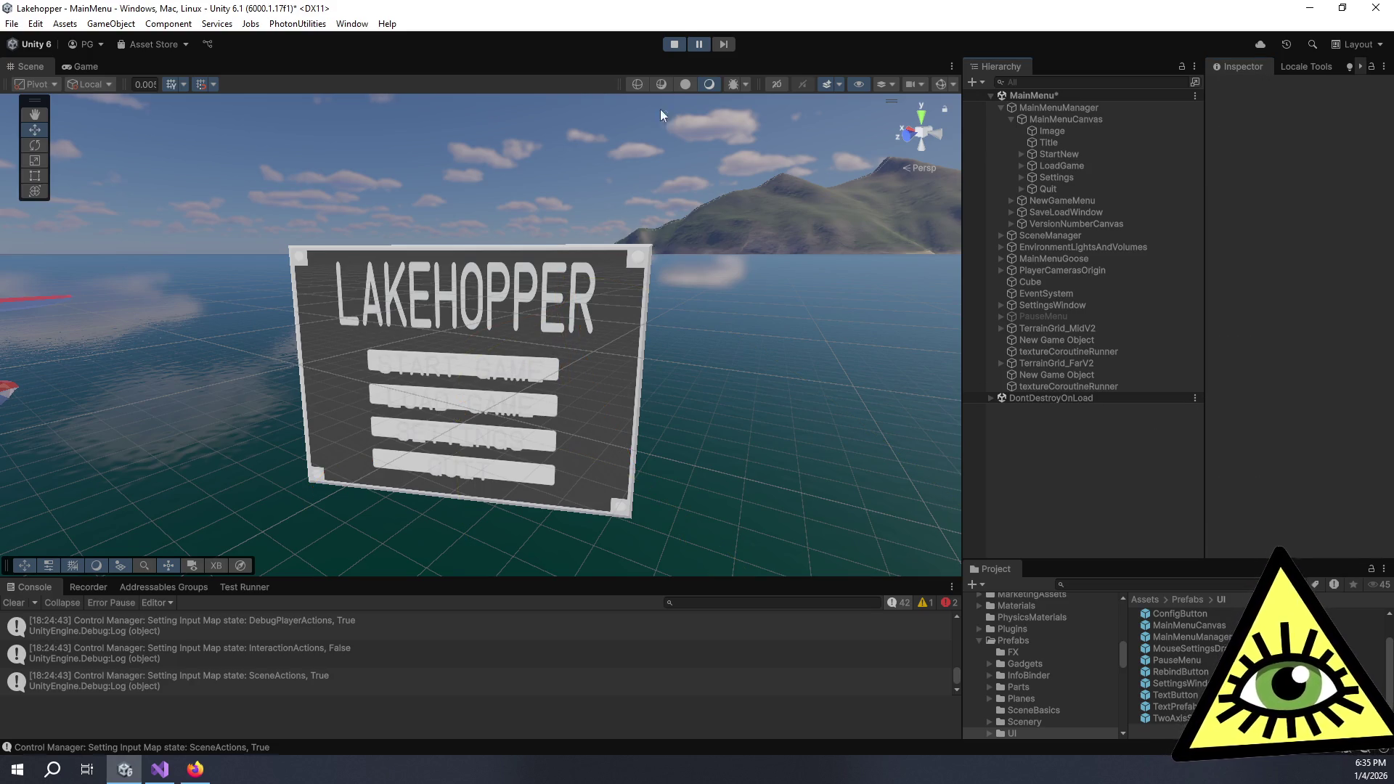
click(683, 42)
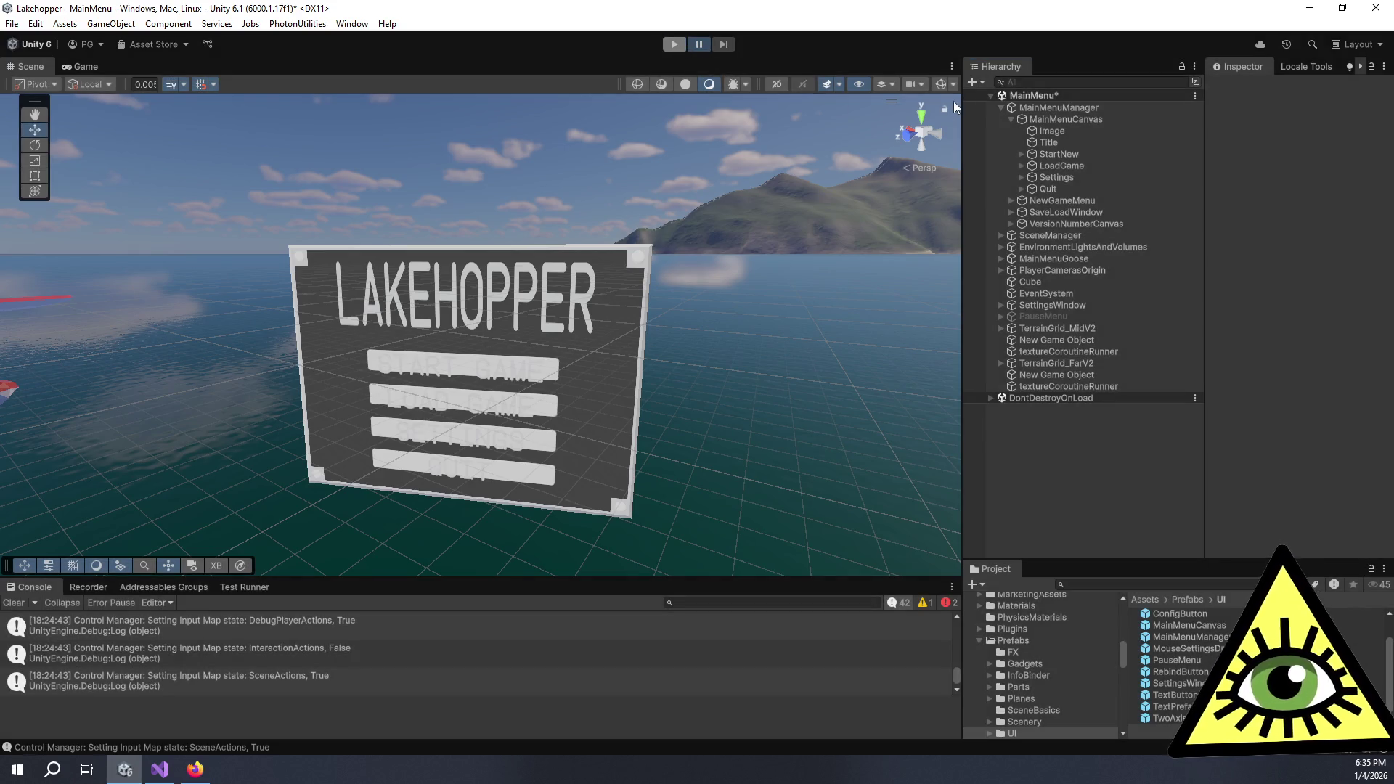
Collapse MainMenuCanvas, enlarge the Project panel, and open the MainMenuCanvas prefab from Prefabs/UI
click(1011, 120)
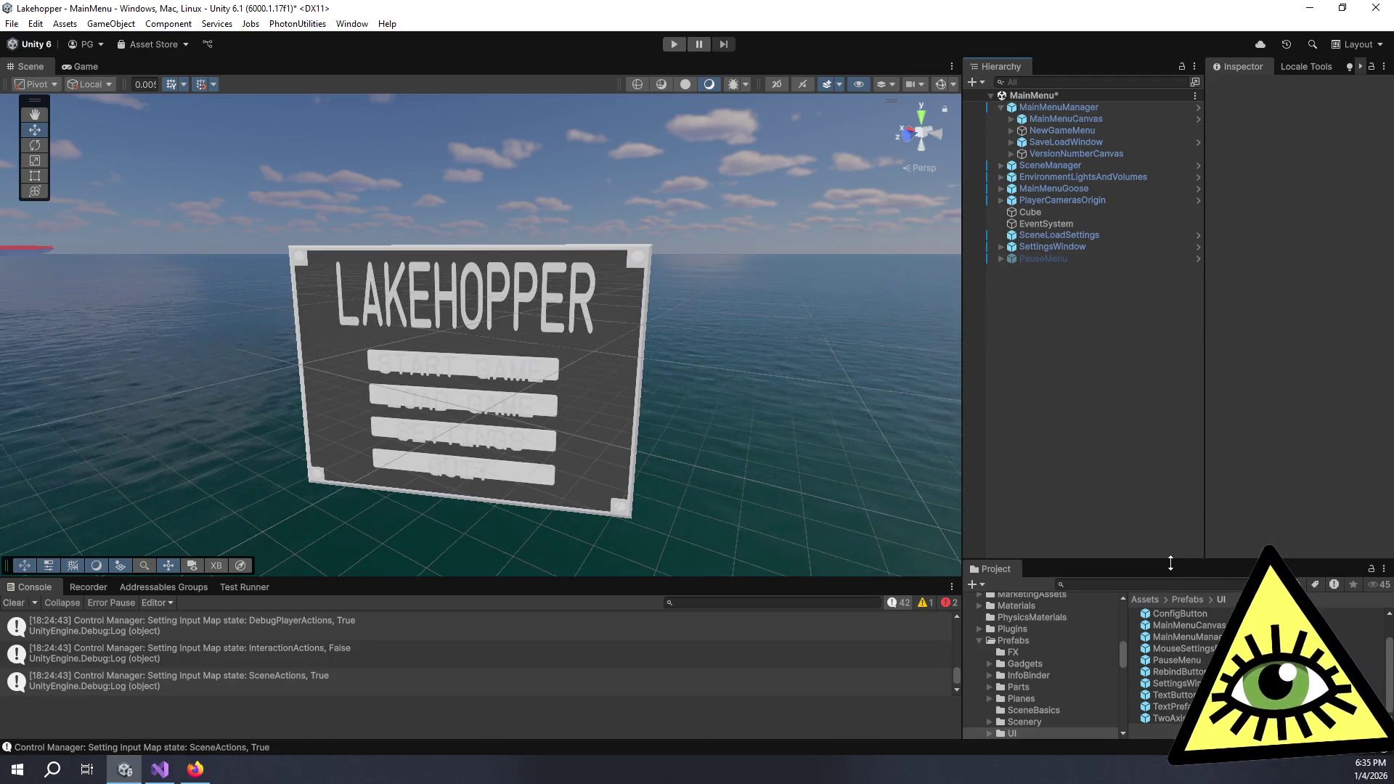
drag(1178, 560, 1191, 393)
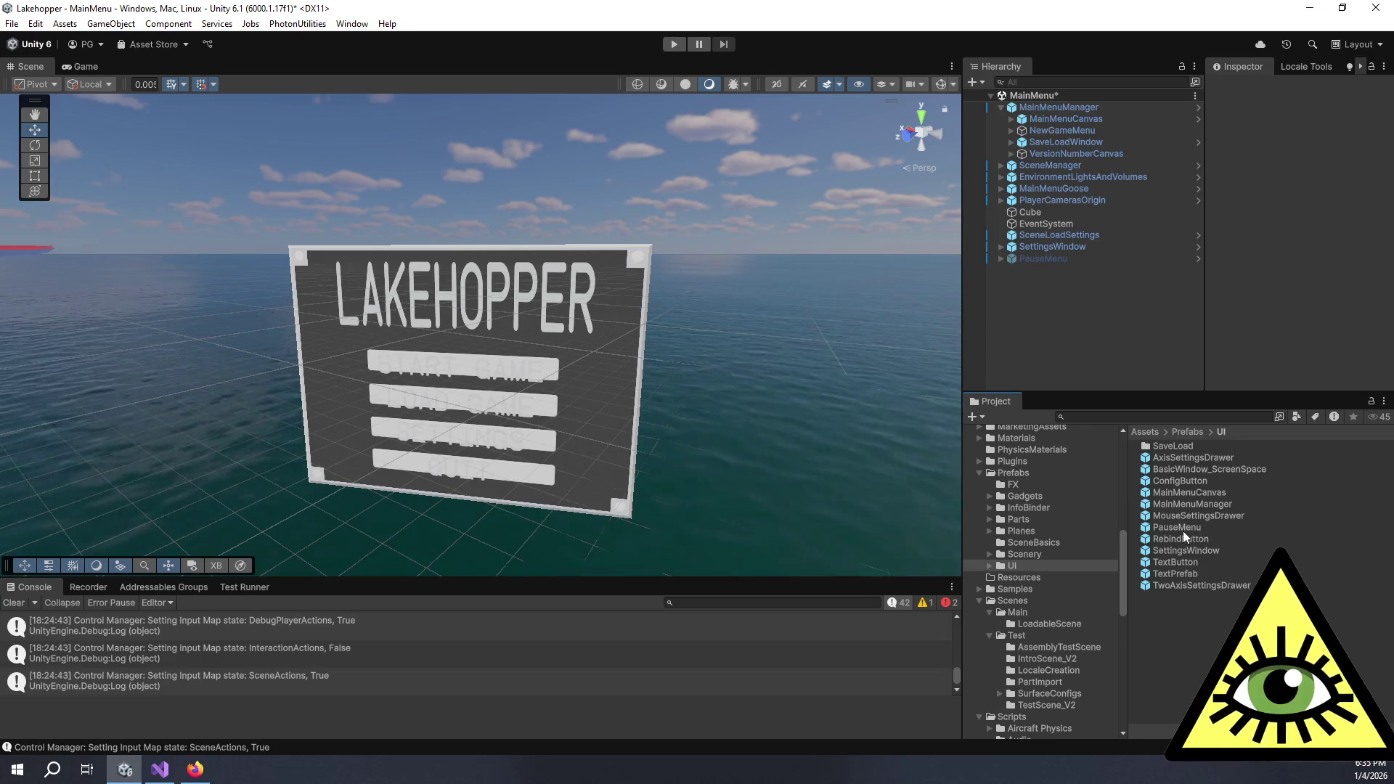
double_click(1188, 493)
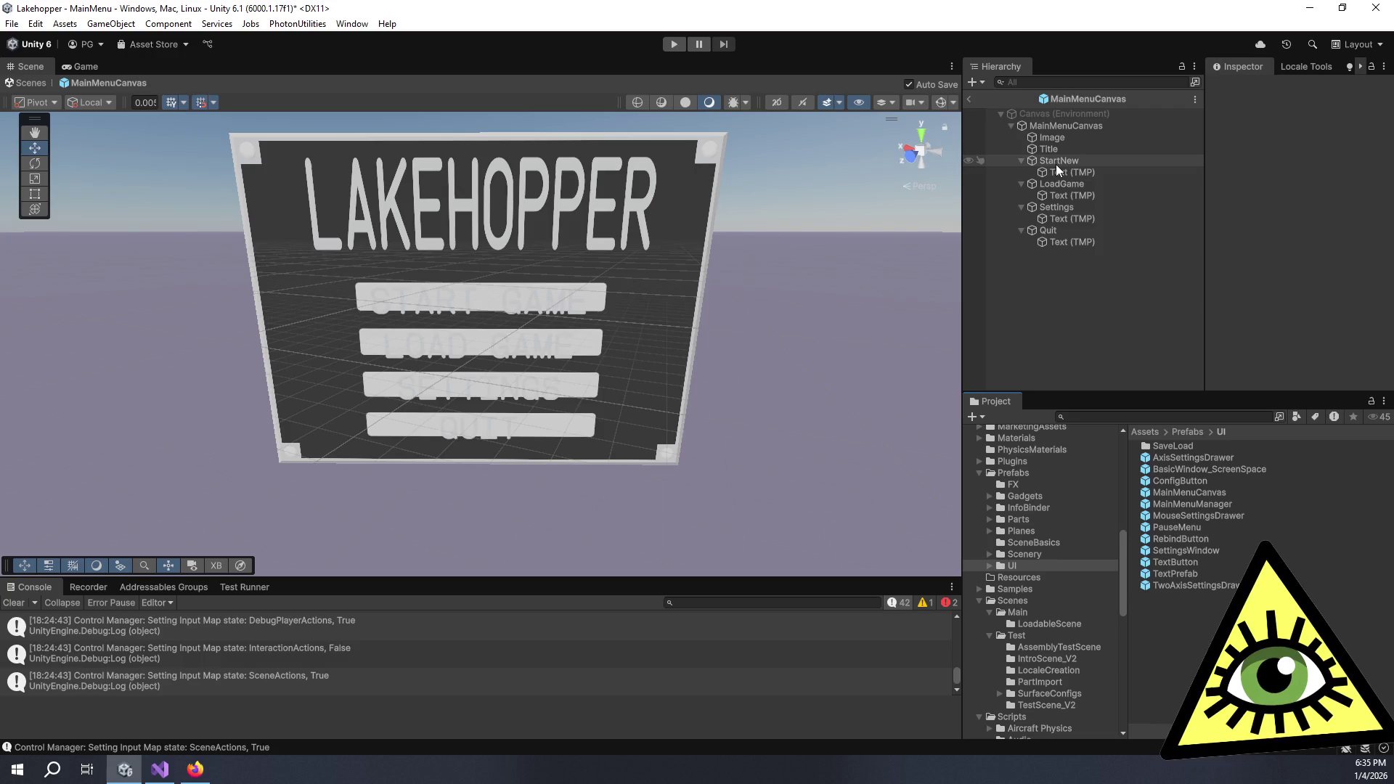
Select the StartNew, LoadGame, Settings and Quit buttons and make their image dark grey
click(1056, 161)
ctrl+click(1074, 185)
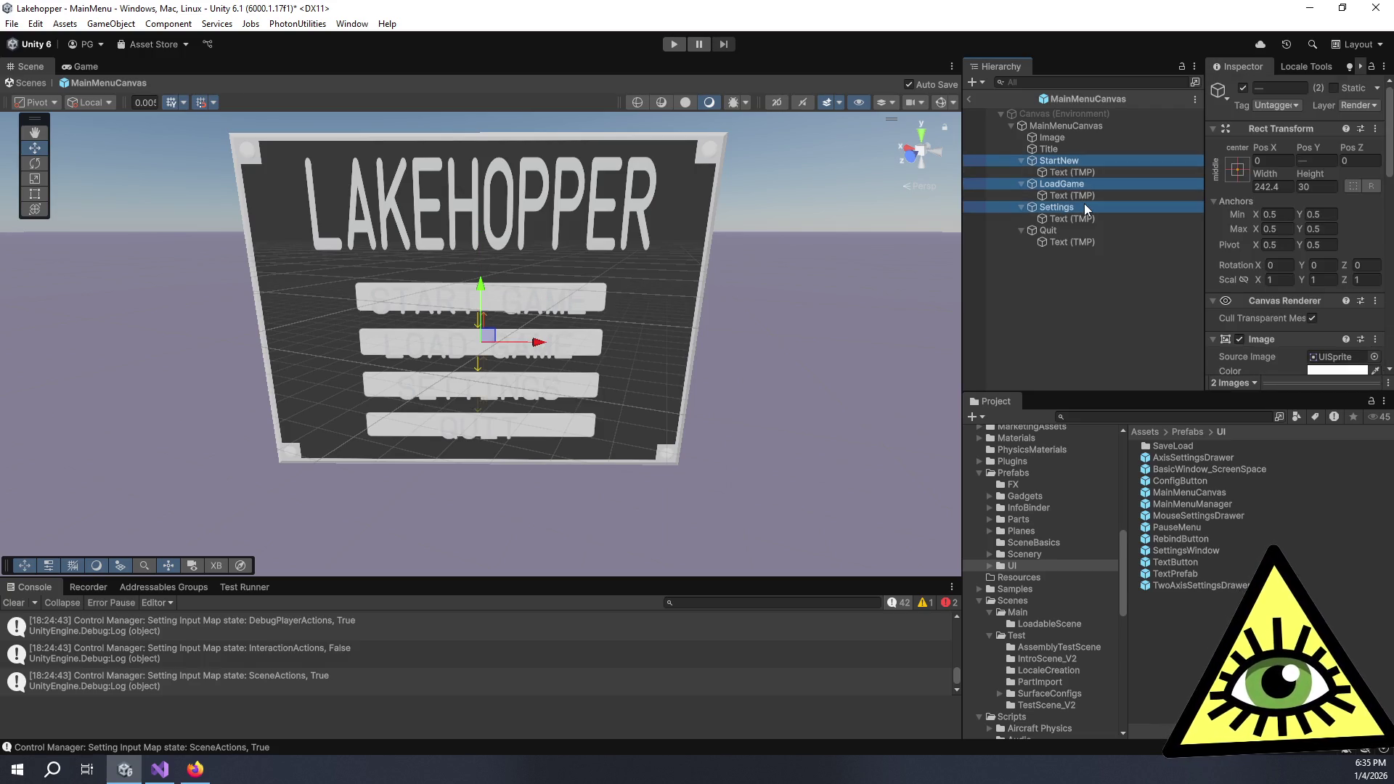
ctrl+click(1084, 206)
ctrl+click(1083, 230)
scroll(1267, 250, down, 3)
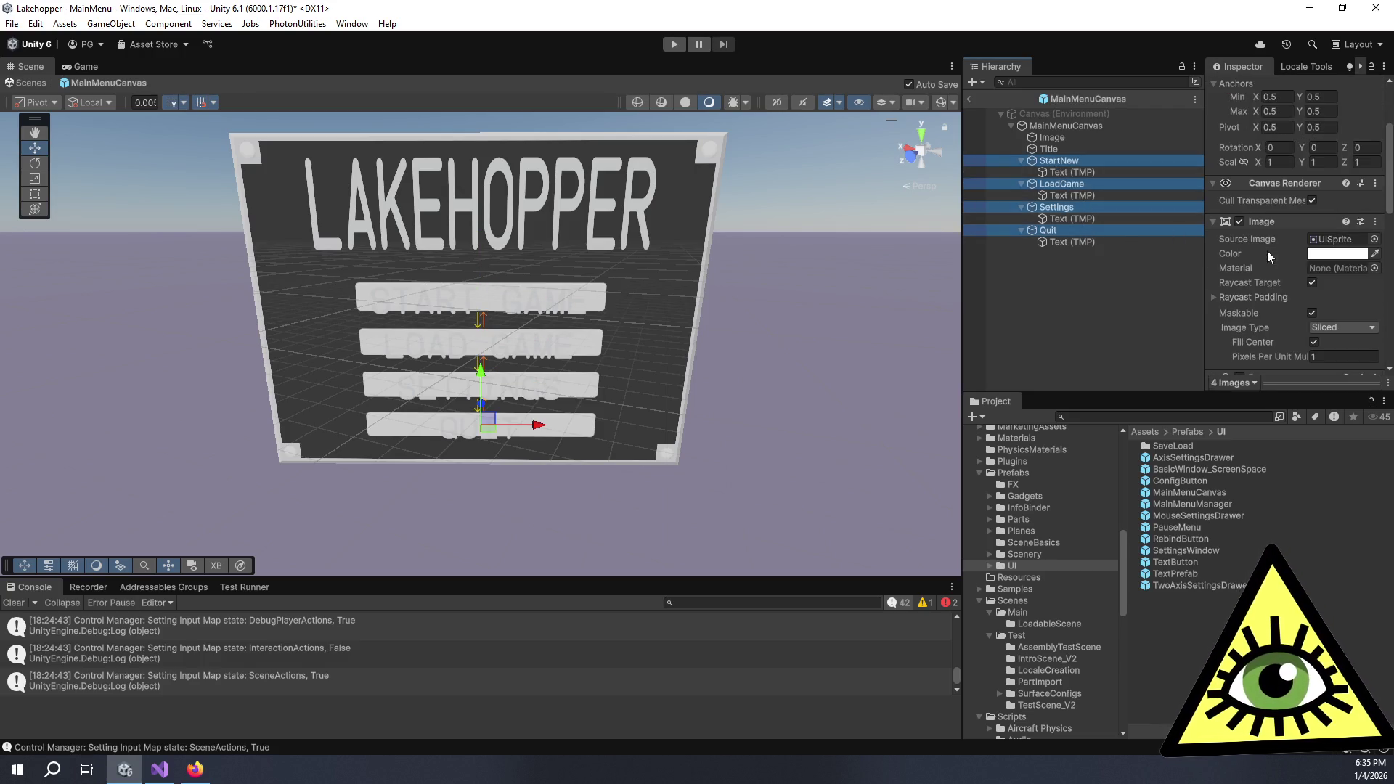
click(1375, 254)
click(1359, 258)
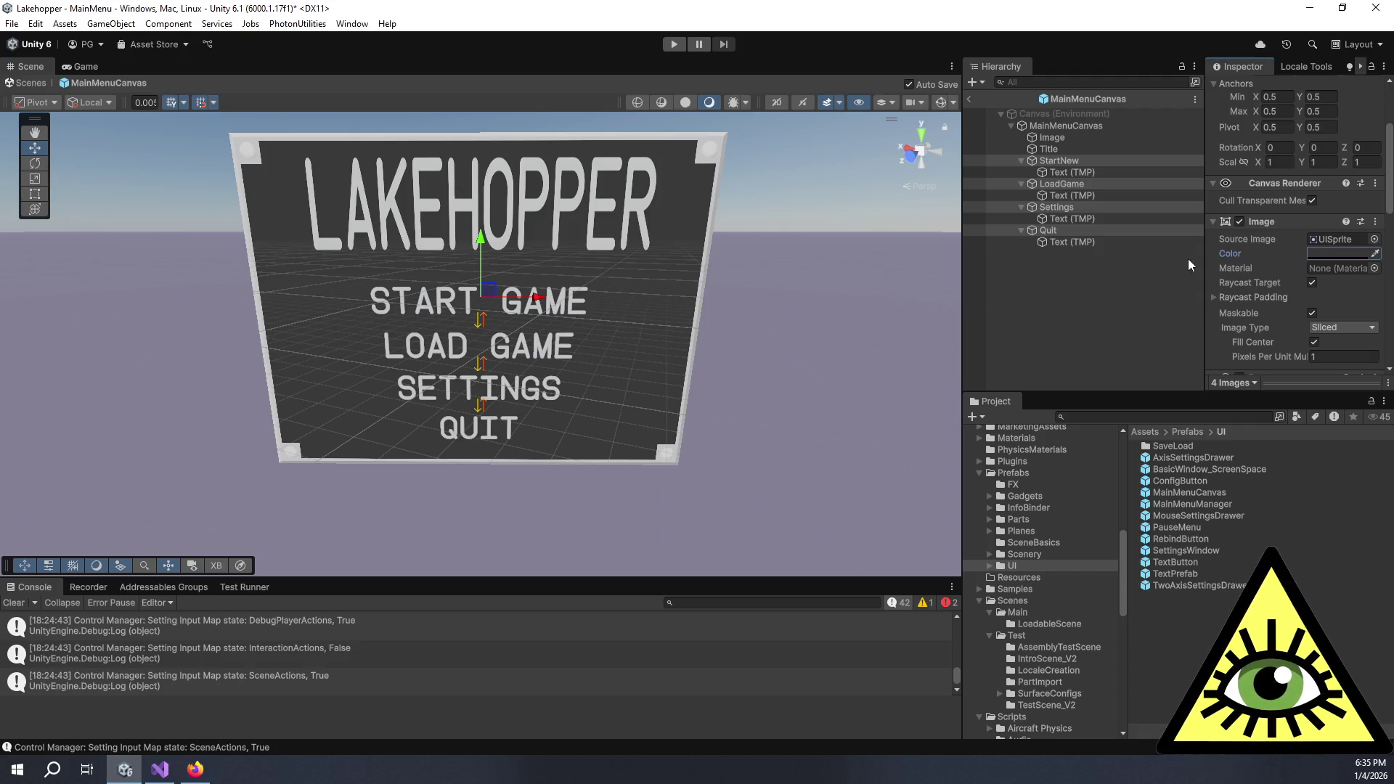
Set the four buttons' Transition to Animation
scroll(1228, 245, down, 3)
scroll(1227, 246, down, 2)
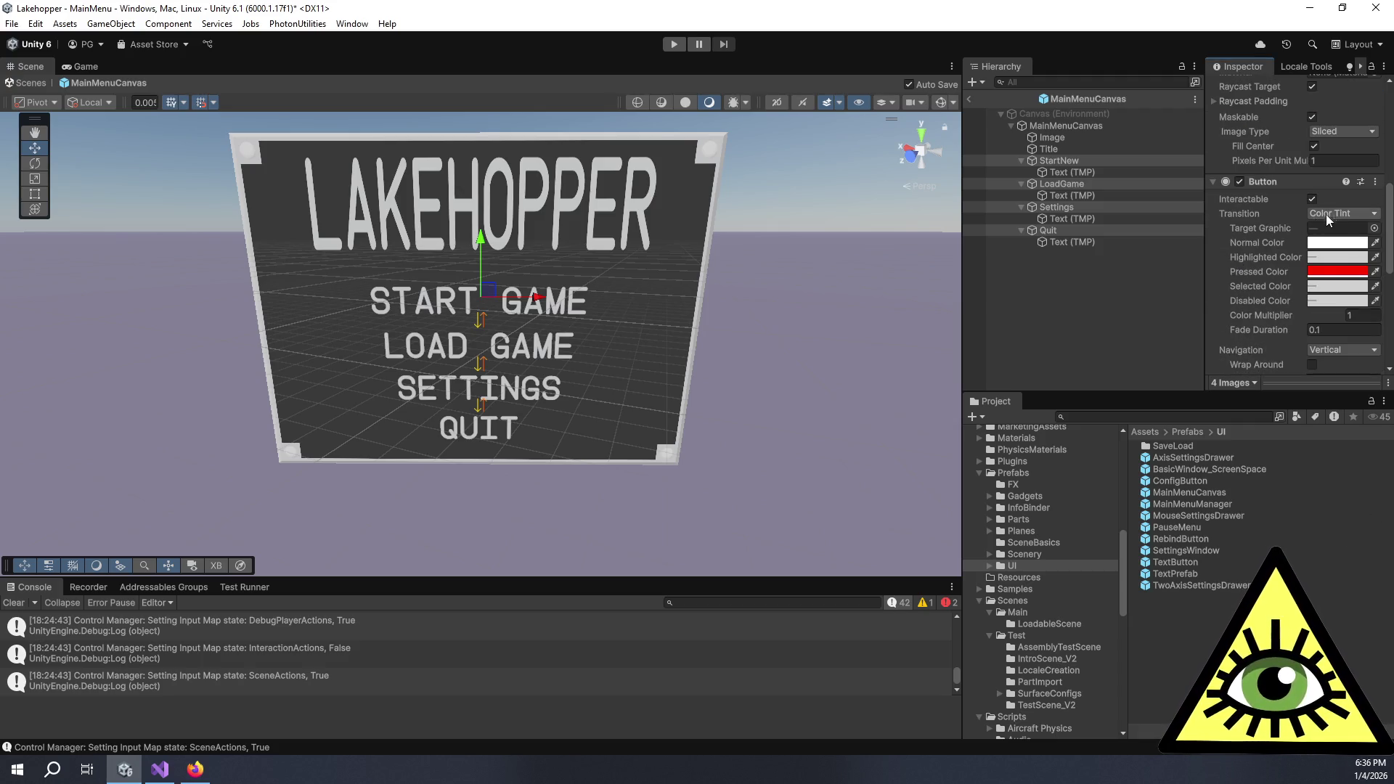
click(1328, 214)
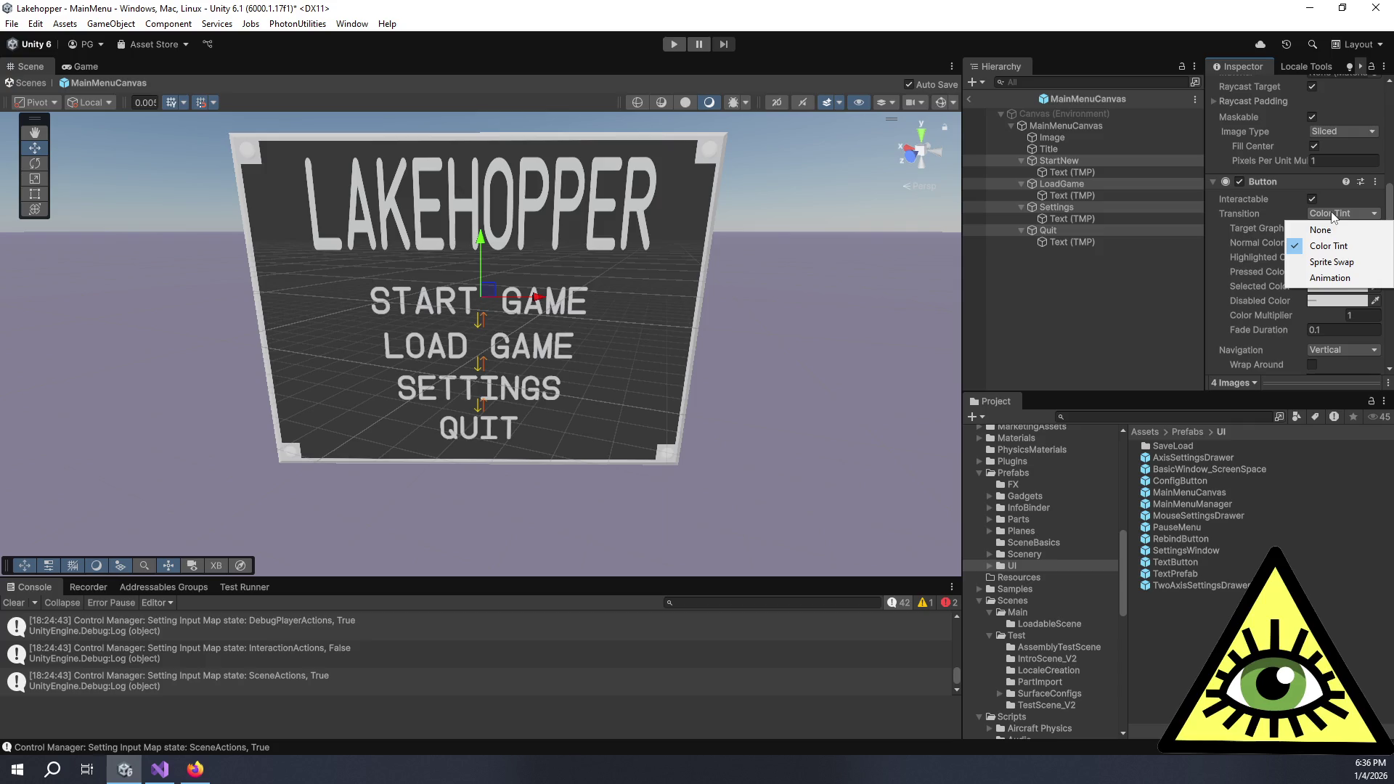
click(1350, 279)
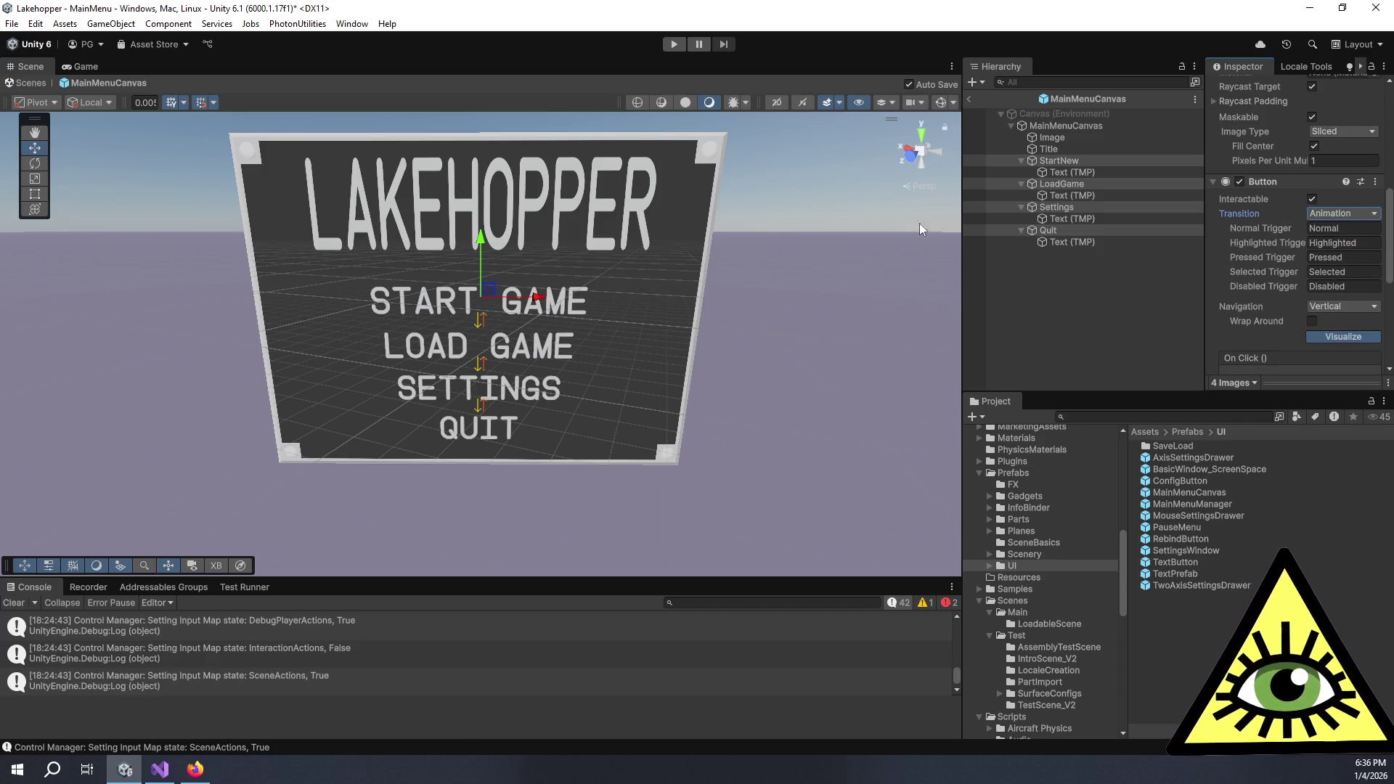
Select only the Quit button and view its Animator component
click(1106, 308)
click(1096, 232)
scroll(1236, 273, down, 5)
scroll(1241, 273, down, 5)
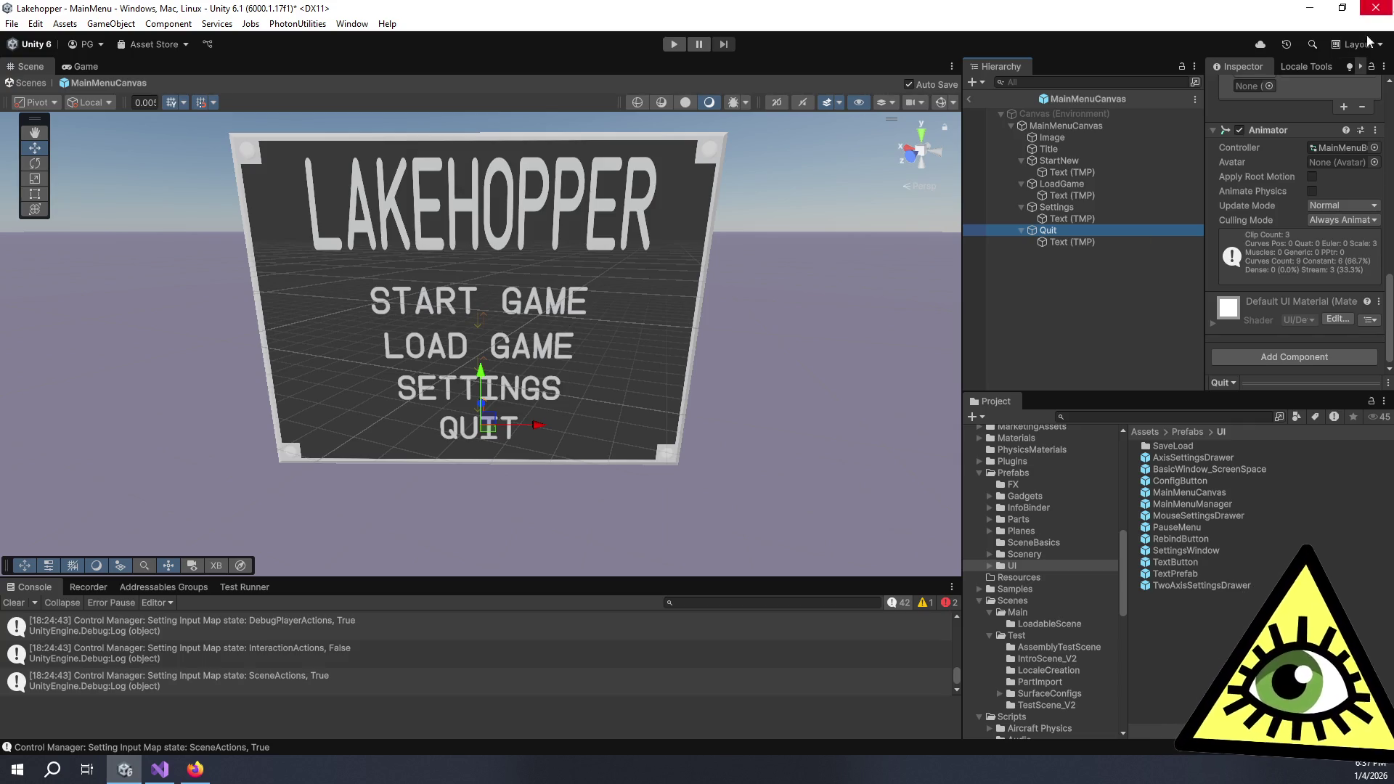
scroll(1313, 238, up, 5)
scroll(1314, 237, up, 2)
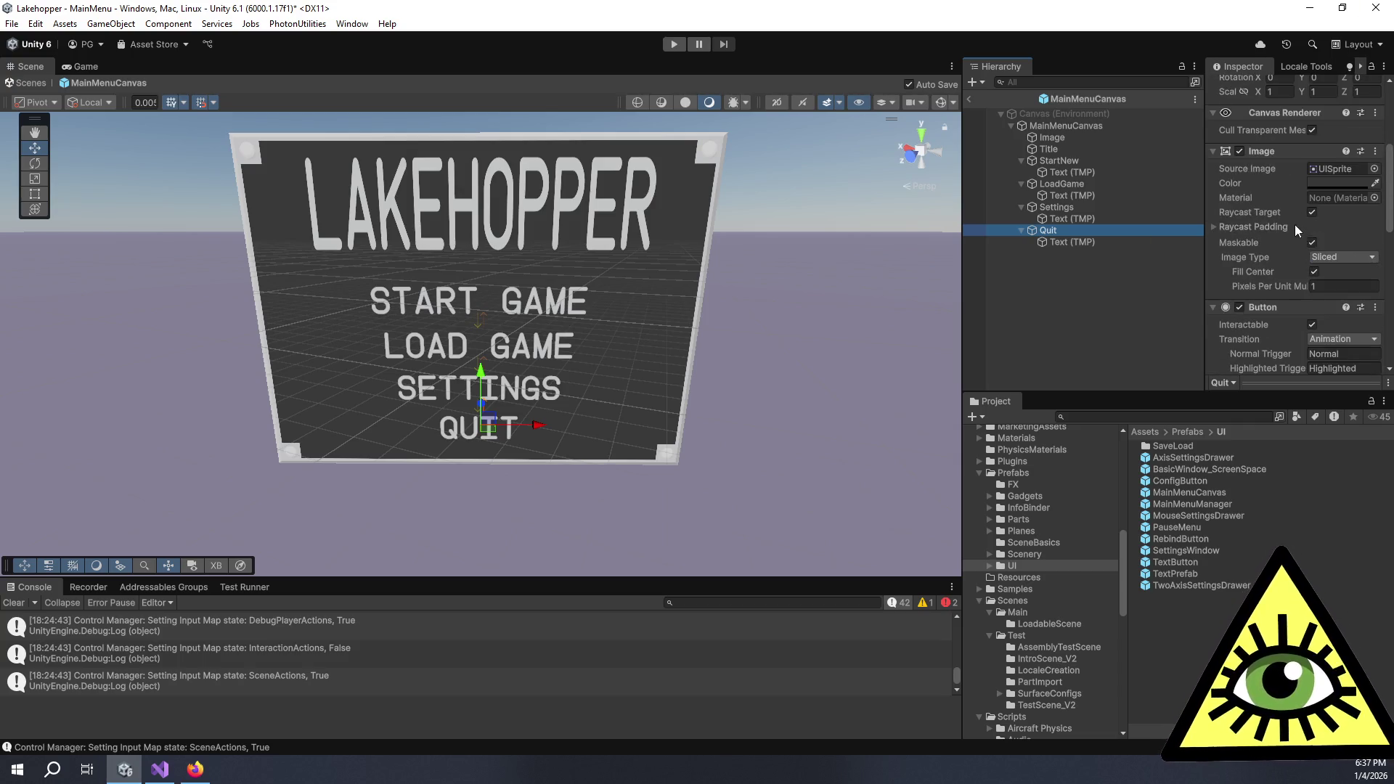
click(1353, 224)
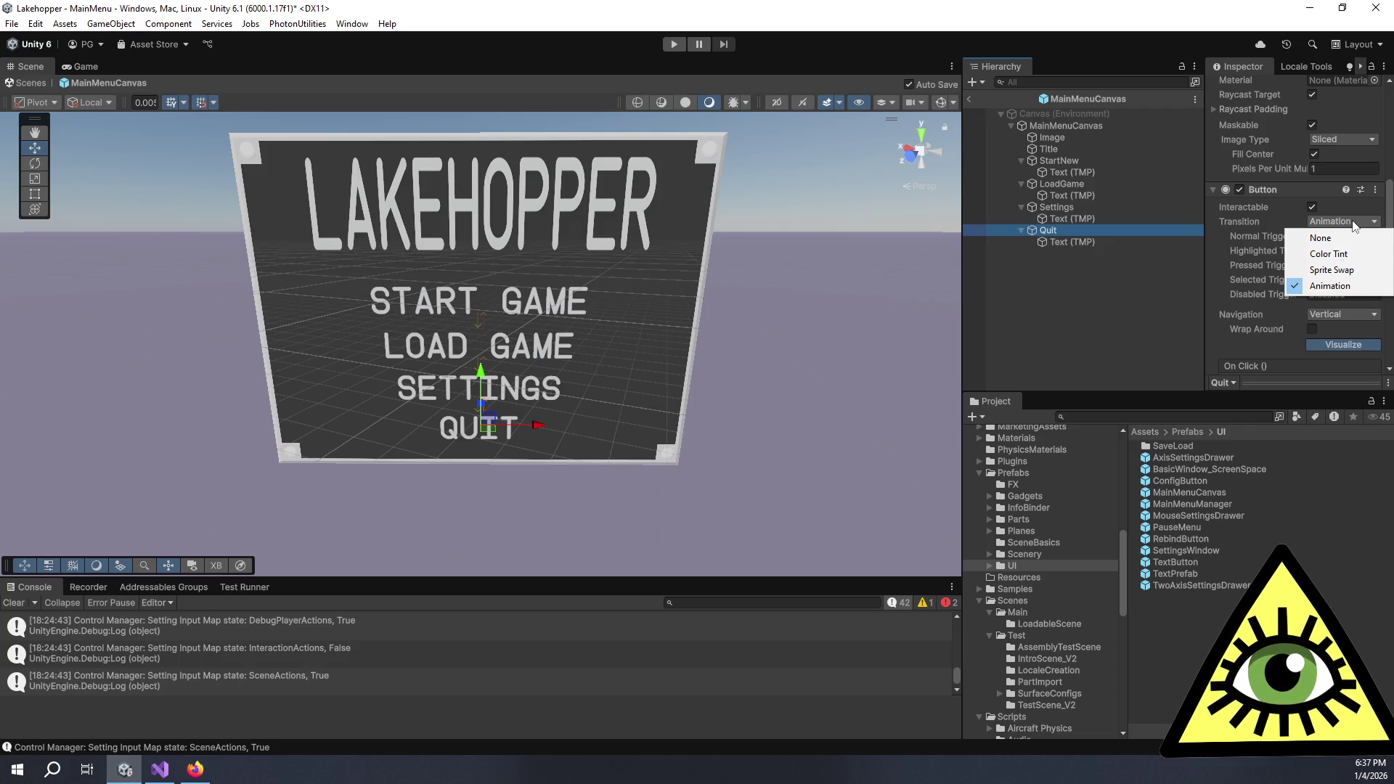
click(1131, 299)
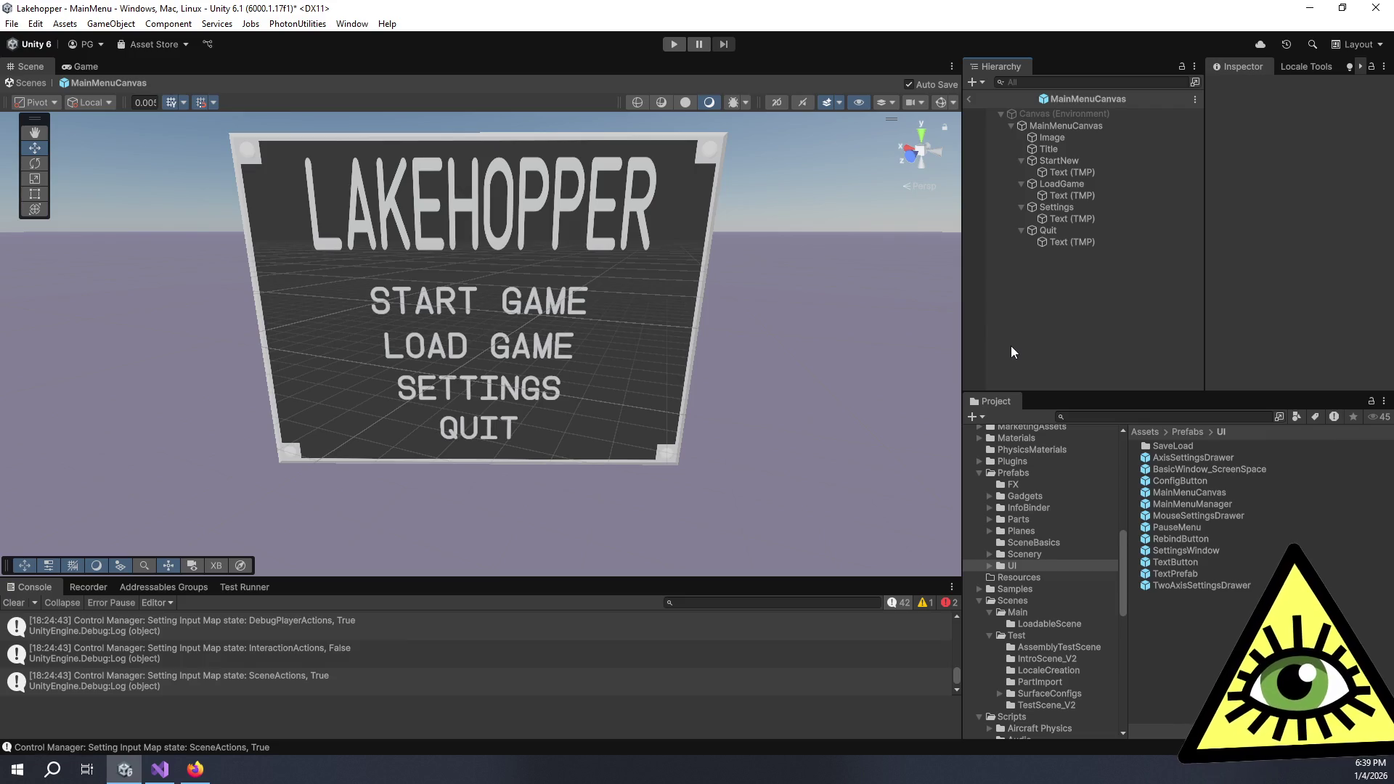
click(1077, 234)
scroll(1339, 216, down, 5)
scroll(1320, 219, down, 4)
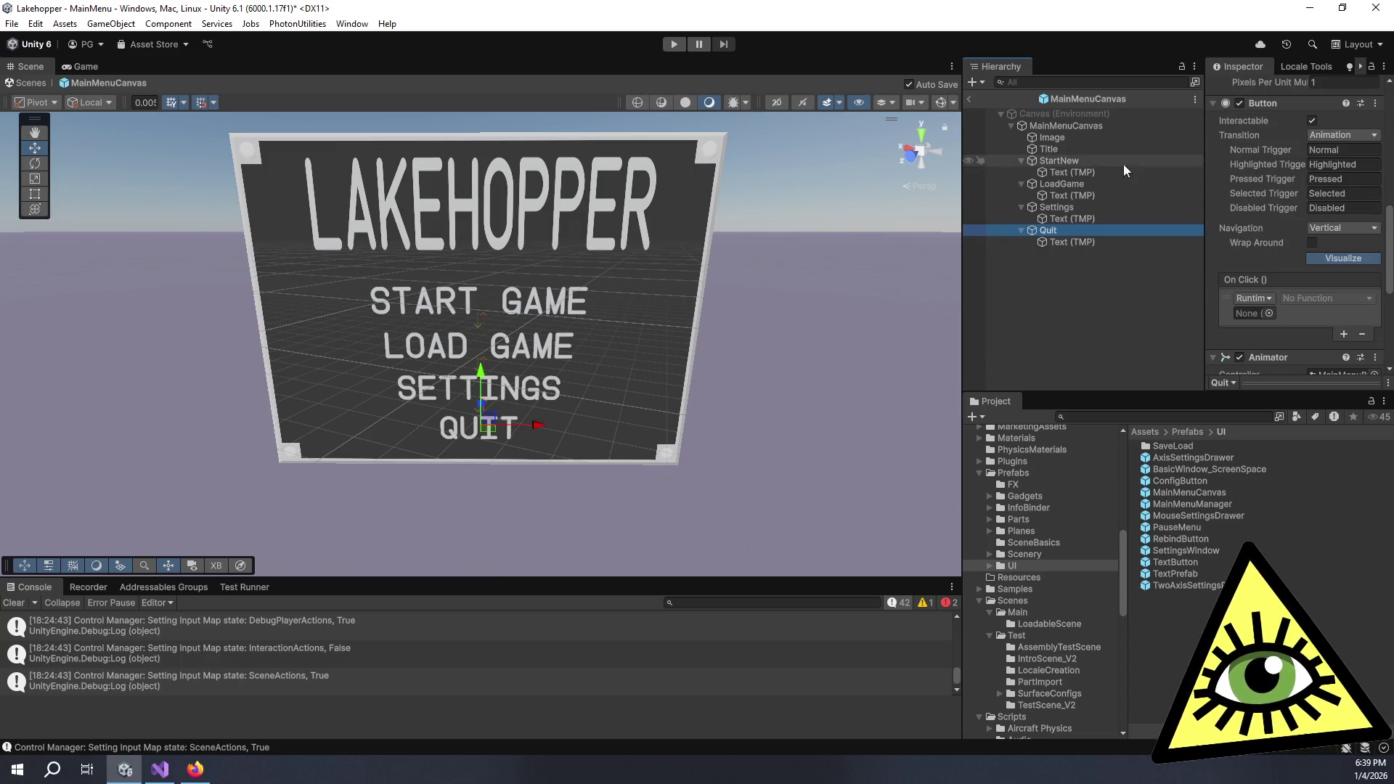
ctrl+click(1073, 206)
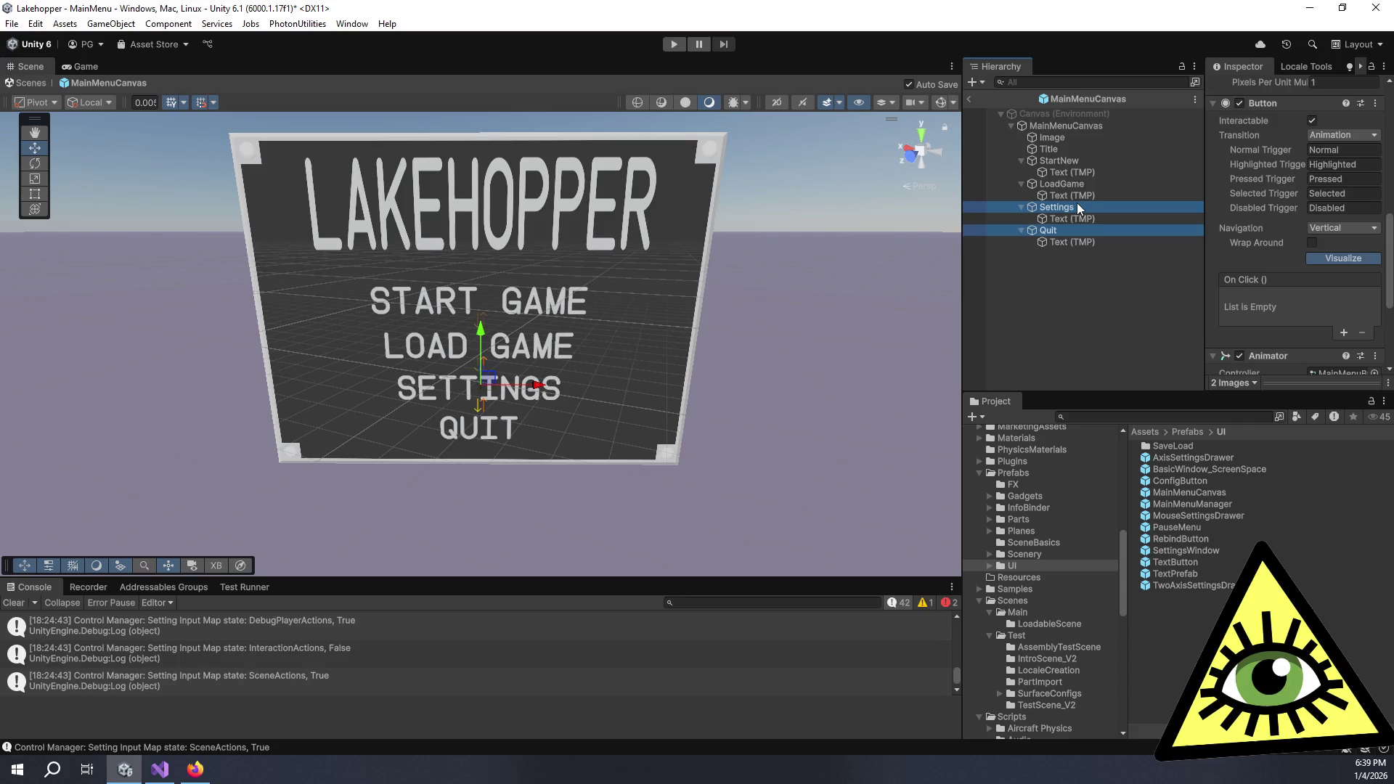
click(1058, 183)
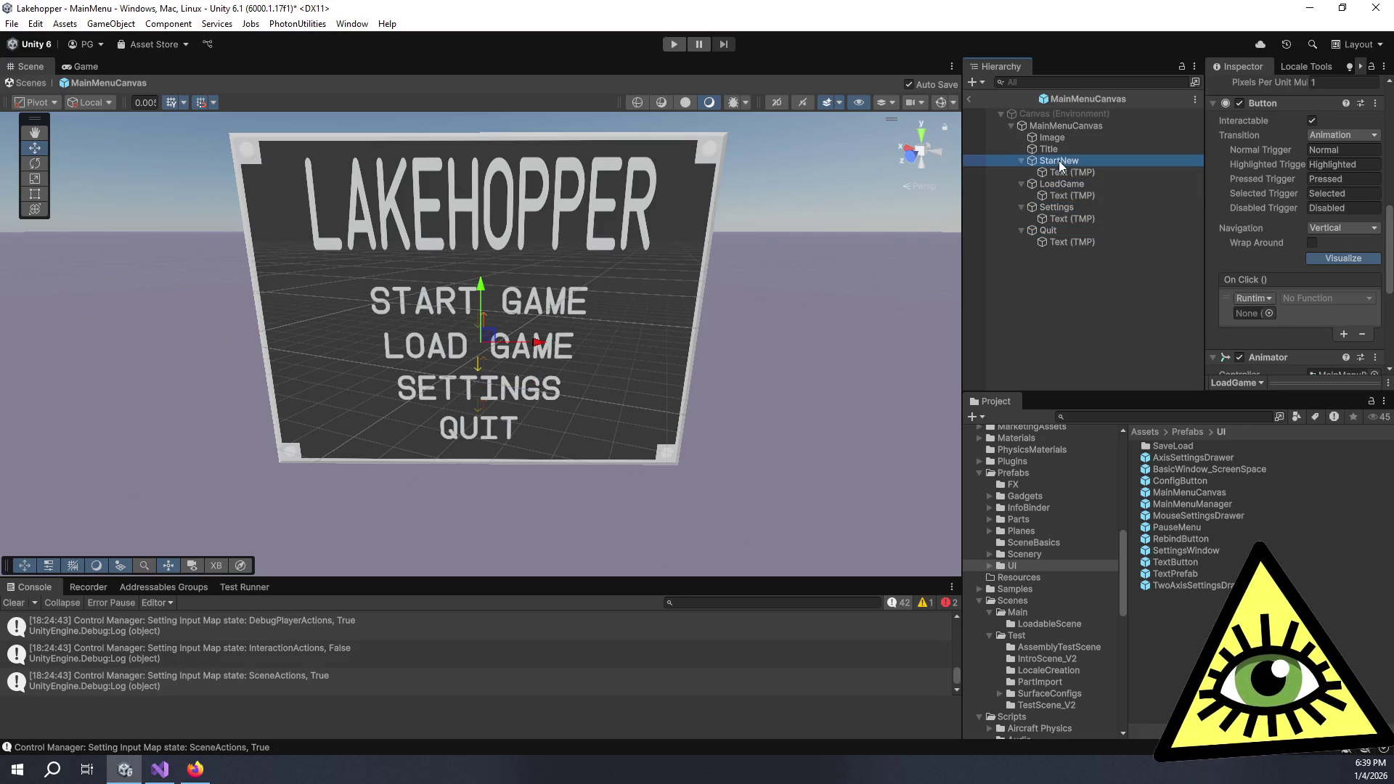
click(1127, 349)
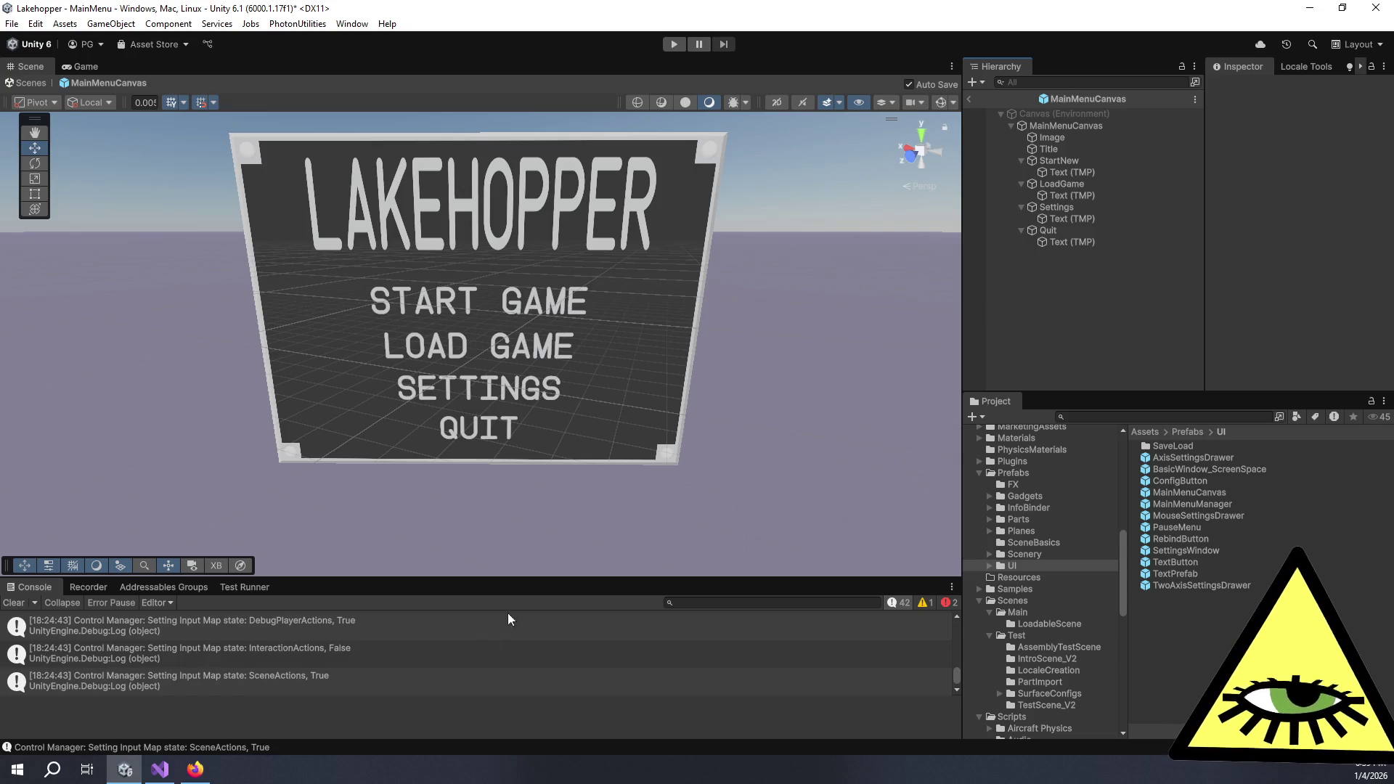
click(185, 772)
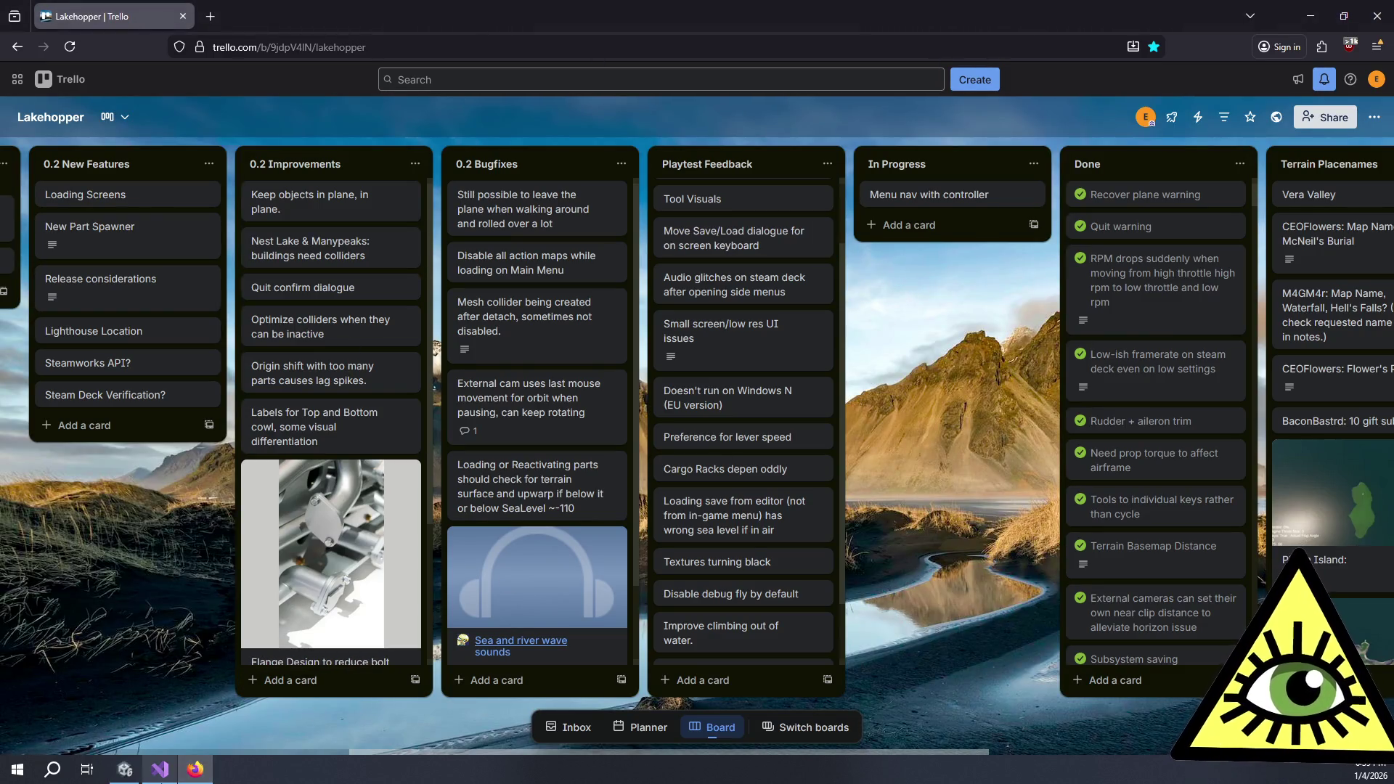
click(160, 770)
click(128, 775)
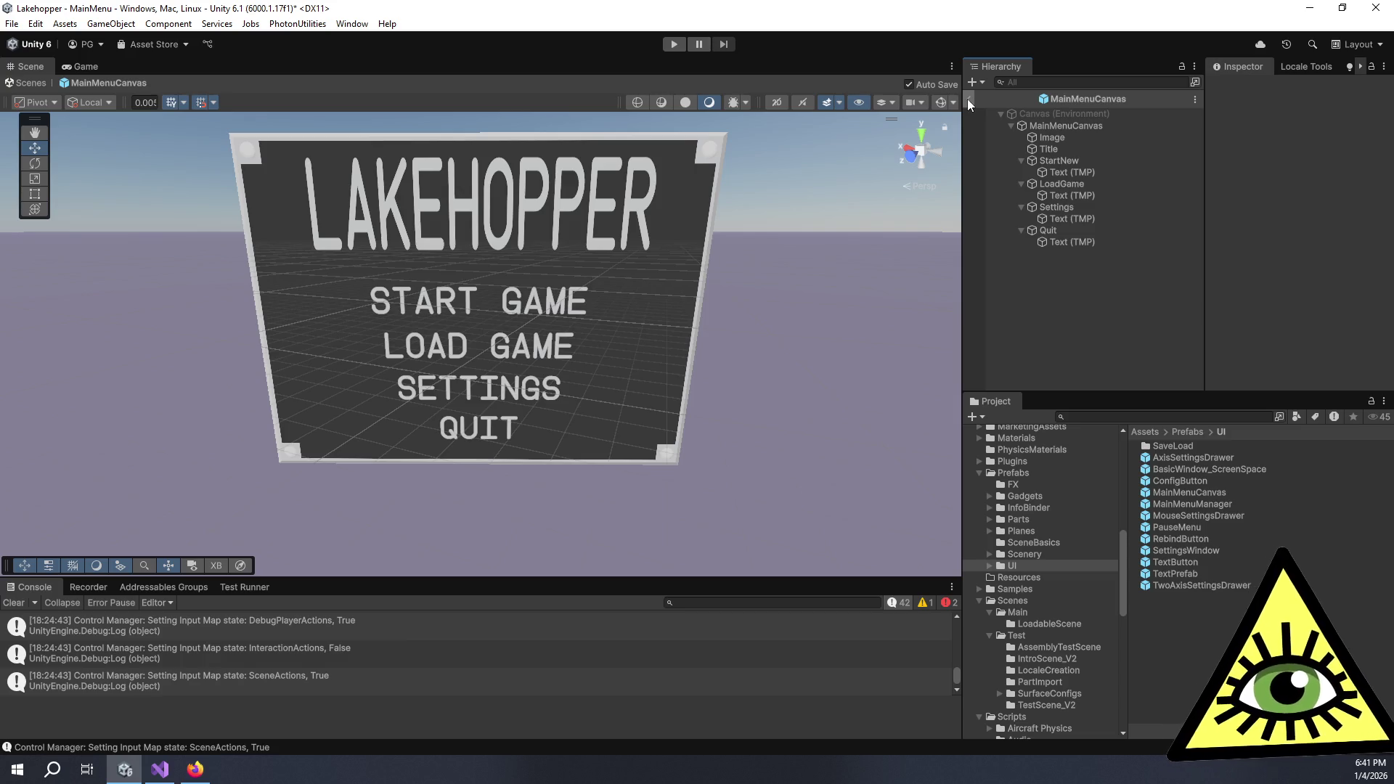
Return from prefab editing to the MainMenu scene and bring up the Event System docs window
click(969, 99)
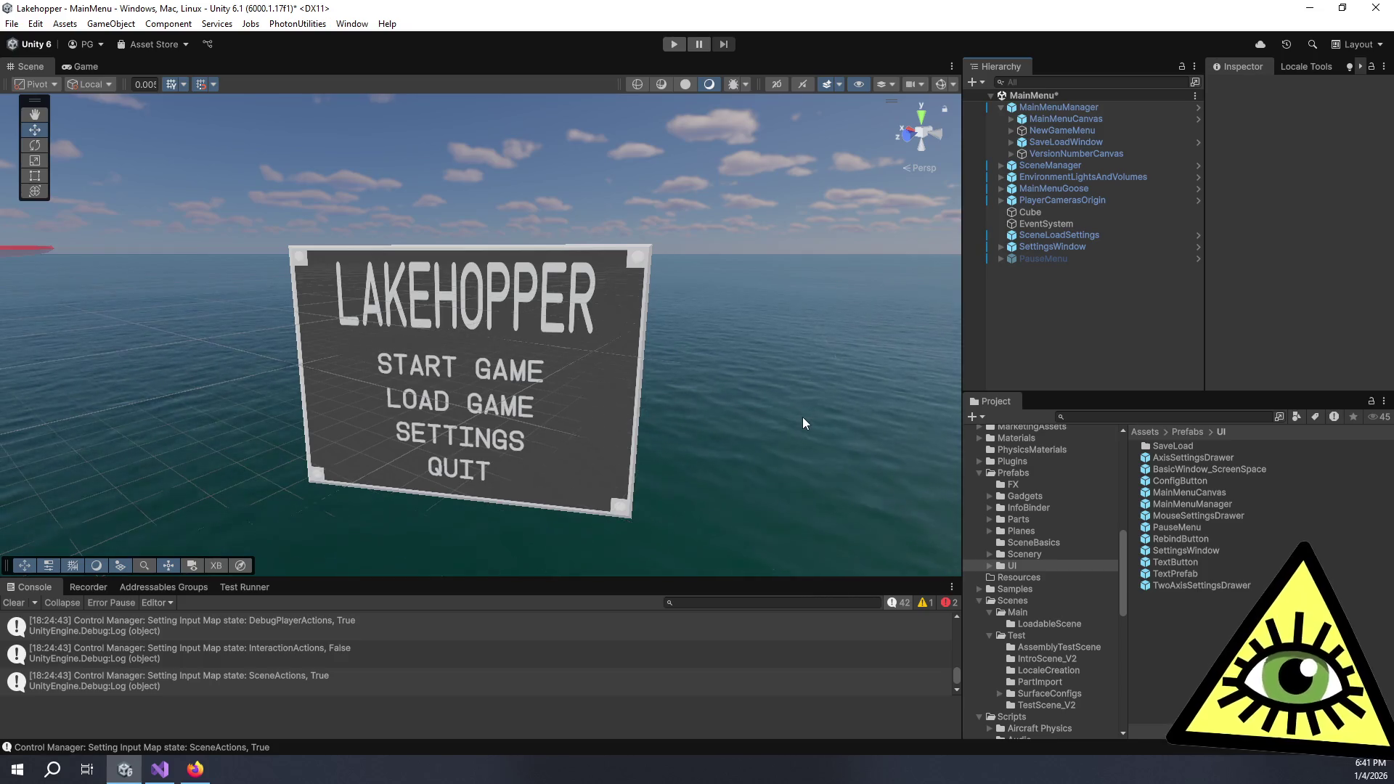
mouse_move(198, 772)
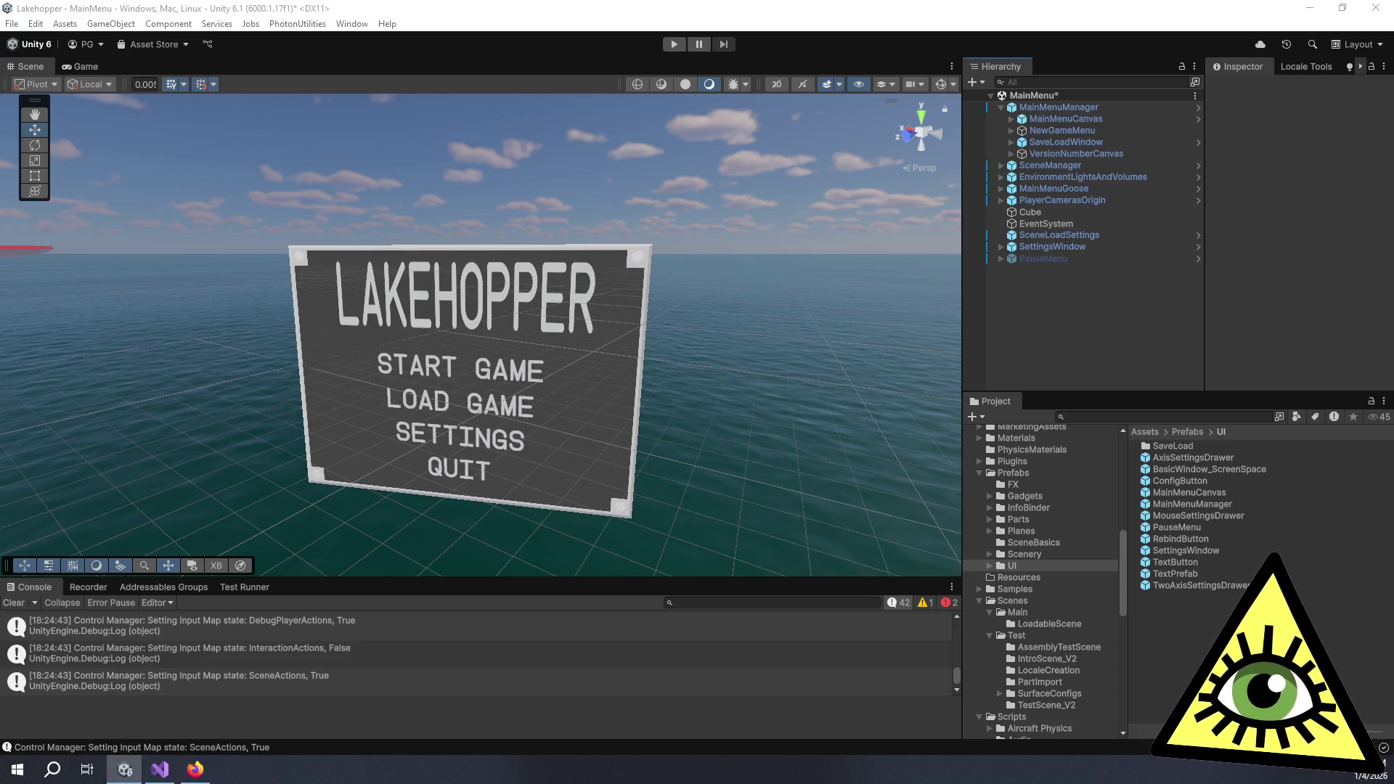
mouse_move(1050, 781)
mouse_down()
mouse_move(1051, 312)
mouse_move(730, 133)
mouse_move(782, 68)
mouse_move(812, 63)
mouse_up()
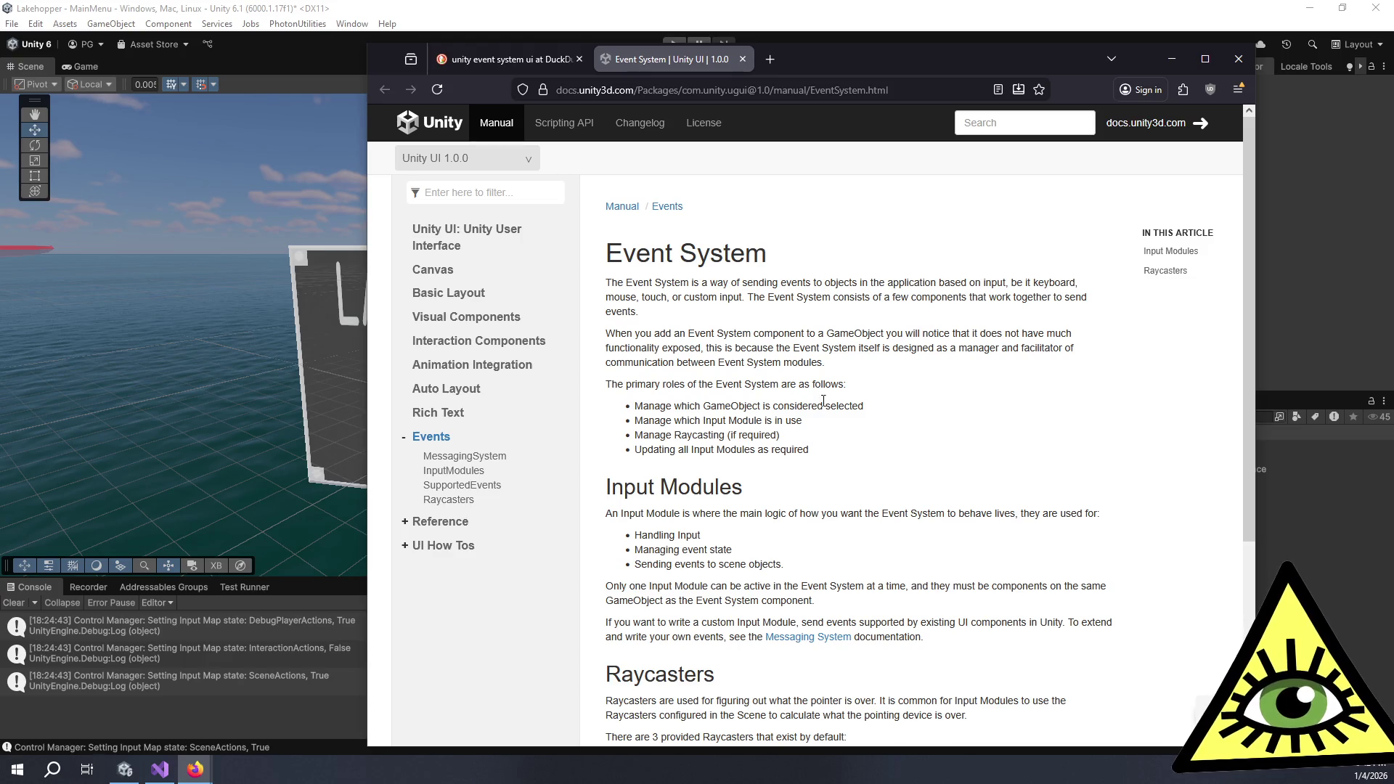
Highlight the Event System page's first primary-roles bullet about selected GameObjects
triple_click(874, 386)
click(874, 386)
triple_click(898, 409)
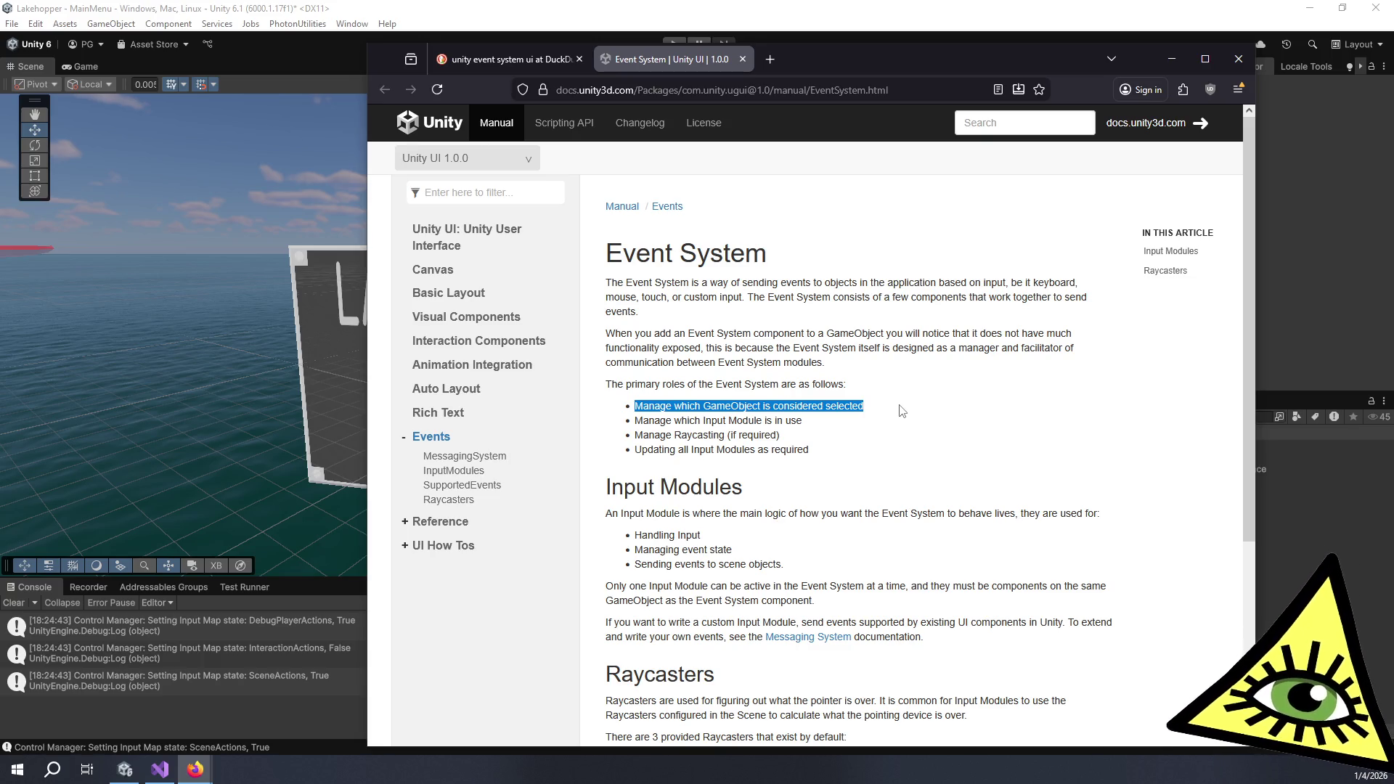
triple_click(901, 411)
mouse_move(900, 411)
mouse_down()
mouse_move(870, 361)
mouse_move(899, 408)
mouse_up()
click(870, 361)
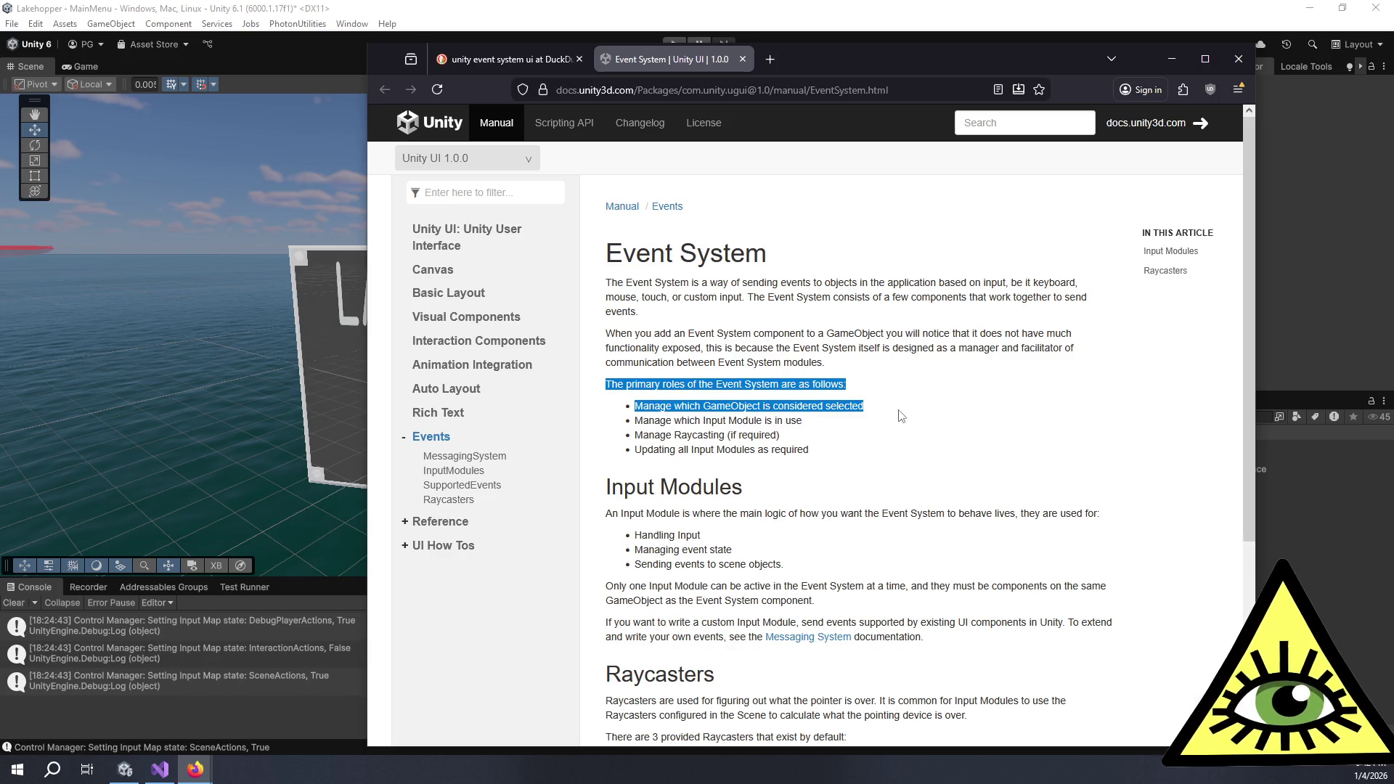
click(901, 410)
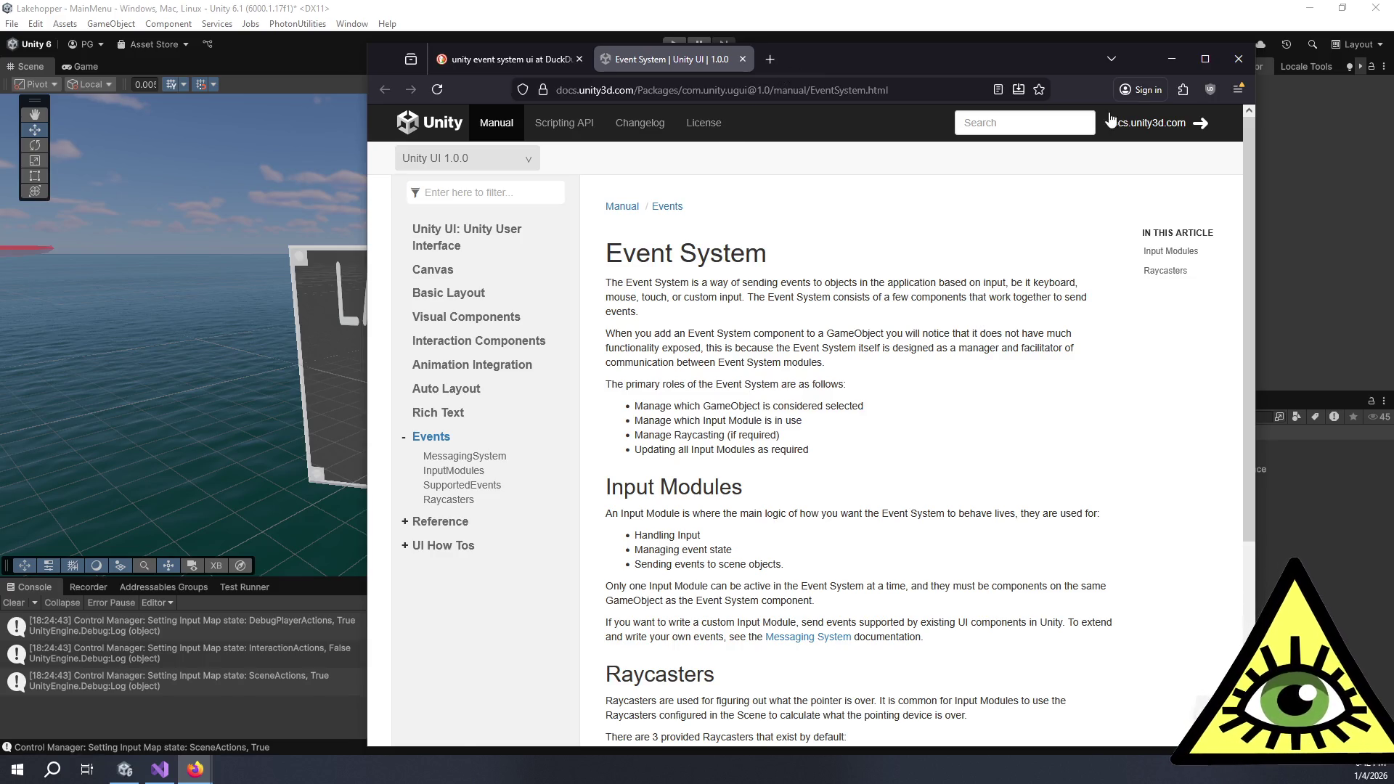
Shift the docs window to uncover the editor and highlight the primary roles bullet list
mouse_move(963, 59)
mouse_down()
mouse_move(1107, 193)
mouse_move(1255, 497)
mouse_move(1108, 349)
mouse_move(996, 308)
mouse_move(1019, 55)
mouse_up()
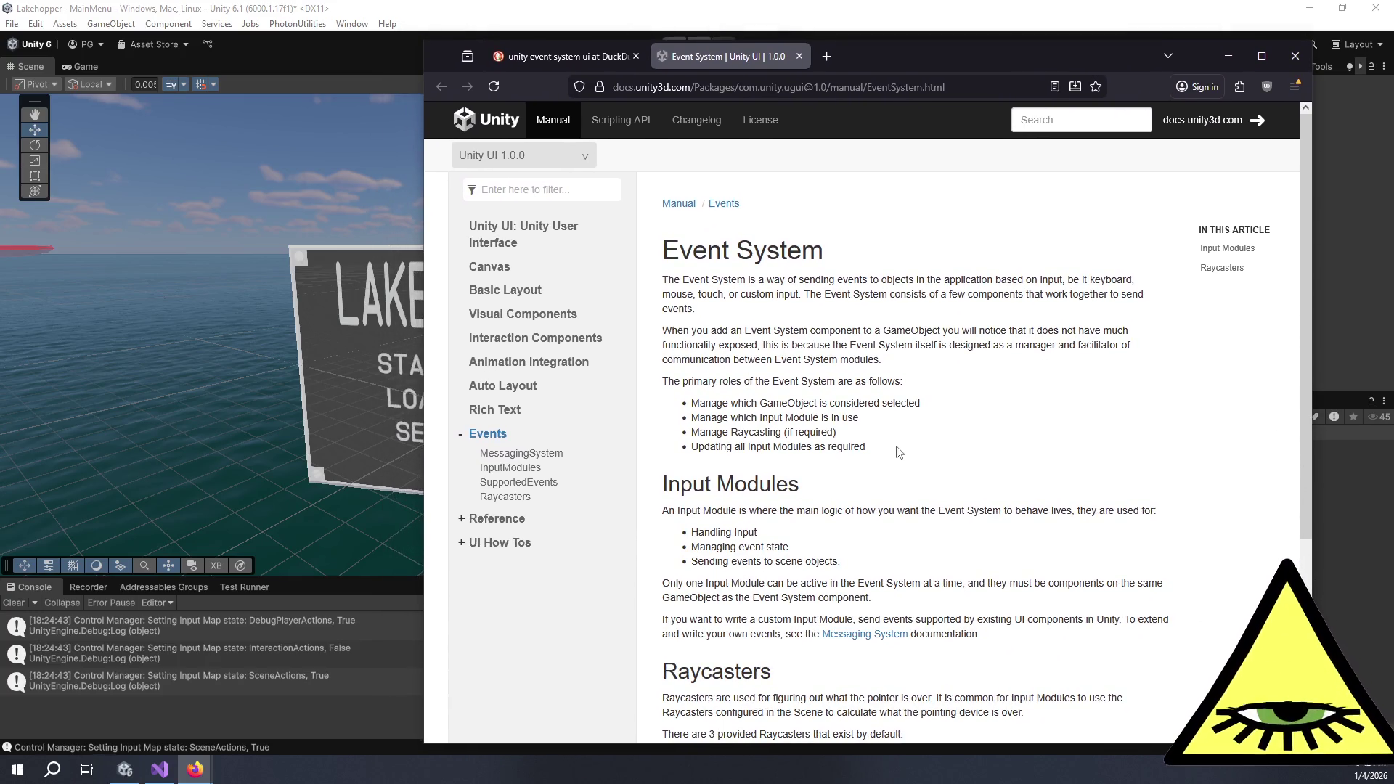
mouse_move(899, 451)
mouse_down()
mouse_move(913, 348)
mouse_move(917, 358)
mouse_up()
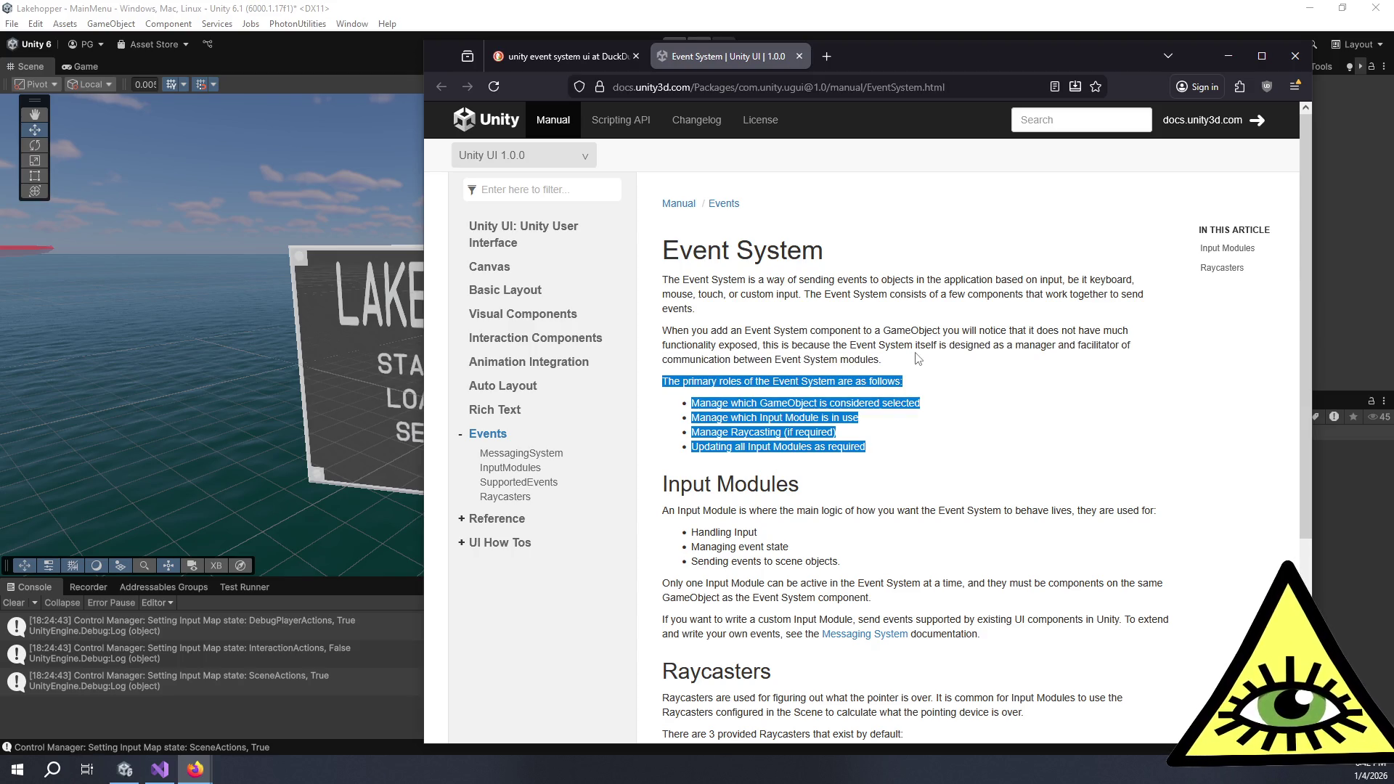
click(916, 358)
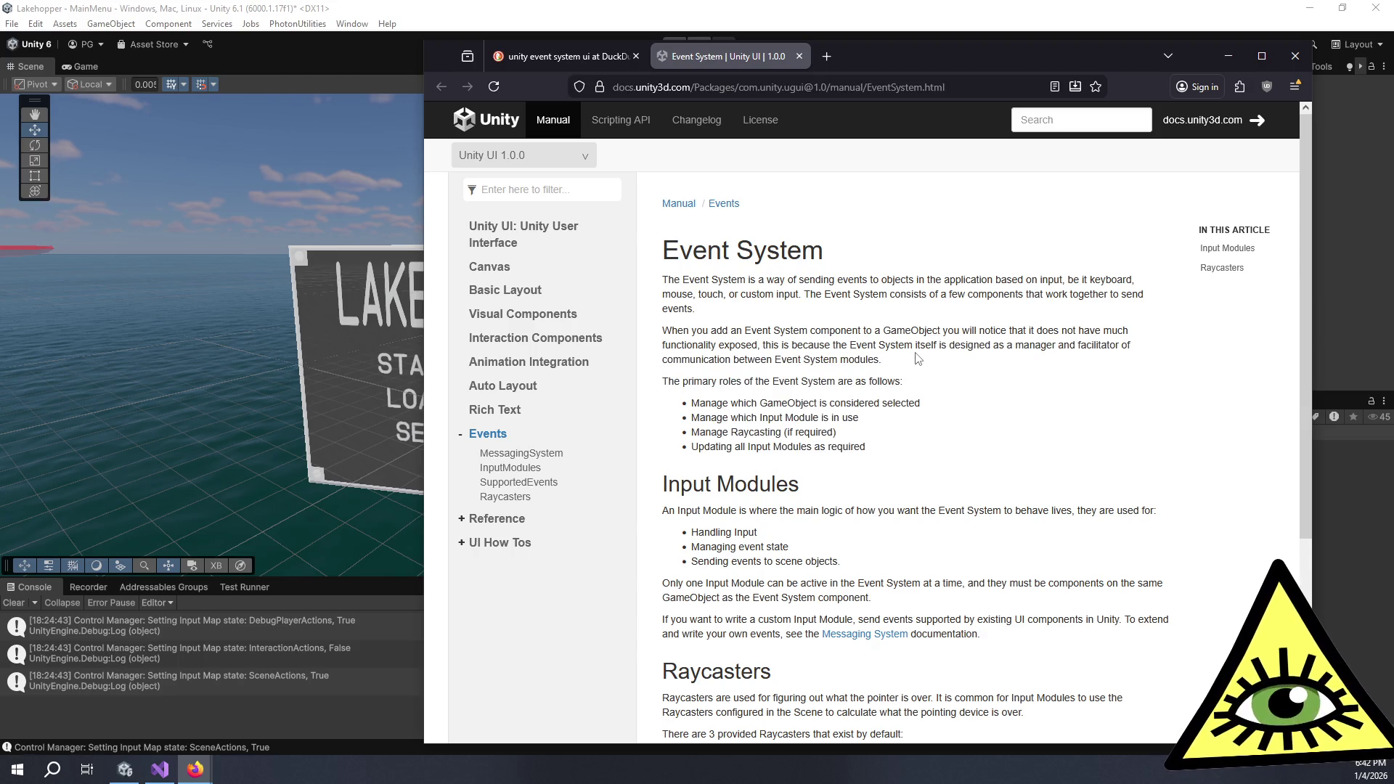
drag(916, 358, 926, 444)
click(926, 444)
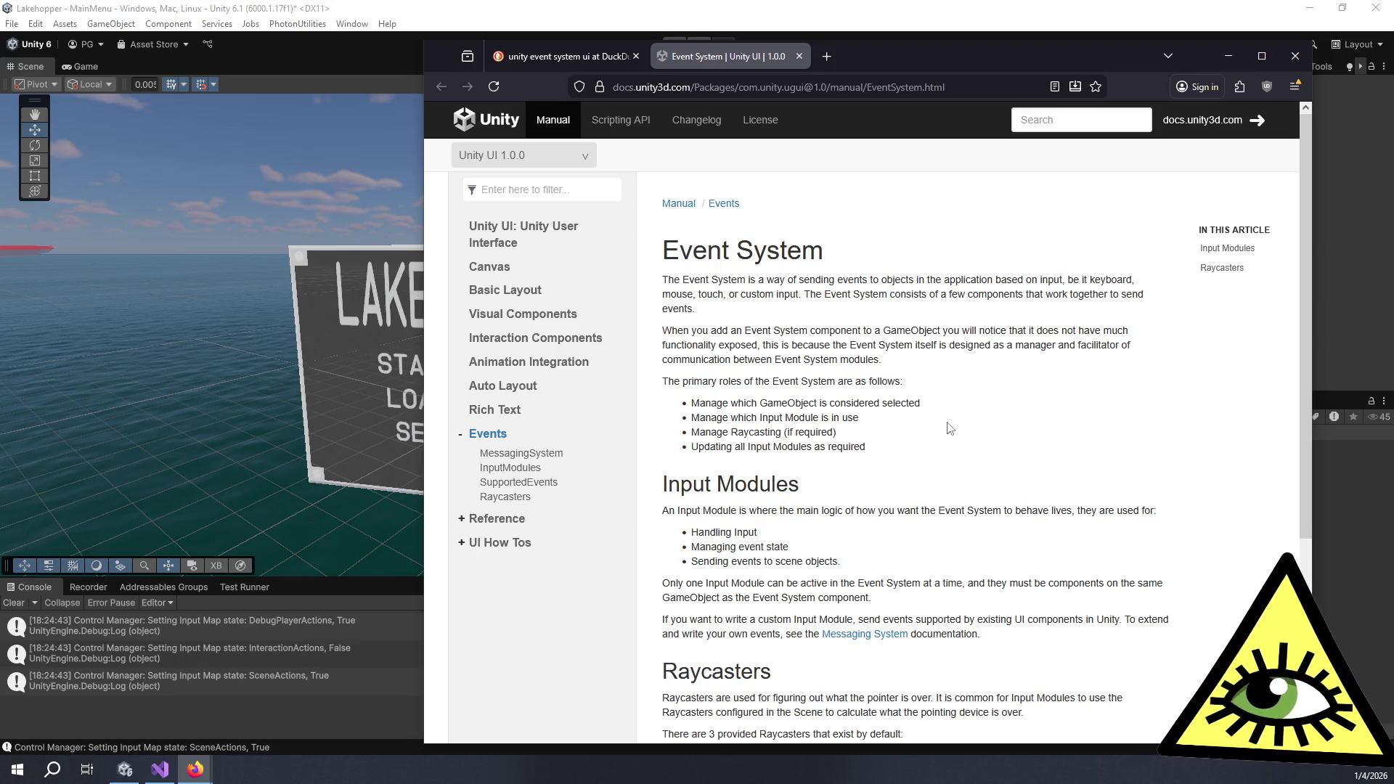
mouse_move(952, 454)
mouse_down()
mouse_move(916, 379)
mouse_move(954, 472)
mouse_up()
click(953, 470)
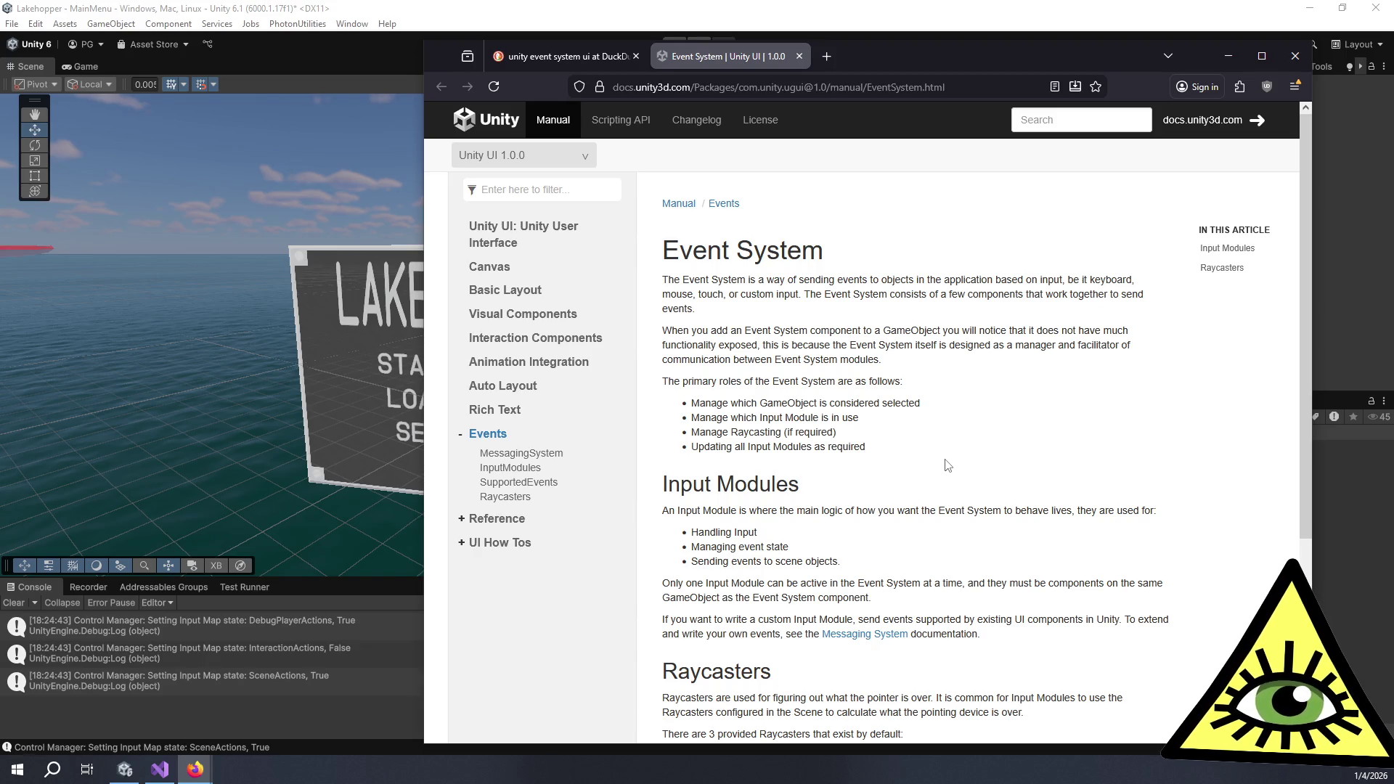
Read through the Input Modules section with highlights, then move the docs window aside to reveal Unity
scroll(950, 469, down, 3)
mouse_move(884, 341)
mouse_down()
mouse_move(934, 424)
mouse_move(925, 305)
mouse_up()
click(932, 425)
click(930, 304)
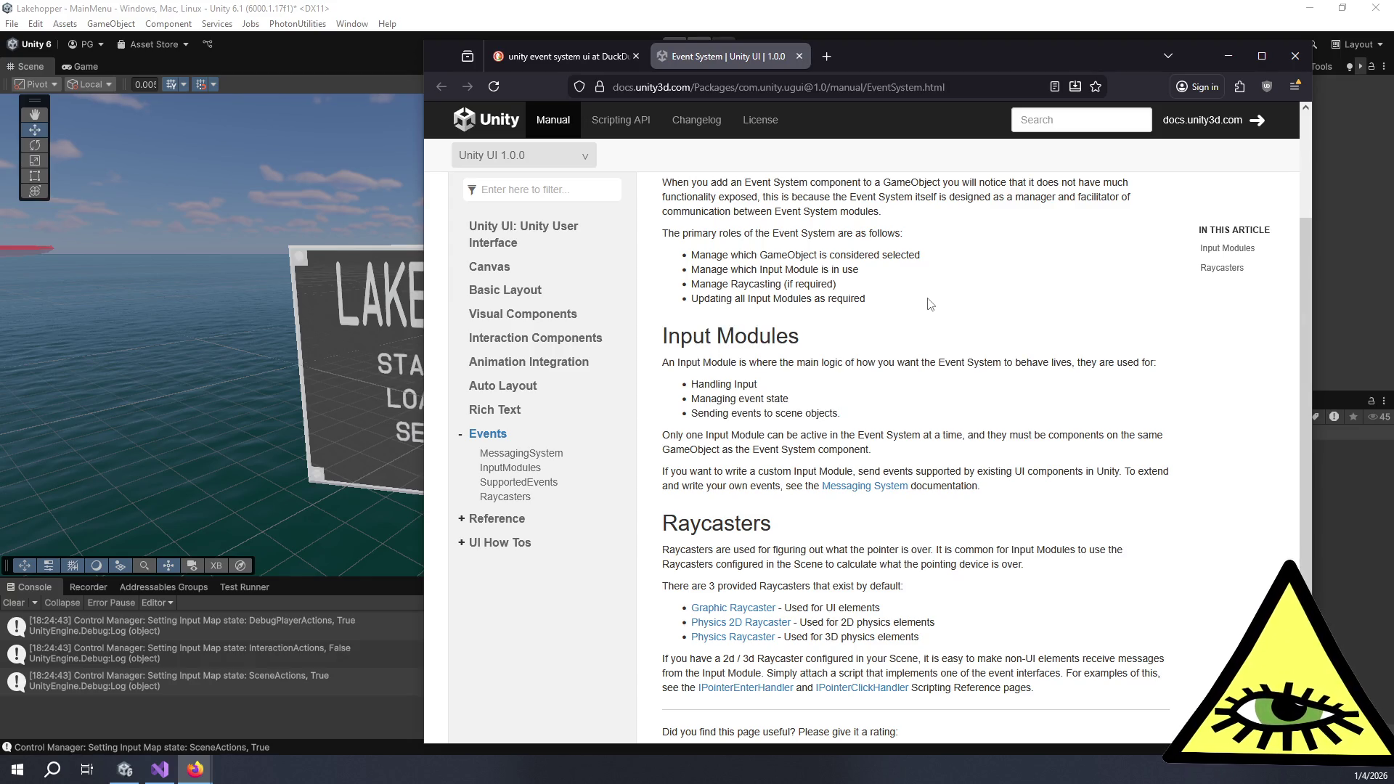
scroll(930, 304, down, 2)
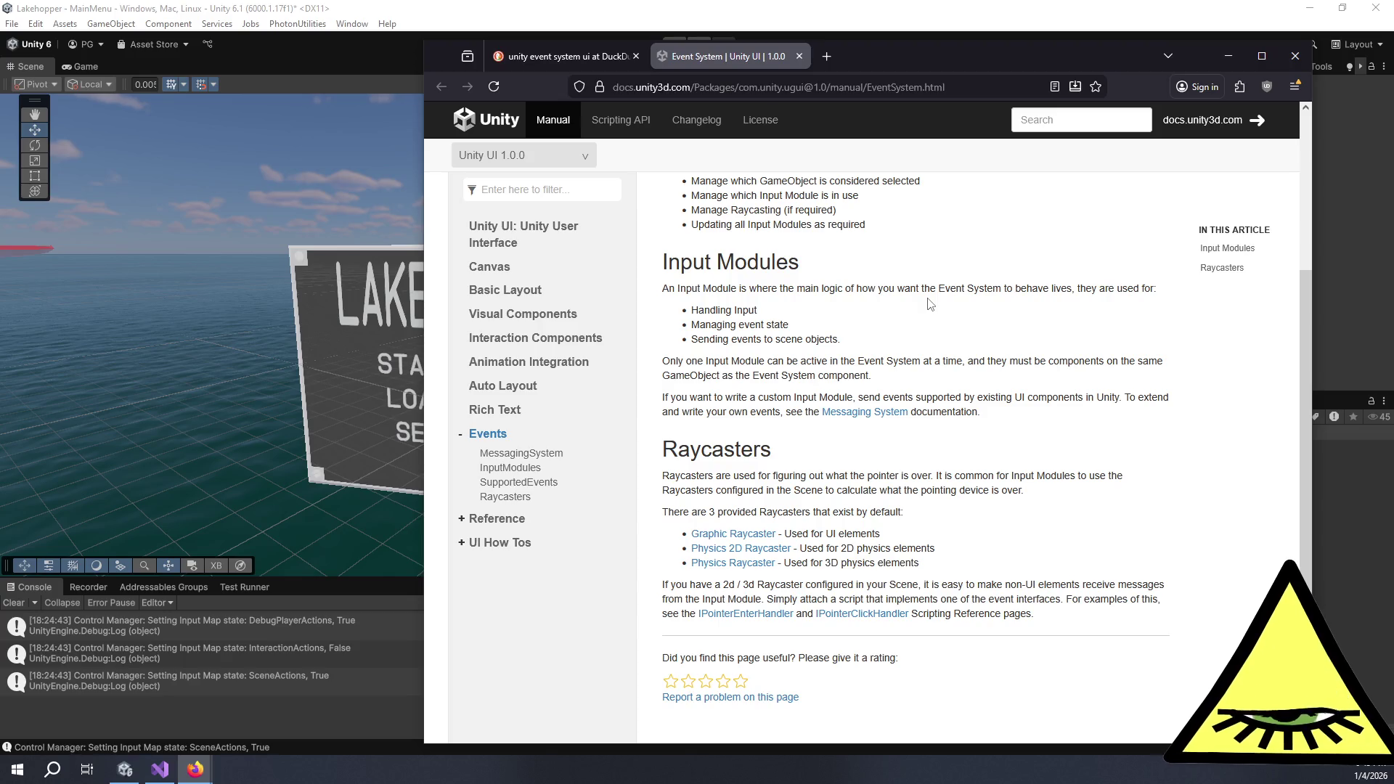
mouse_move(649, 262)
mouse_down()
mouse_move(1010, 396)
mouse_move(1025, 416)
mouse_move(981, 234)
mouse_move(1044, 416)
mouse_up()
click(1024, 417)
click(974, 233)
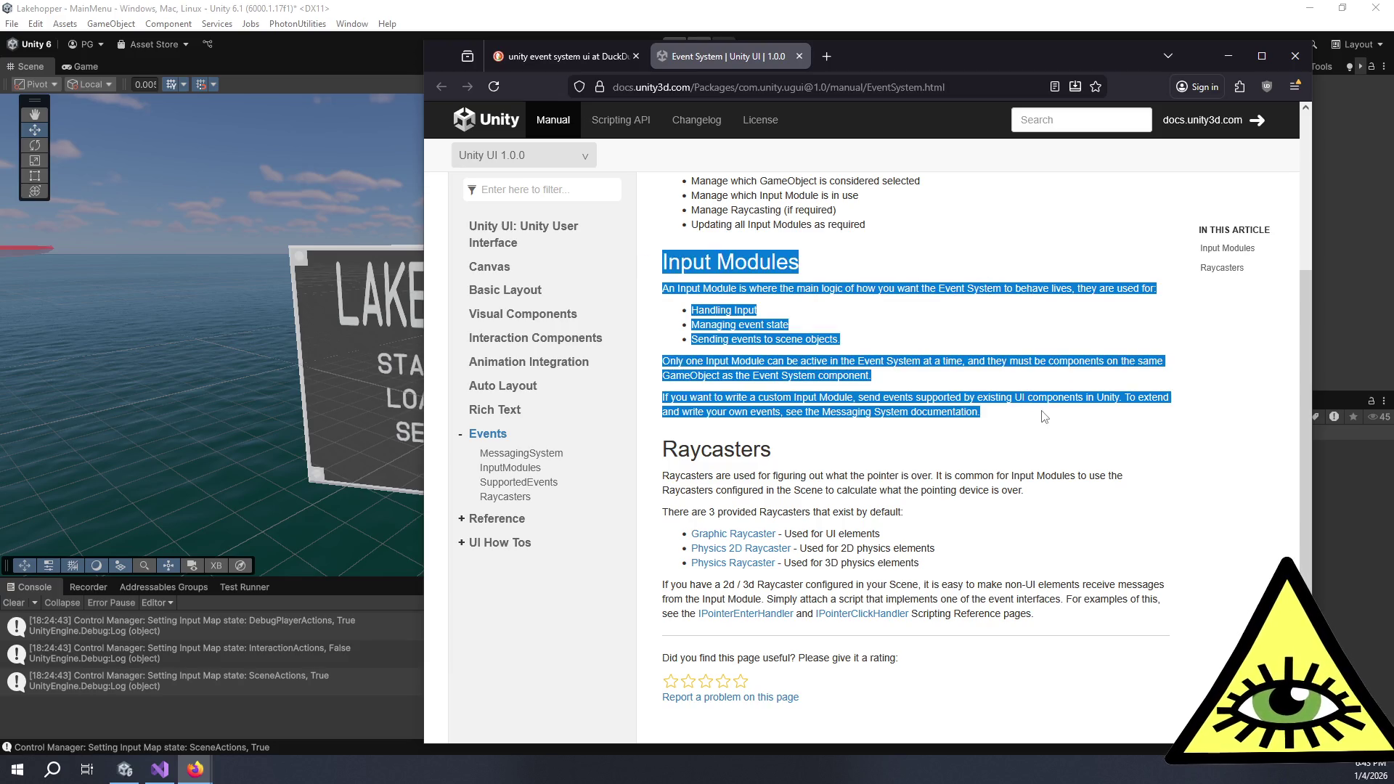
click(1044, 416)
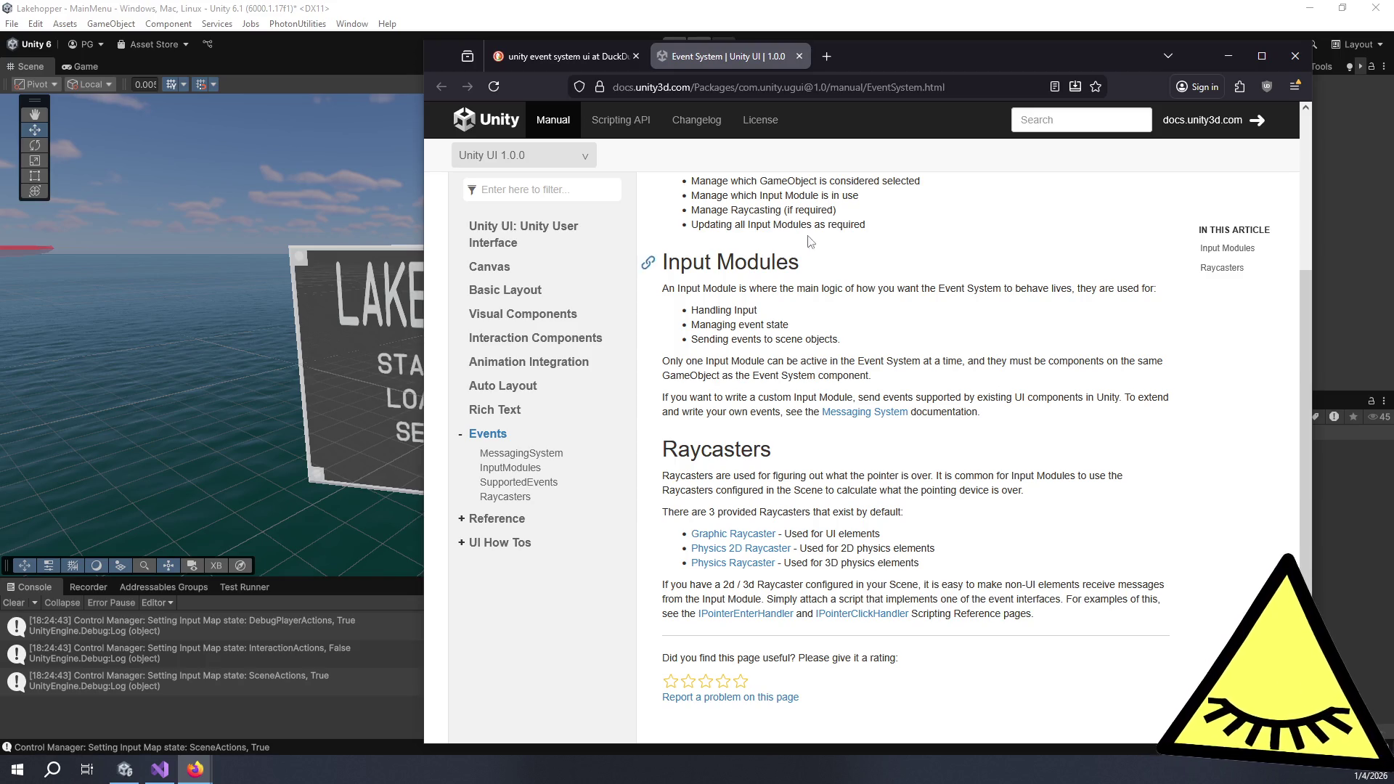
mouse_move(853, 58)
mouse_down()
mouse_move(835, 58)
mouse_move(948, 164)
mouse_move(1393, 254)
mouse_up()
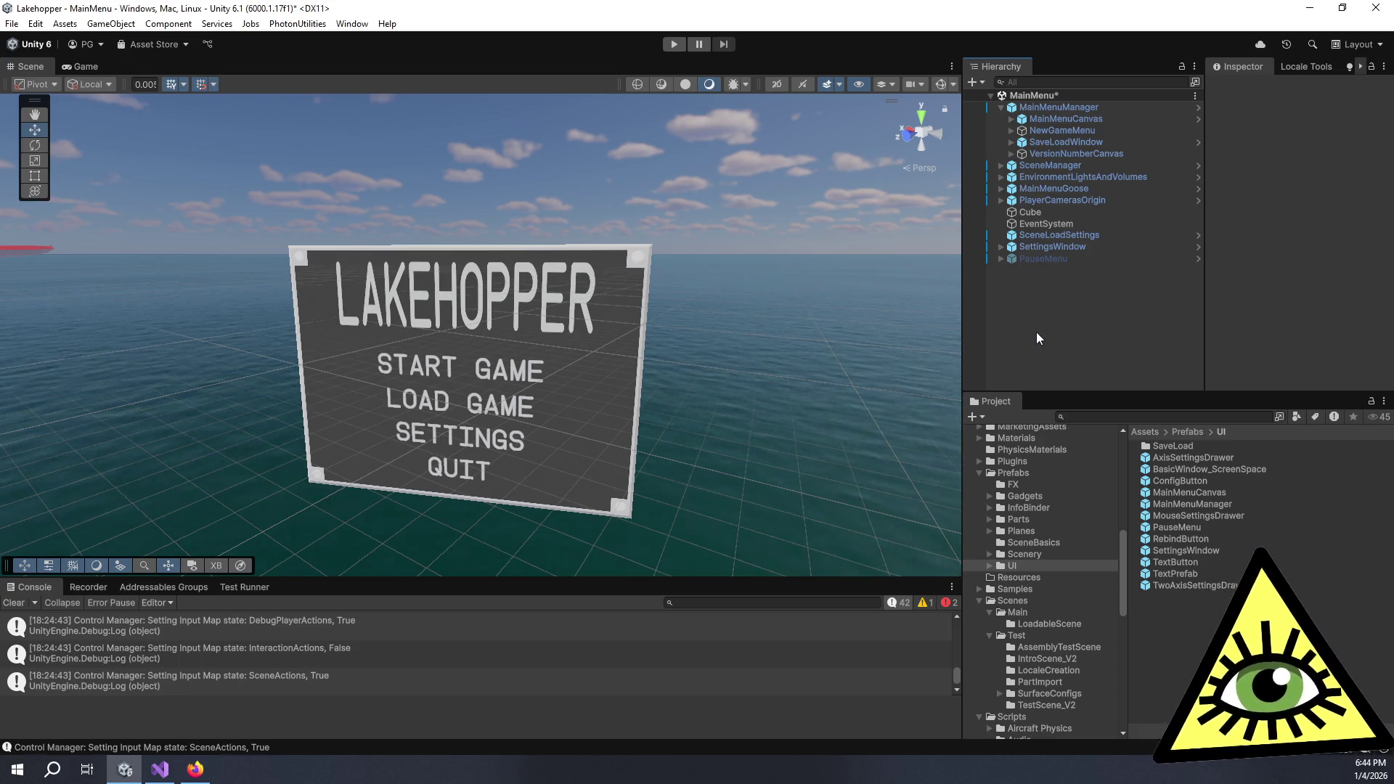
Inspect the PauseMenu object's components, deselect it, and switch to the Trello board in Firefox
click(1073, 256)
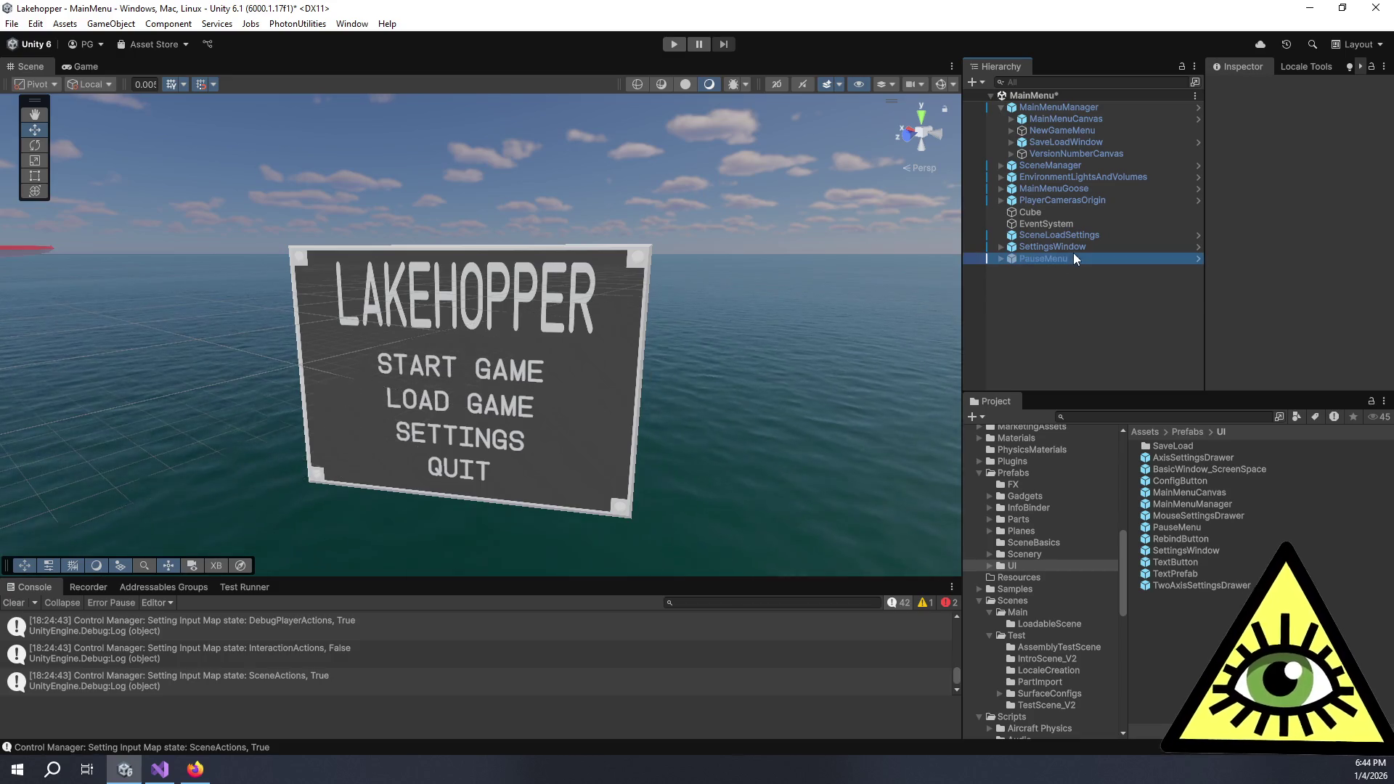
scroll(1249, 256, down, 2)
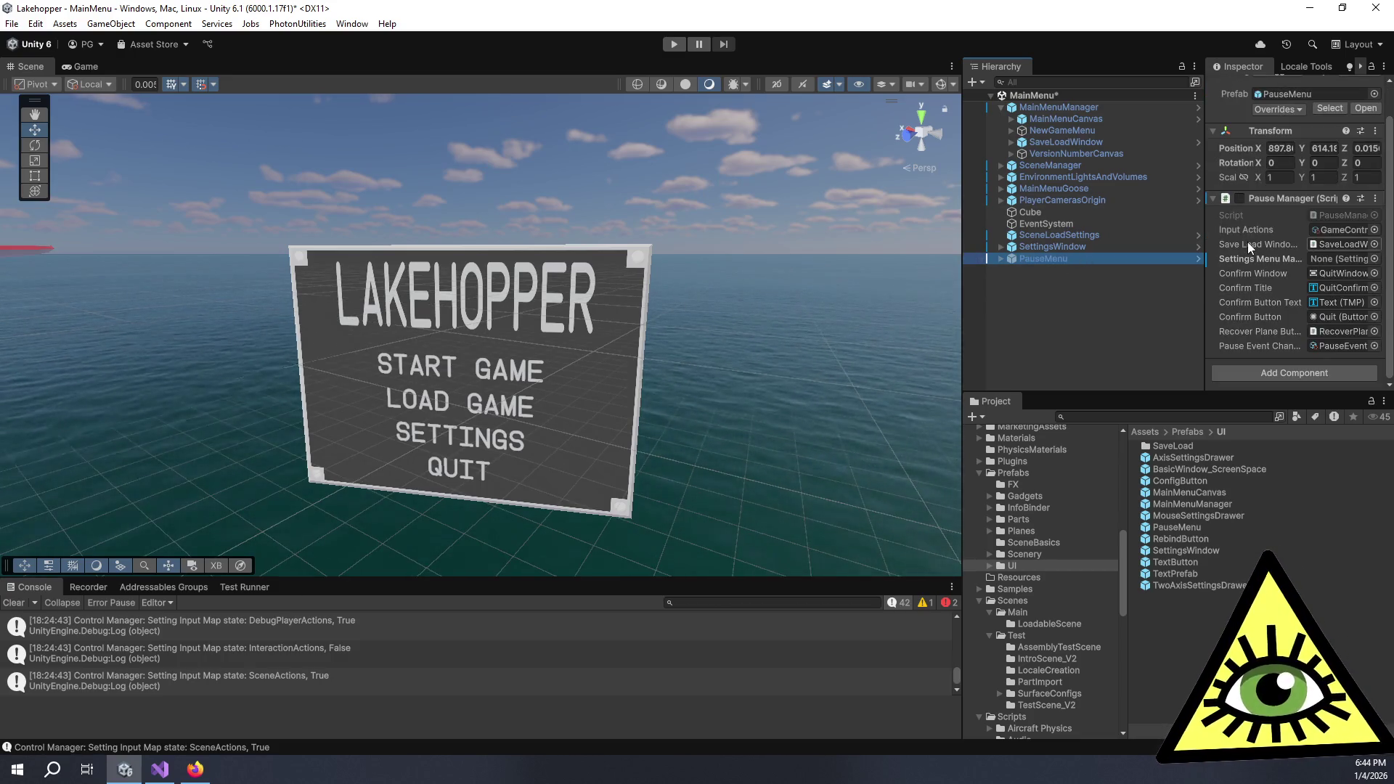
click(1142, 320)
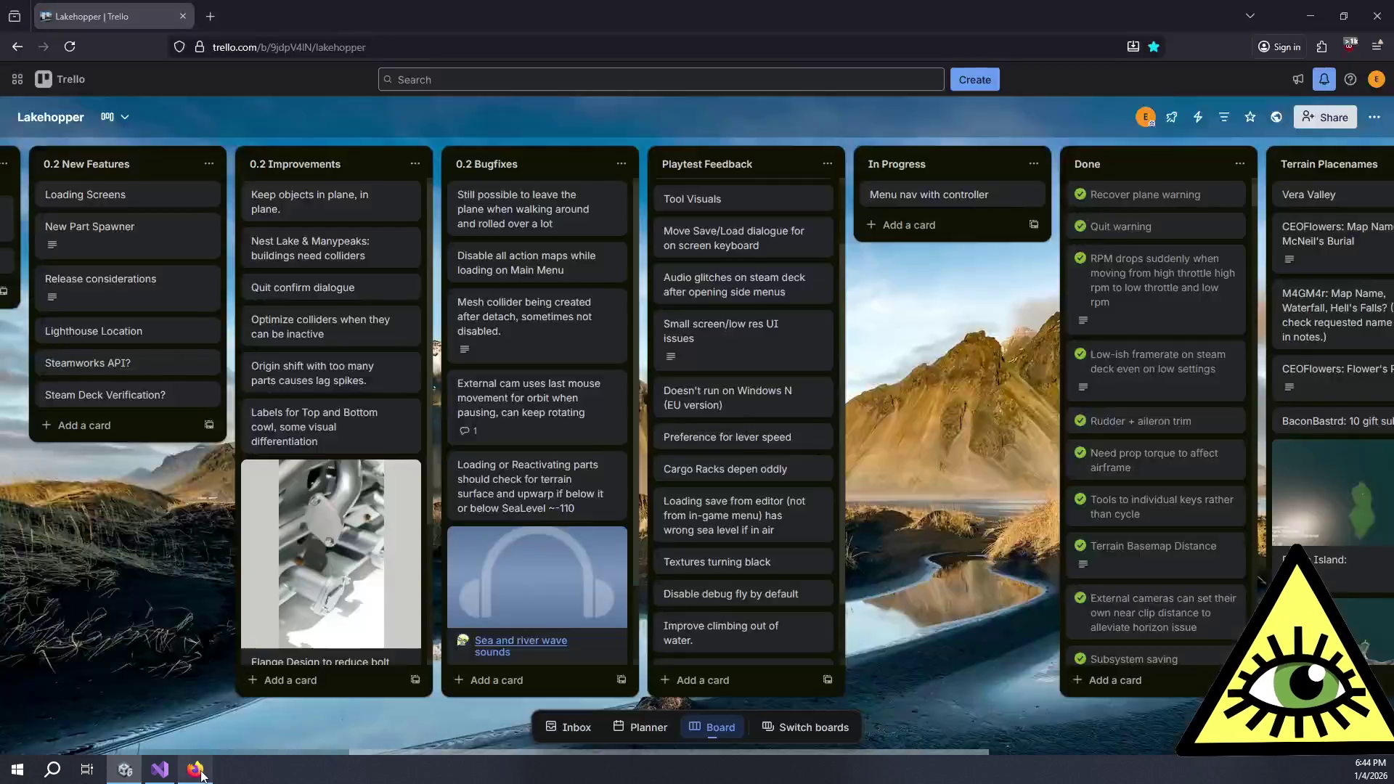
click(195, 770)
Open the 'Menu nav with controller' card and start a bullet list in its description
click(963, 194)
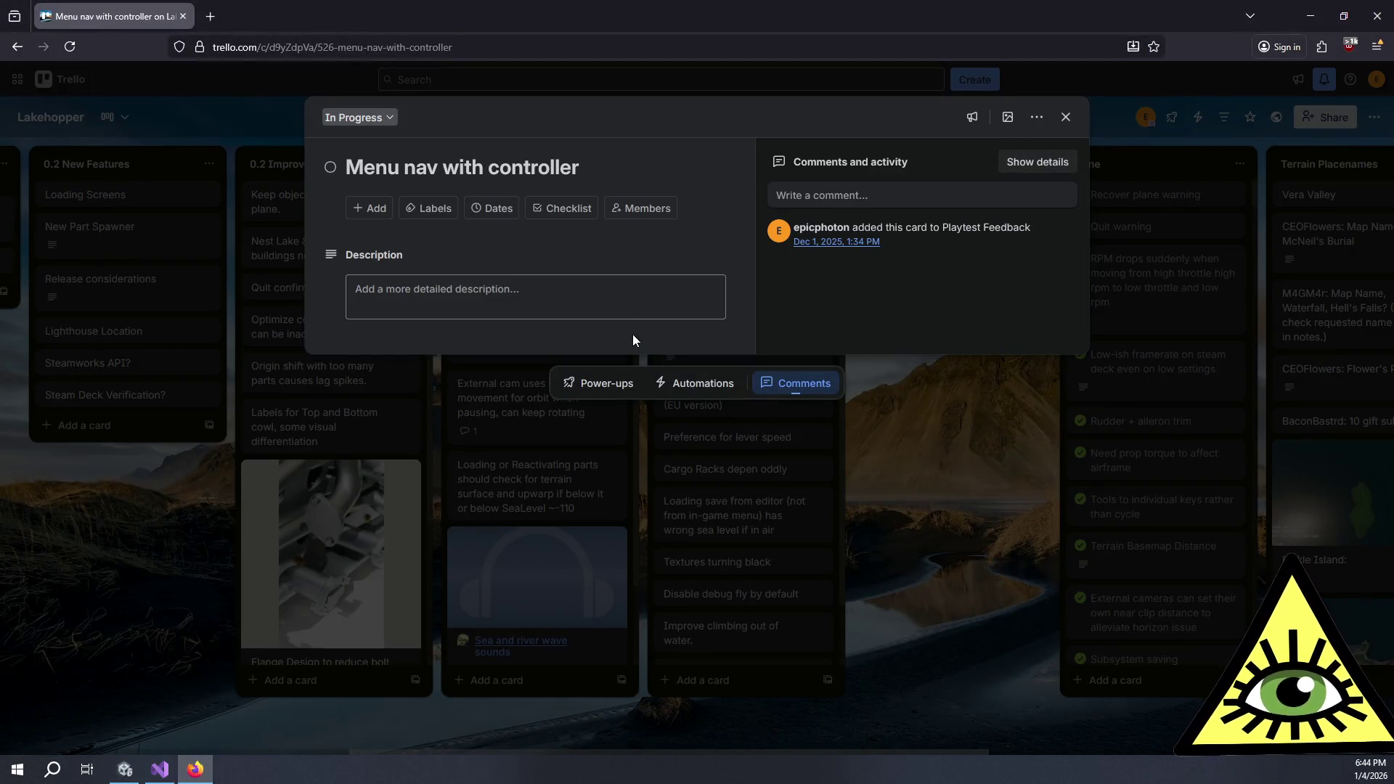
click(633, 302)
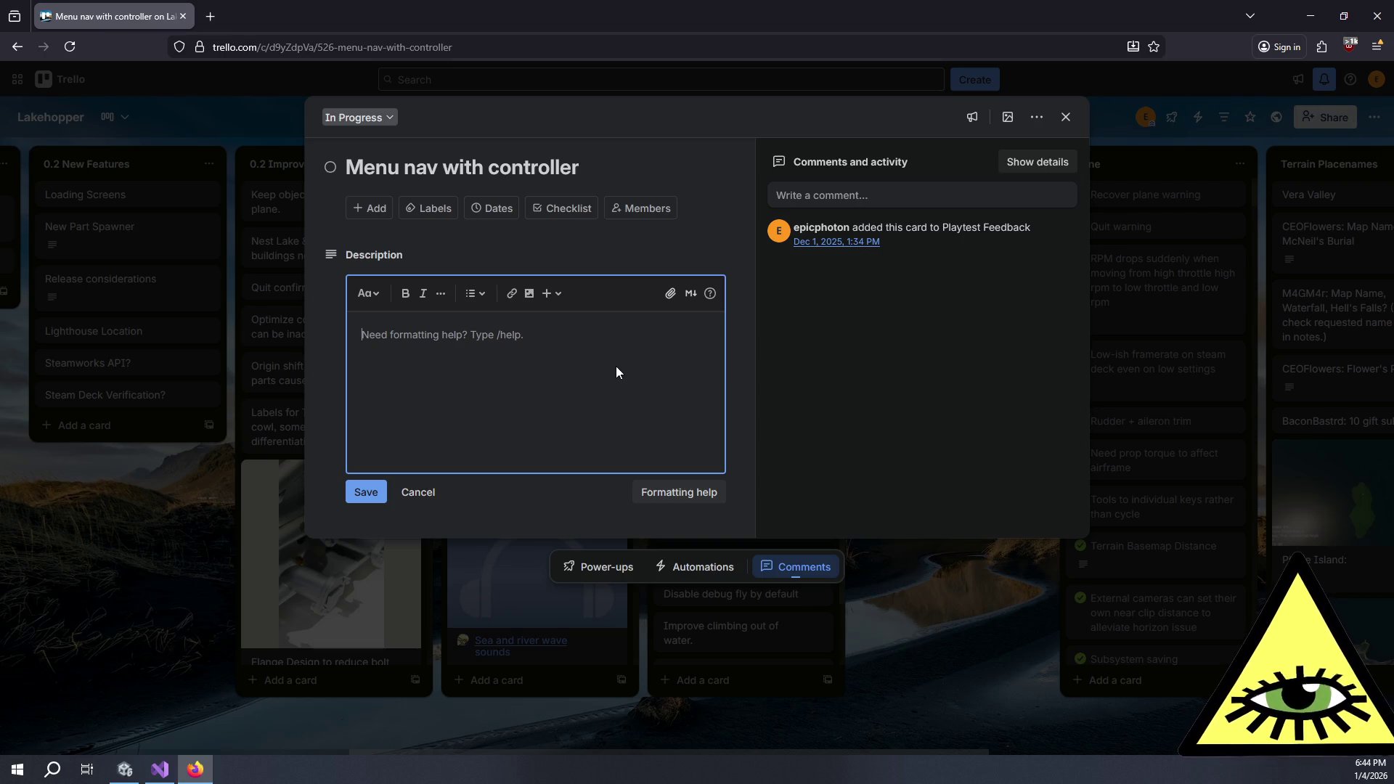
click(469, 300)
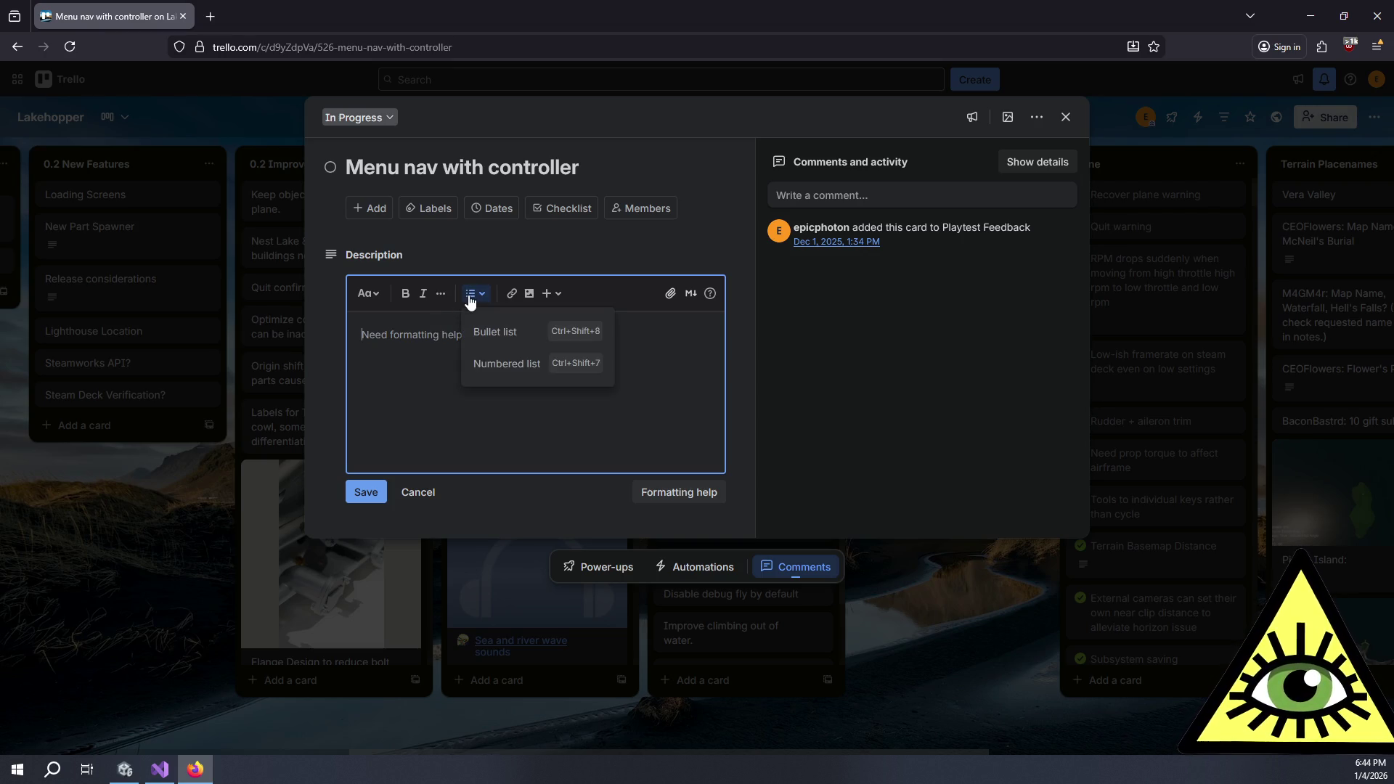
click(476, 338)
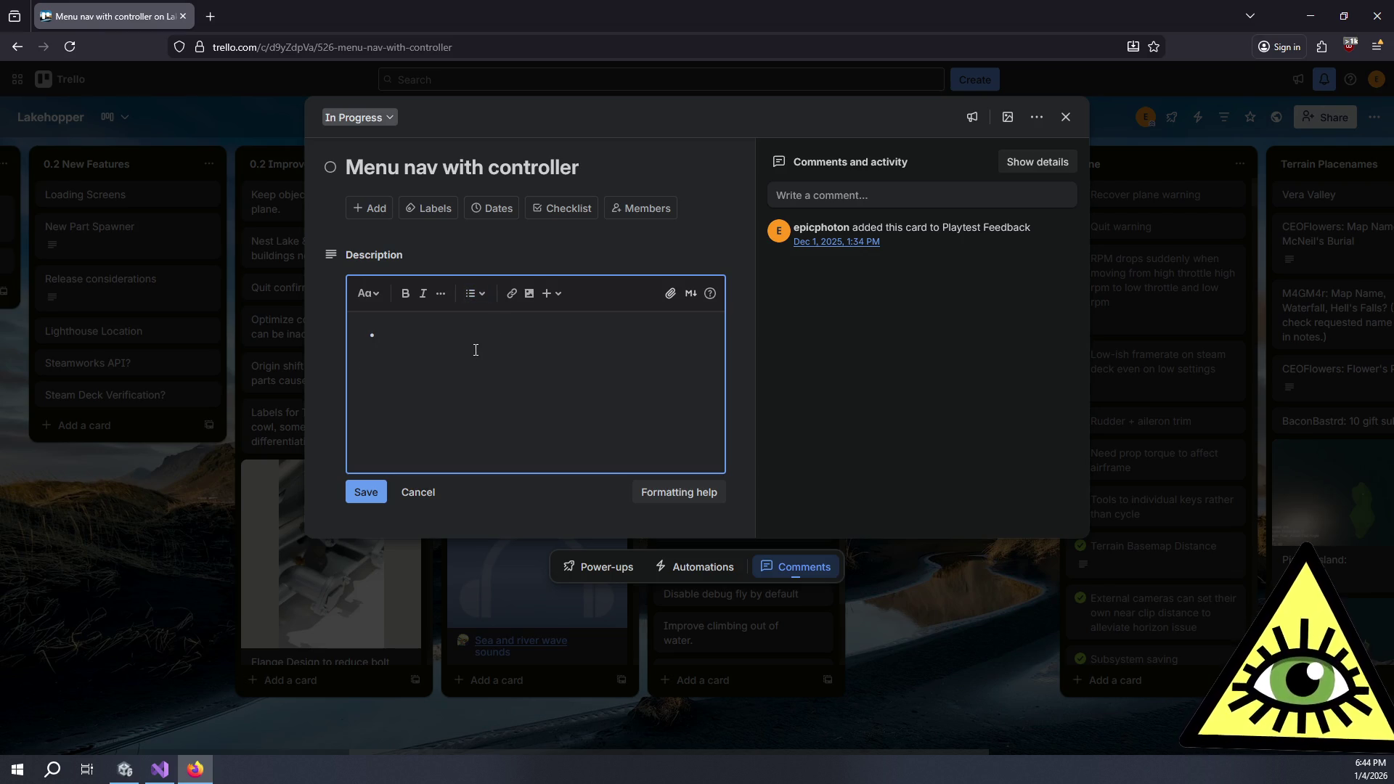
Add bullet 'Need to tell event system which window is active' with sub-point 'This is done manually via something I build'
text(Need t)
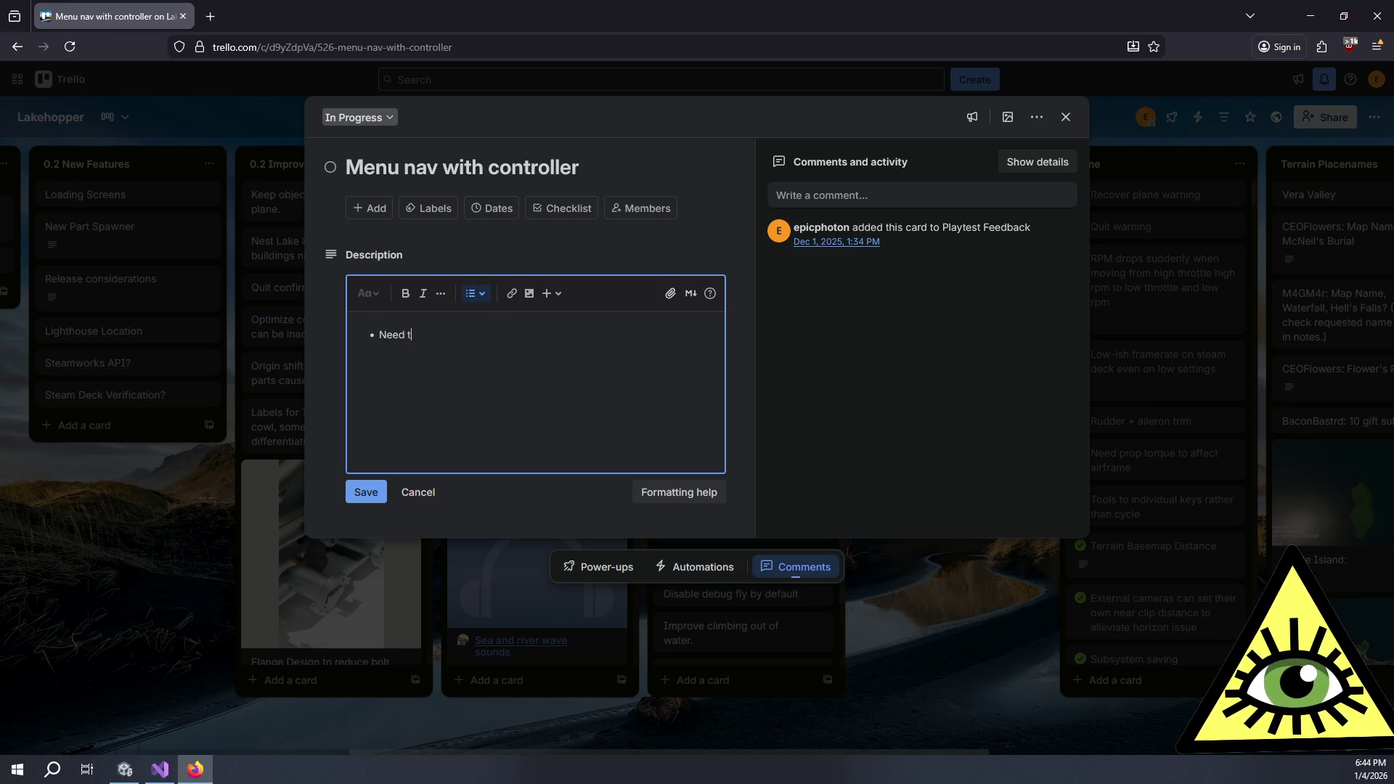
text(o tell ev)
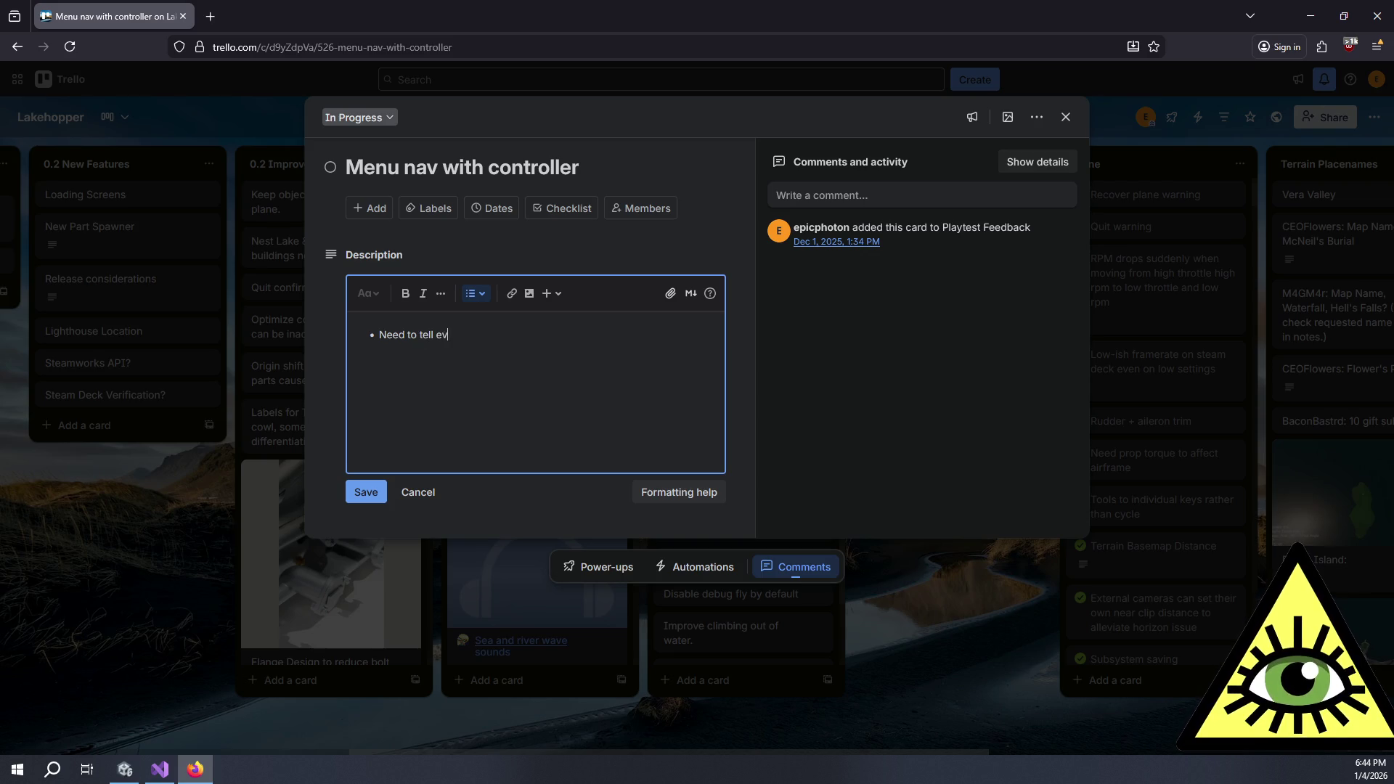
text(ent system which wind)
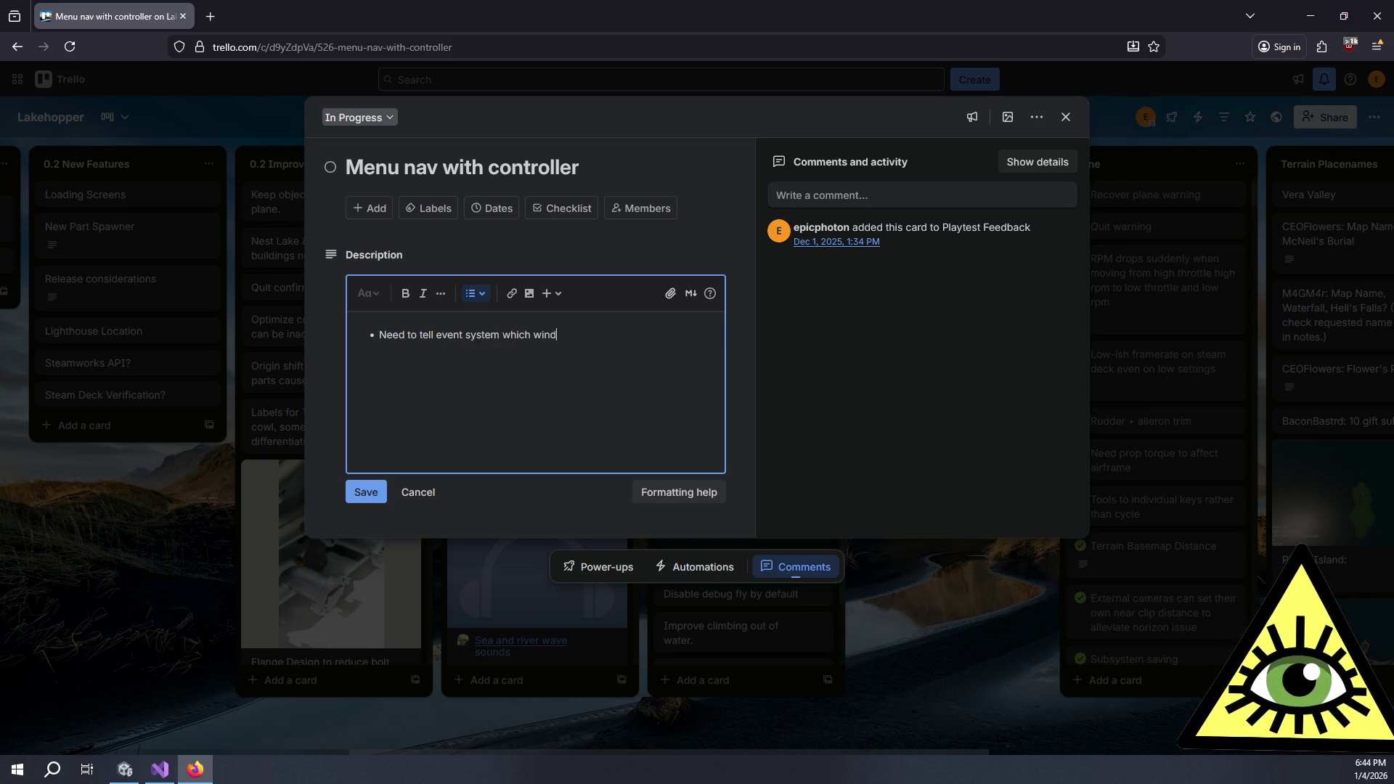
text(ow is active)
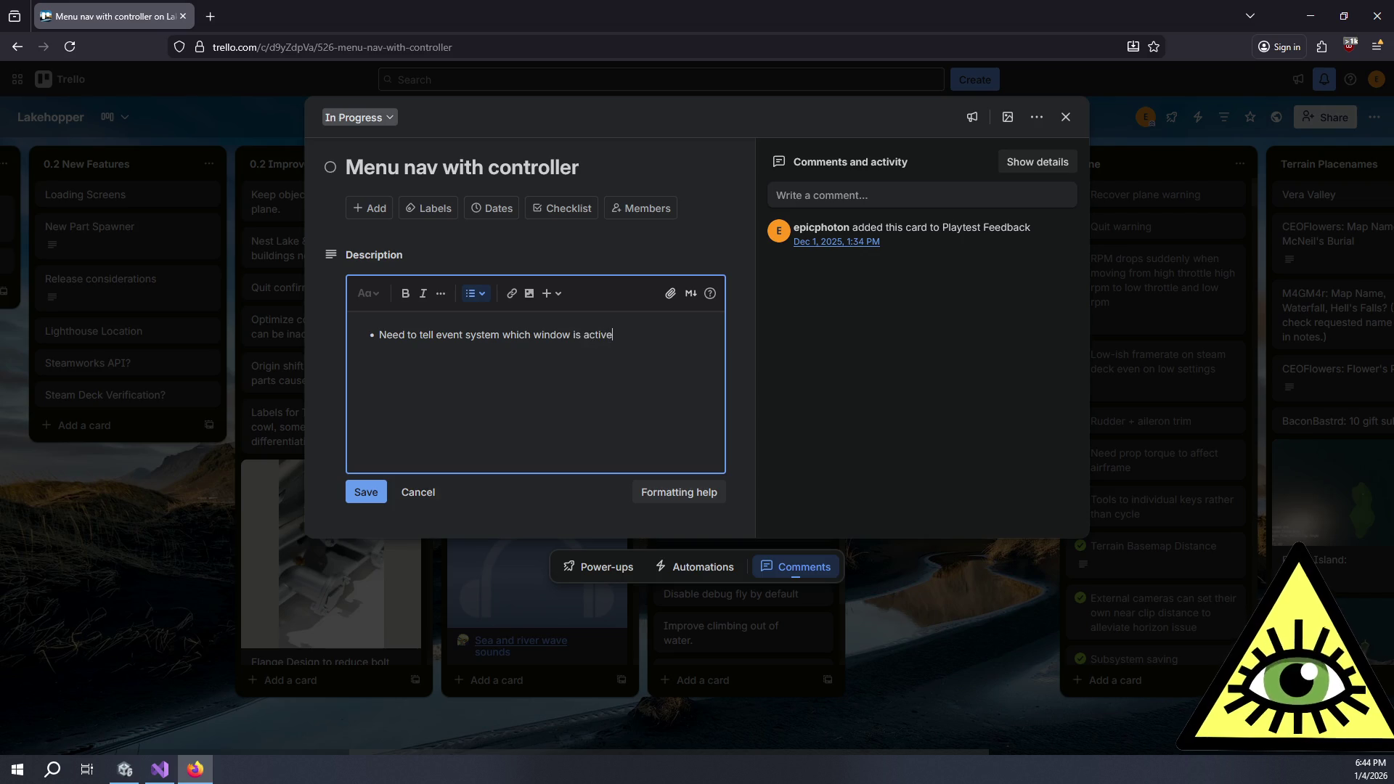
key(Return)
text(This is done manually via custom )
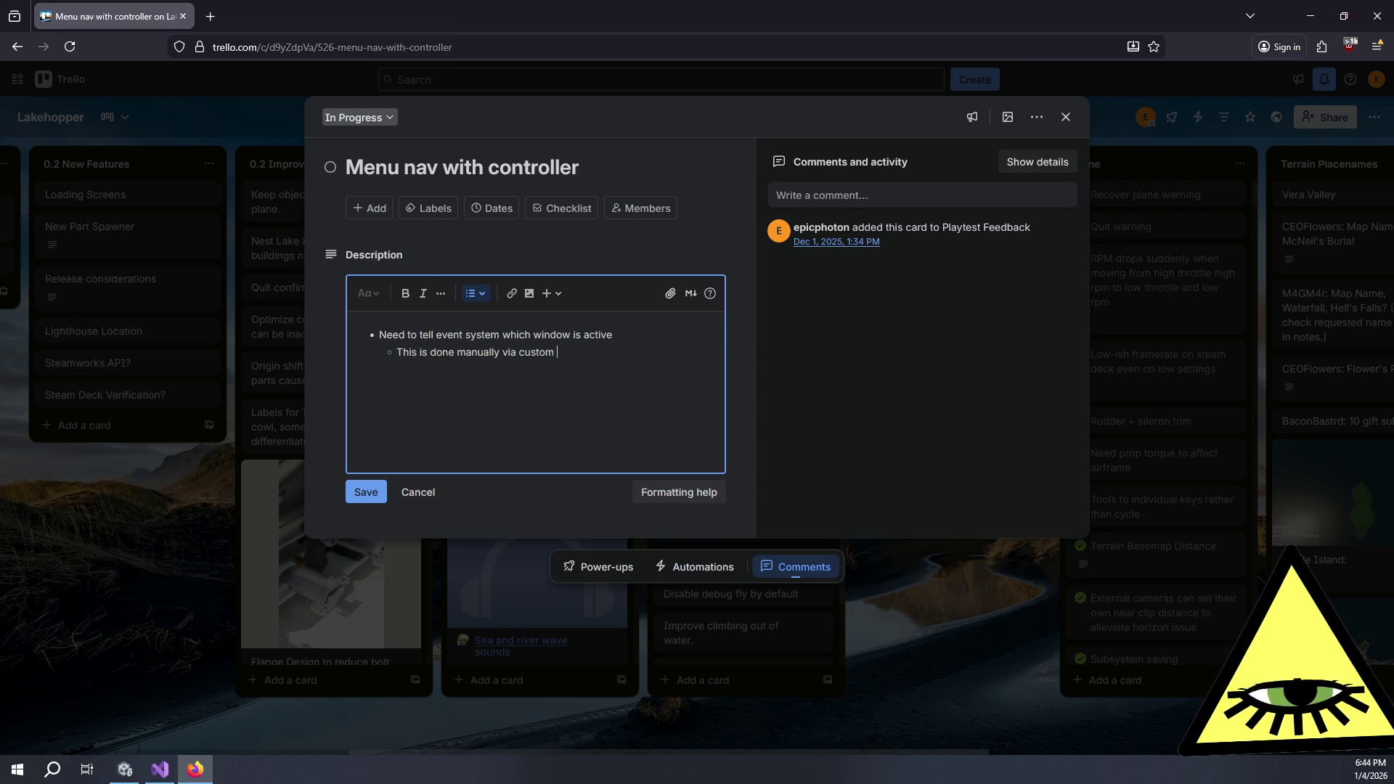
text(script)
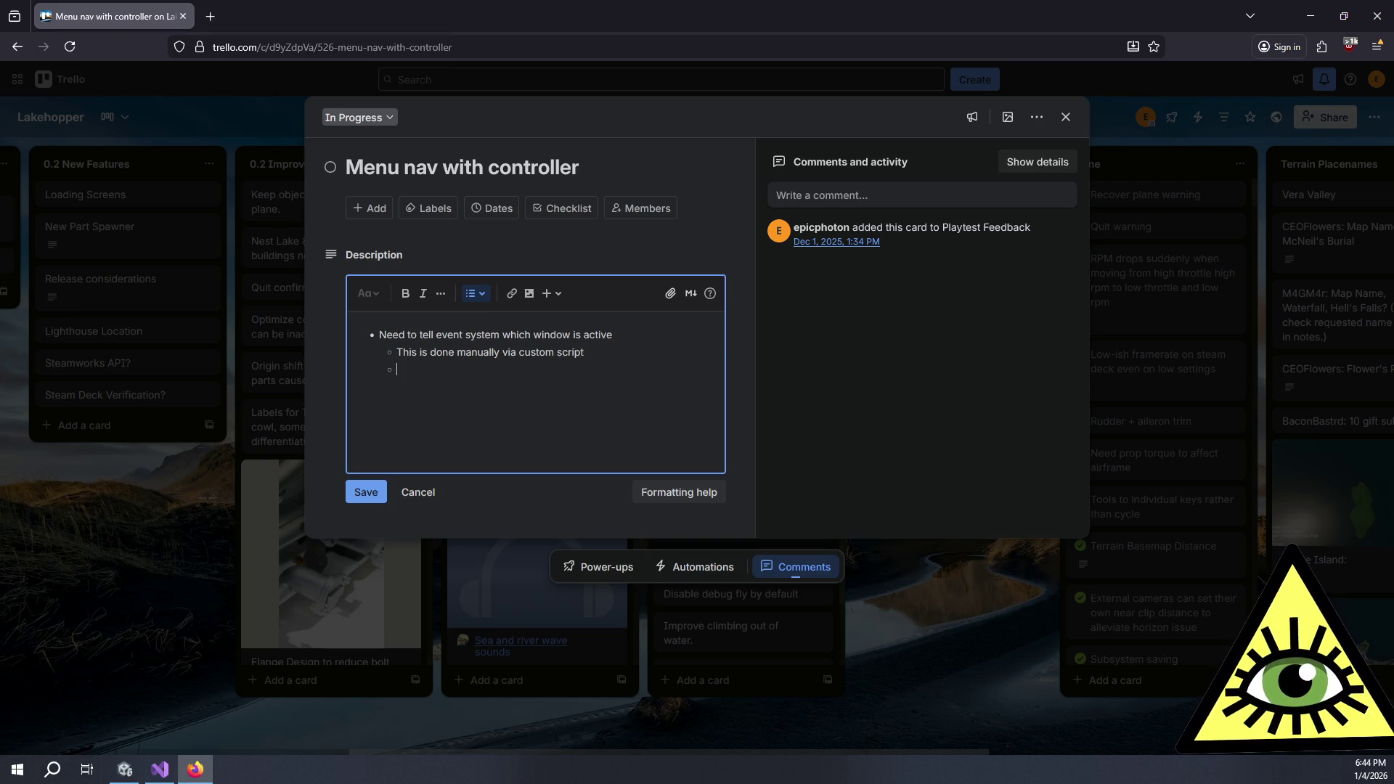
key(BackSpace)
key(BackSpace)
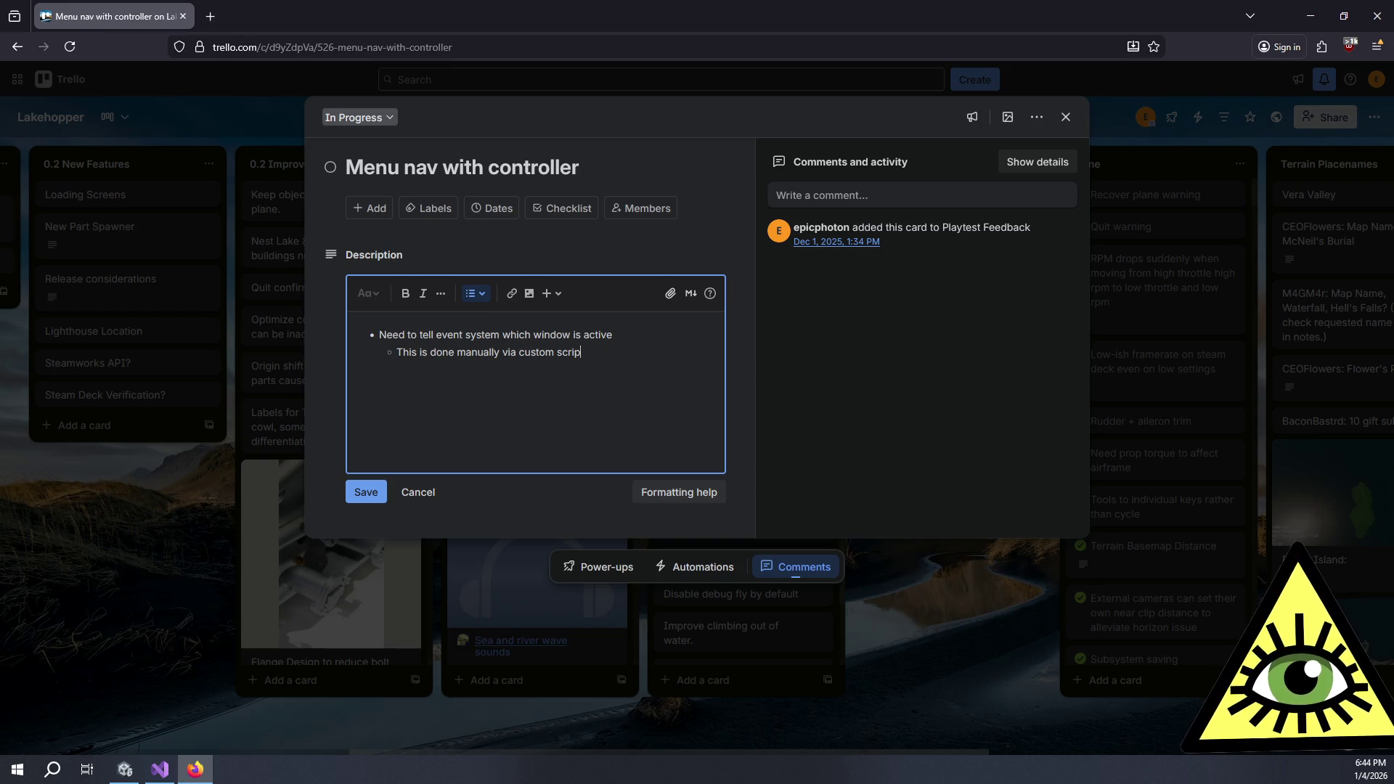
key(ctrl+BackSpace)
key(ctrl+BackSpace)
text(soemthin)
key(BackSpace)
key(BackSpace)
key(BackSpace)
text(mething I build)
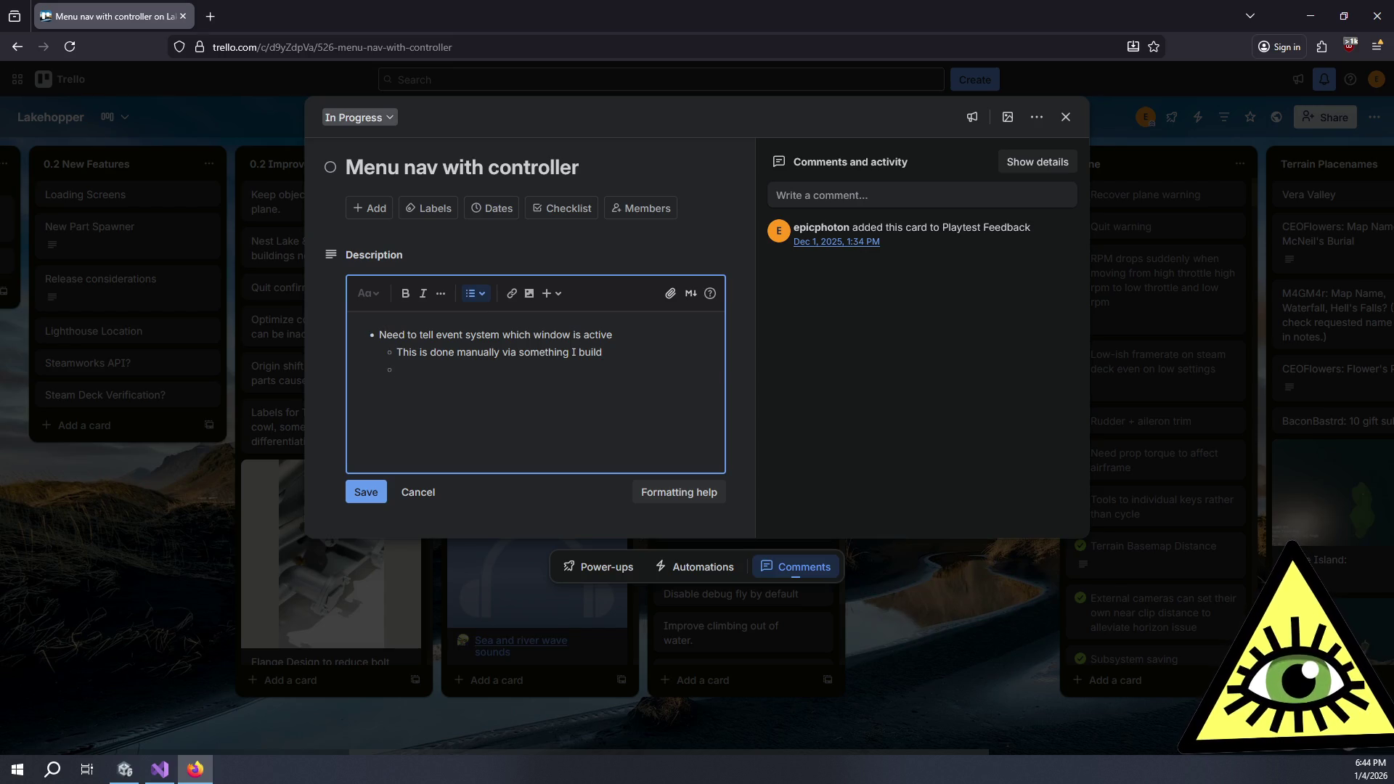
Note that automatic nav calculation is poor and navigation probably needs manual, explicit setup
text(Automatic na)
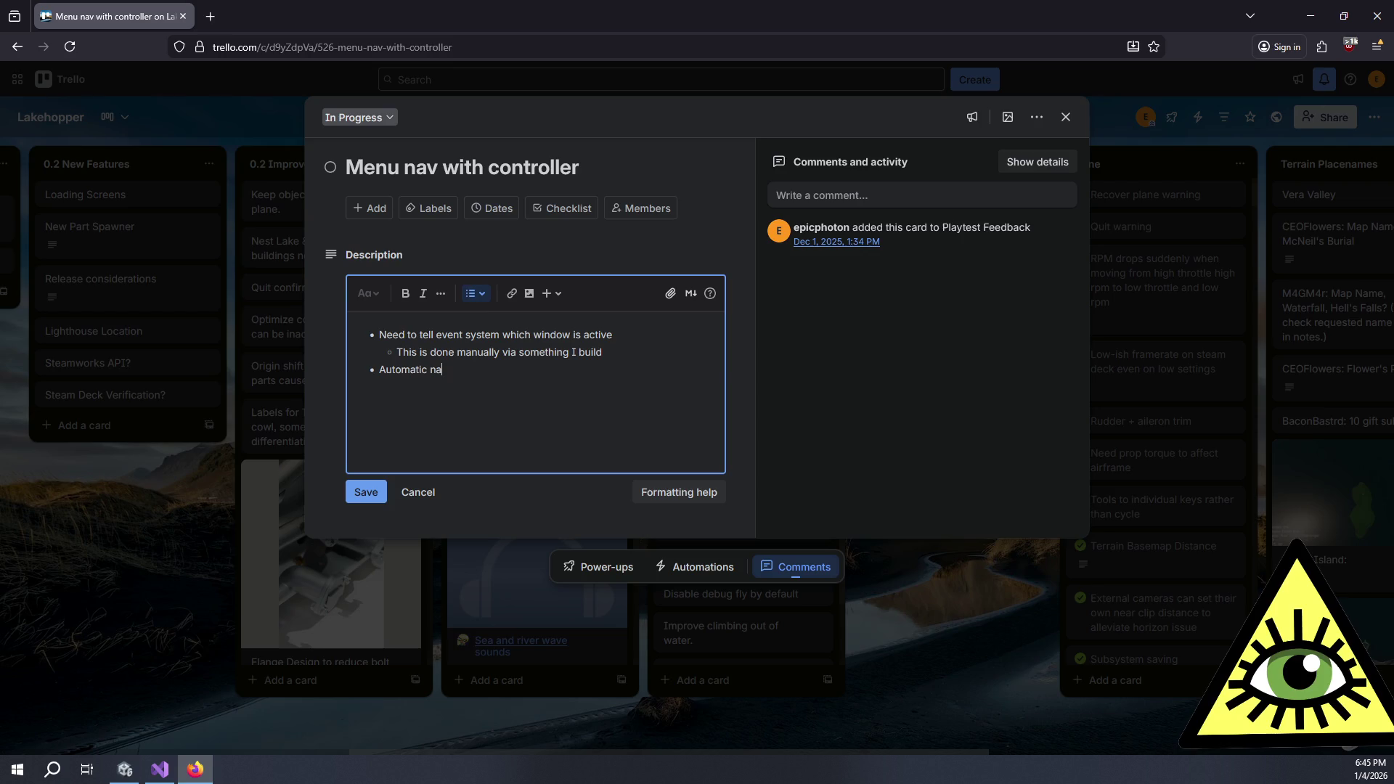
text(v cac)
key(BackSpace)
key(BackSpace)
text(aclu)
key(BackSpace)
key(BackSpace)
text(ulation i)
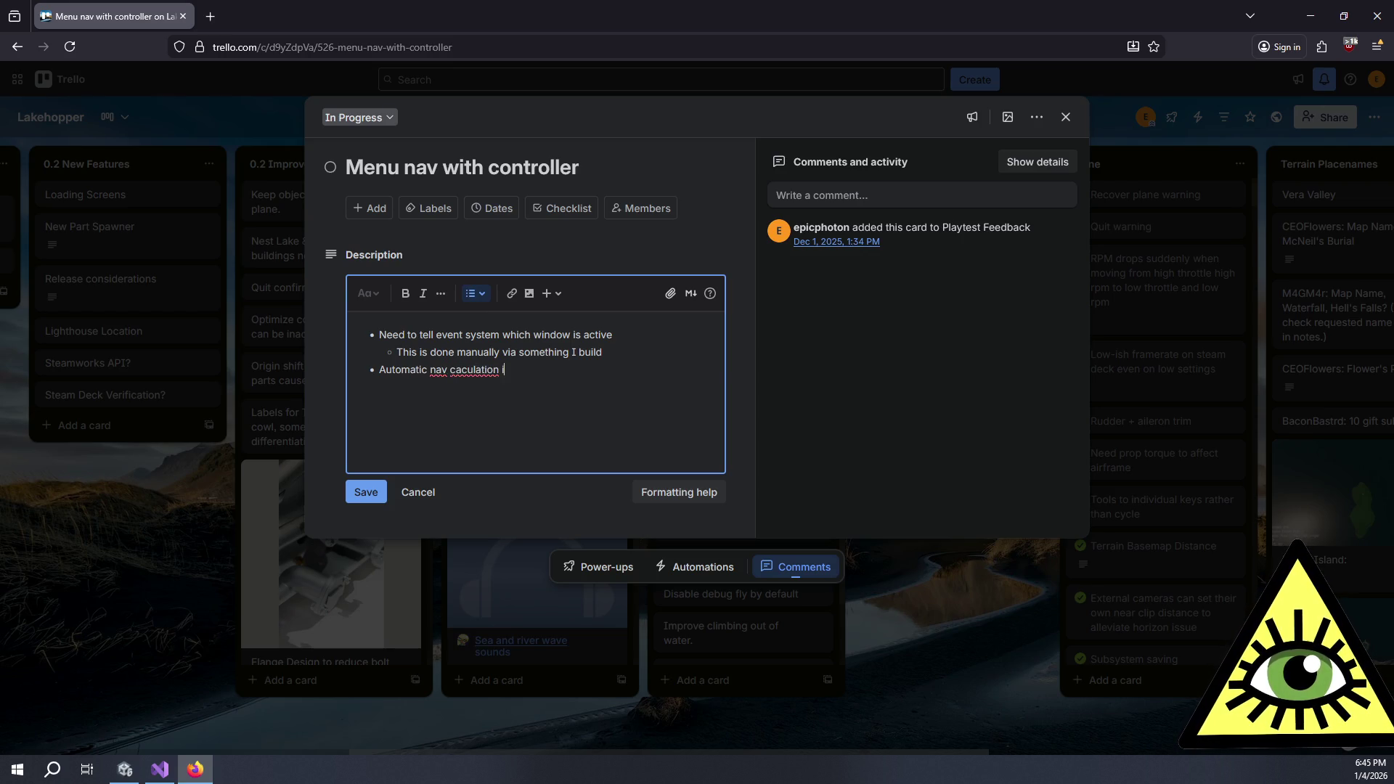
text(s pretty shit )
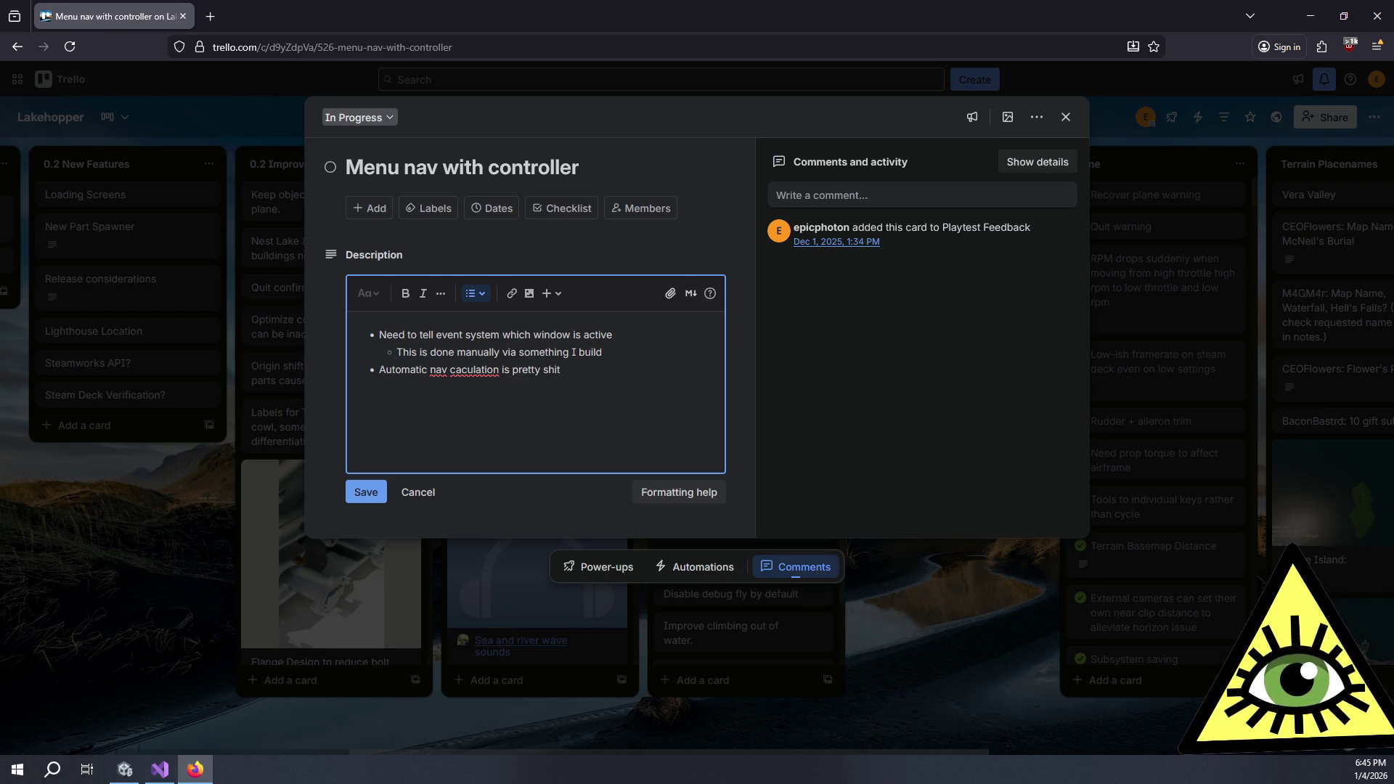
text(Probably nee)
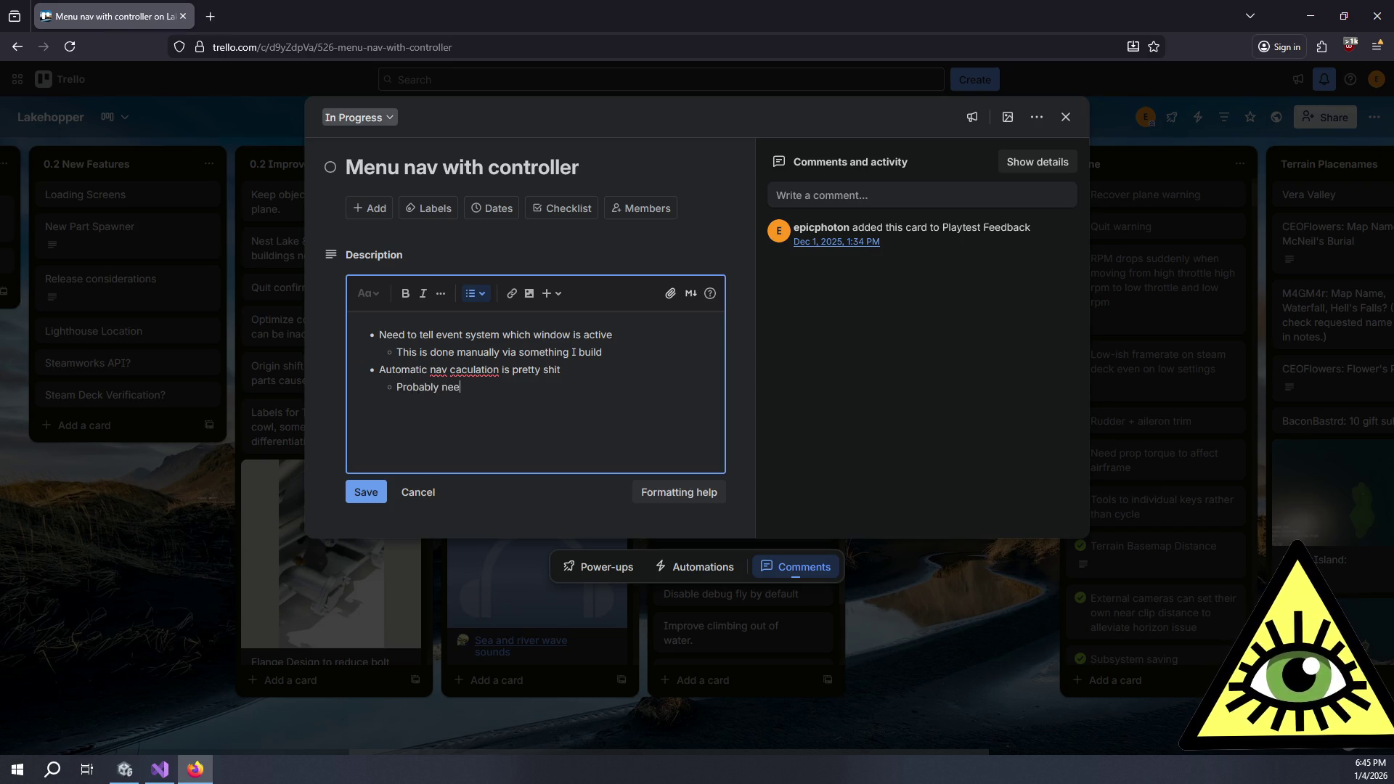
text(d to set it up m)
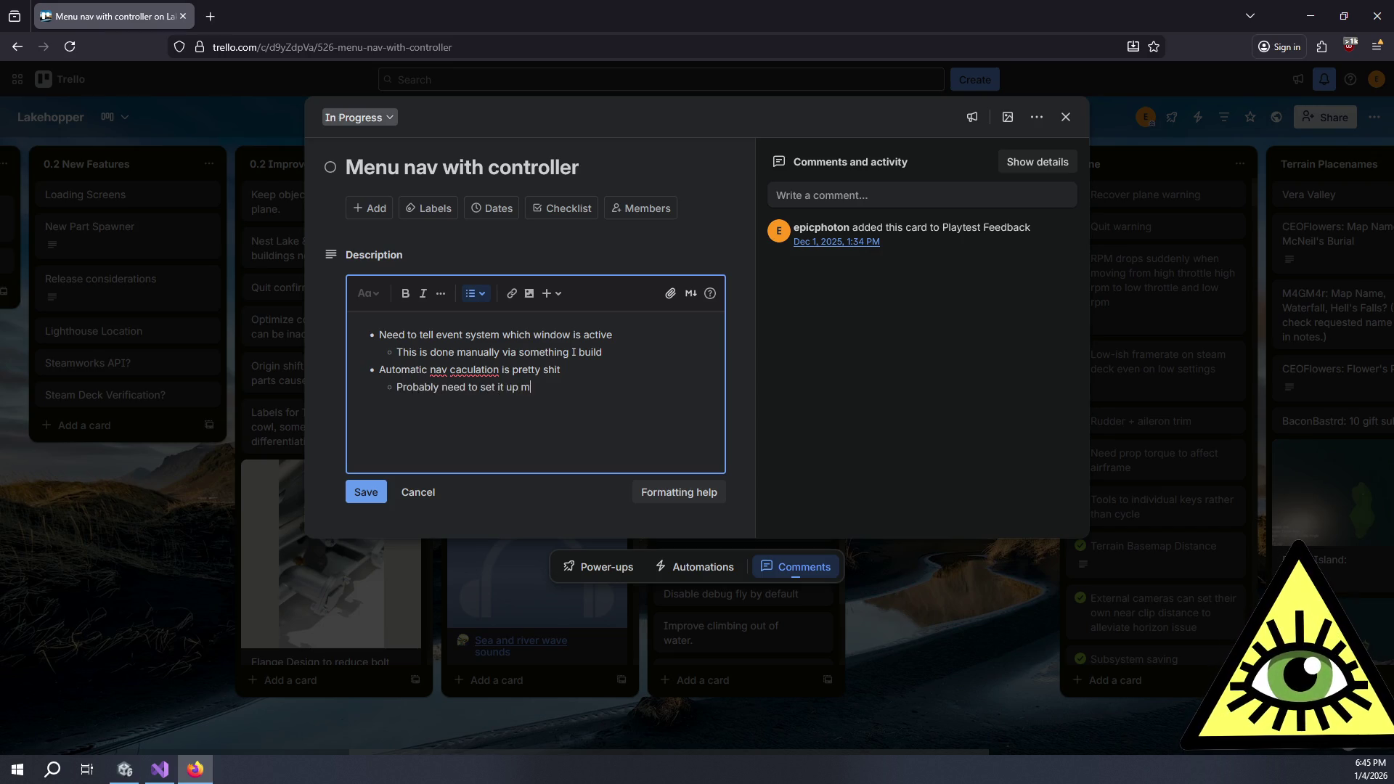
text(anually ane)
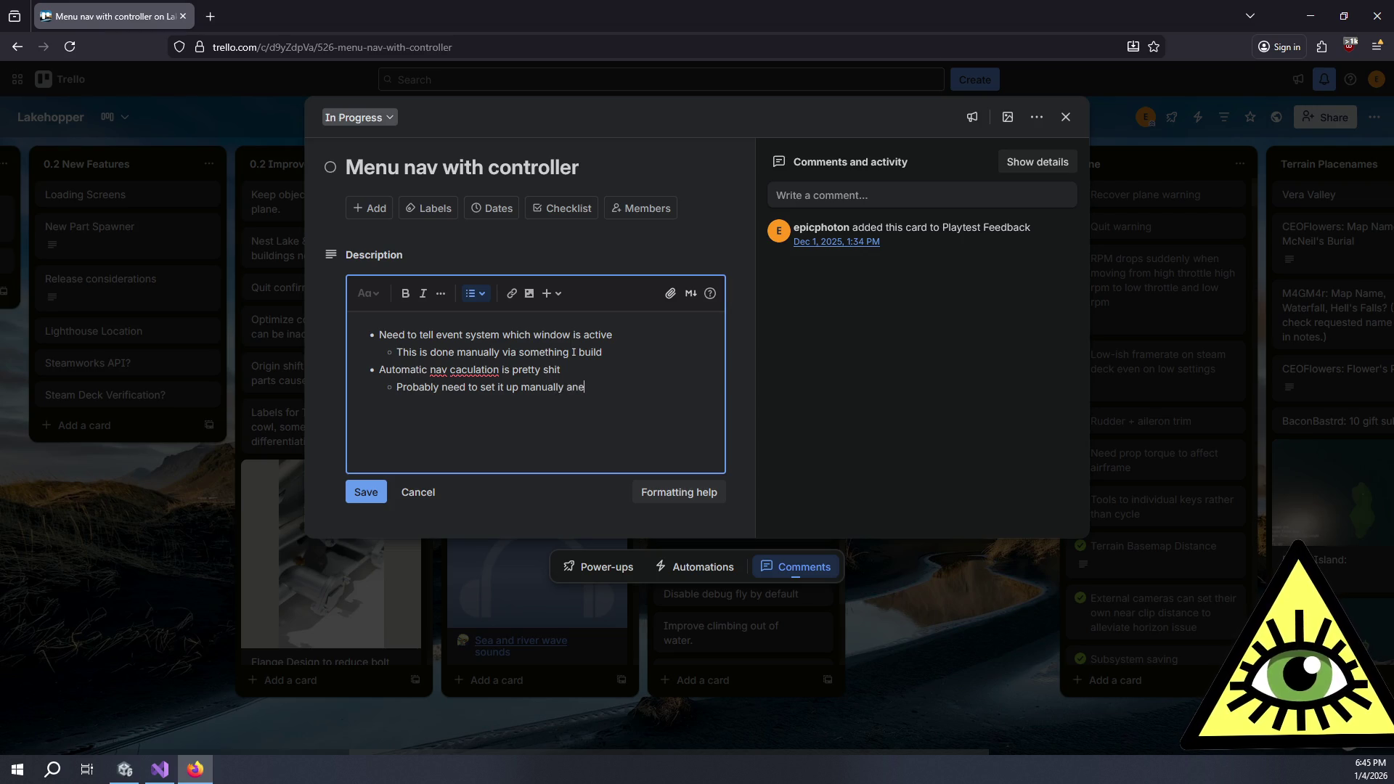
key(BackSpace)
text(d explicitly)
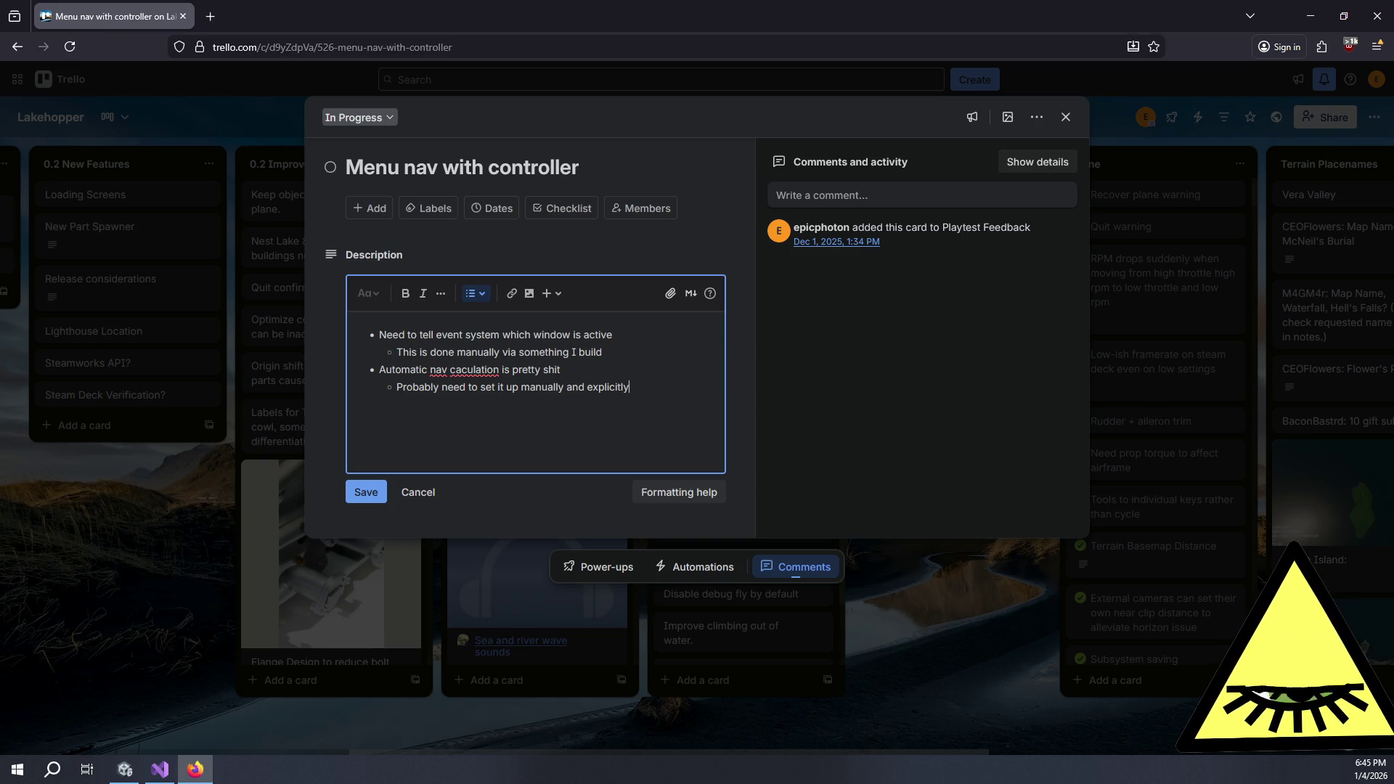
Add a top-level bullet asking how the binder works, with sub-point 'Multiple, separate worldspace UIs'
key(Return)
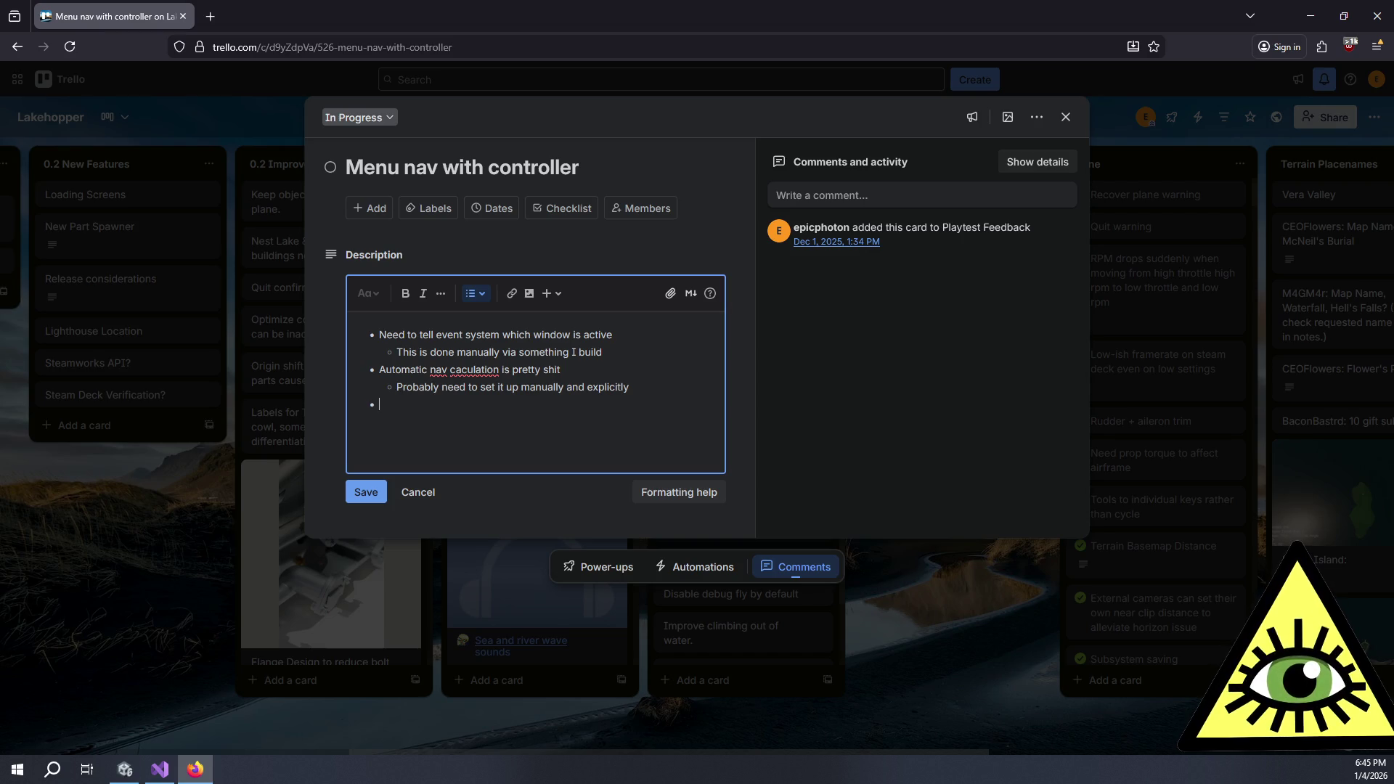
text(How the f)
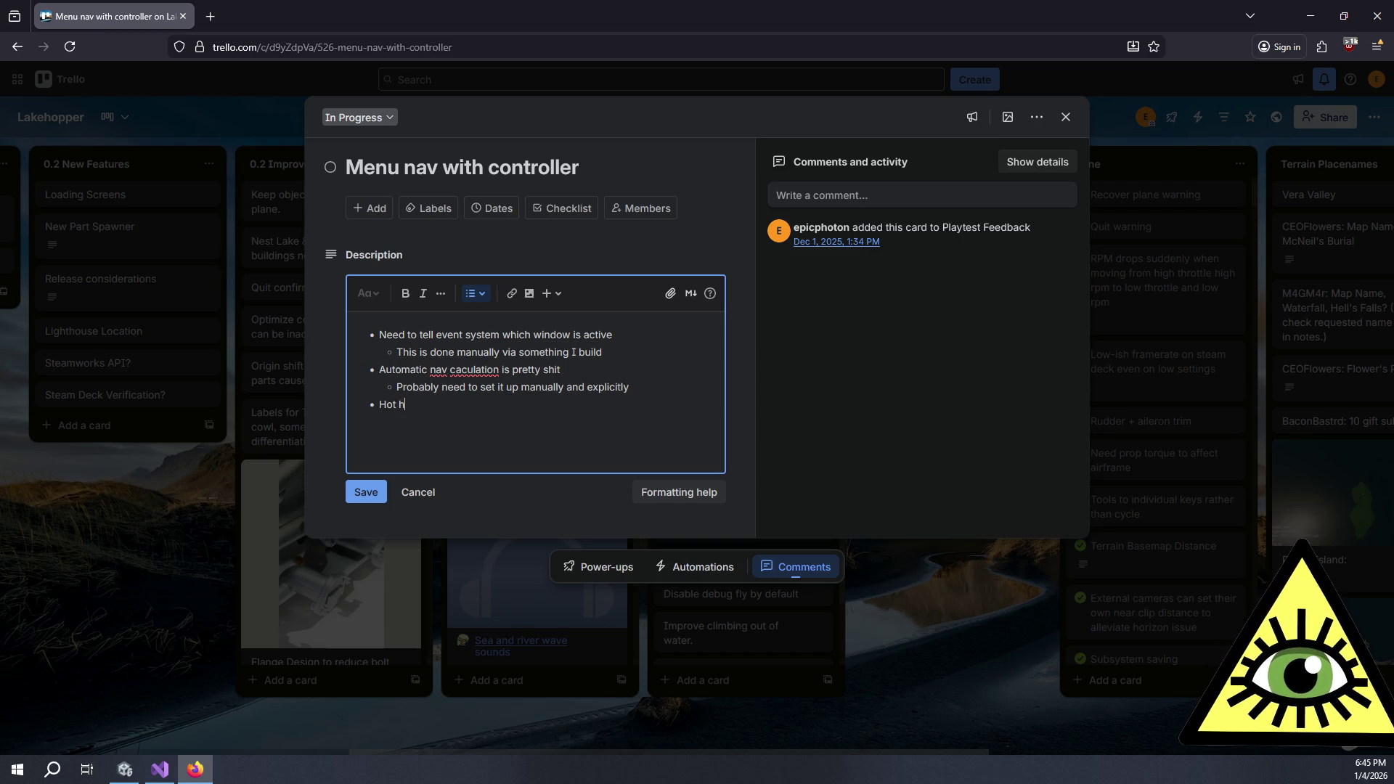
text(uck does the binder work?)
key(Return)
key(Tab)
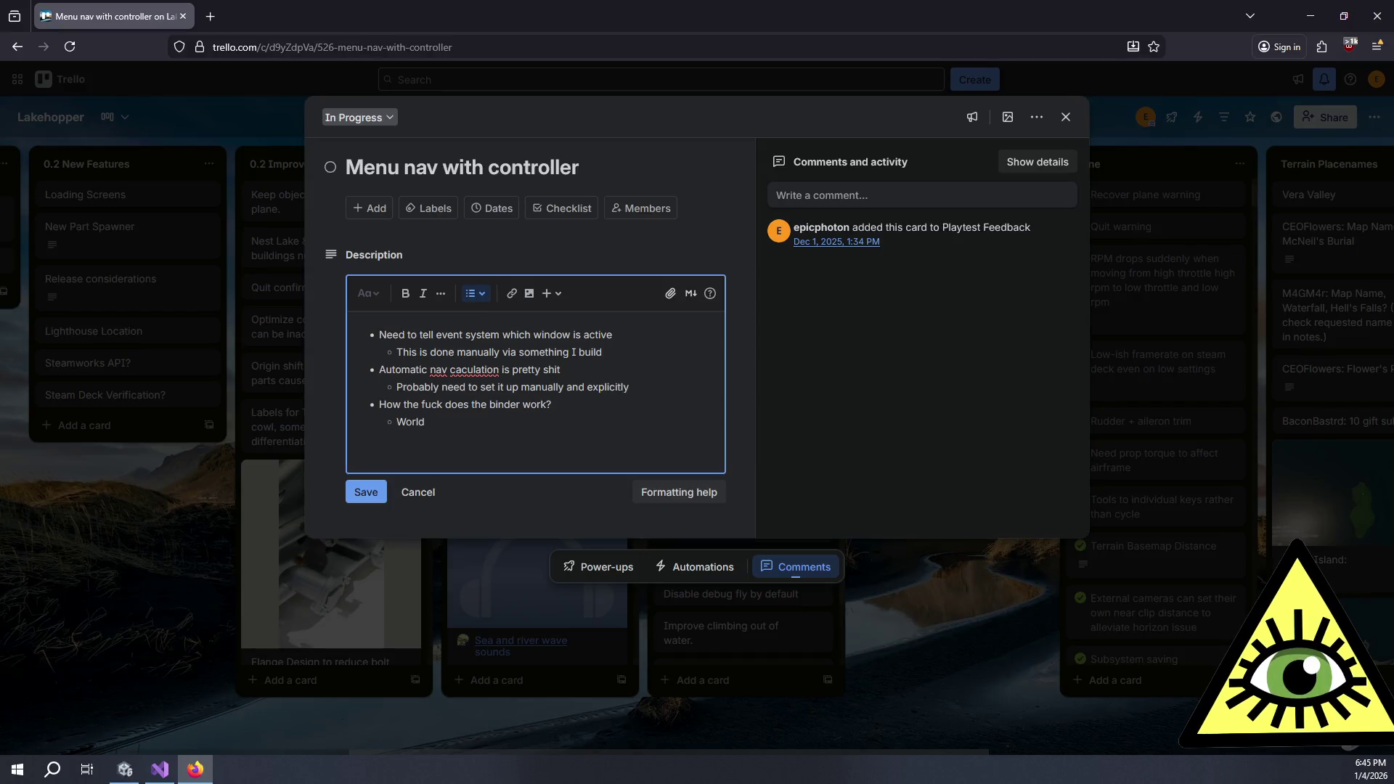
text(Multiple, exp)
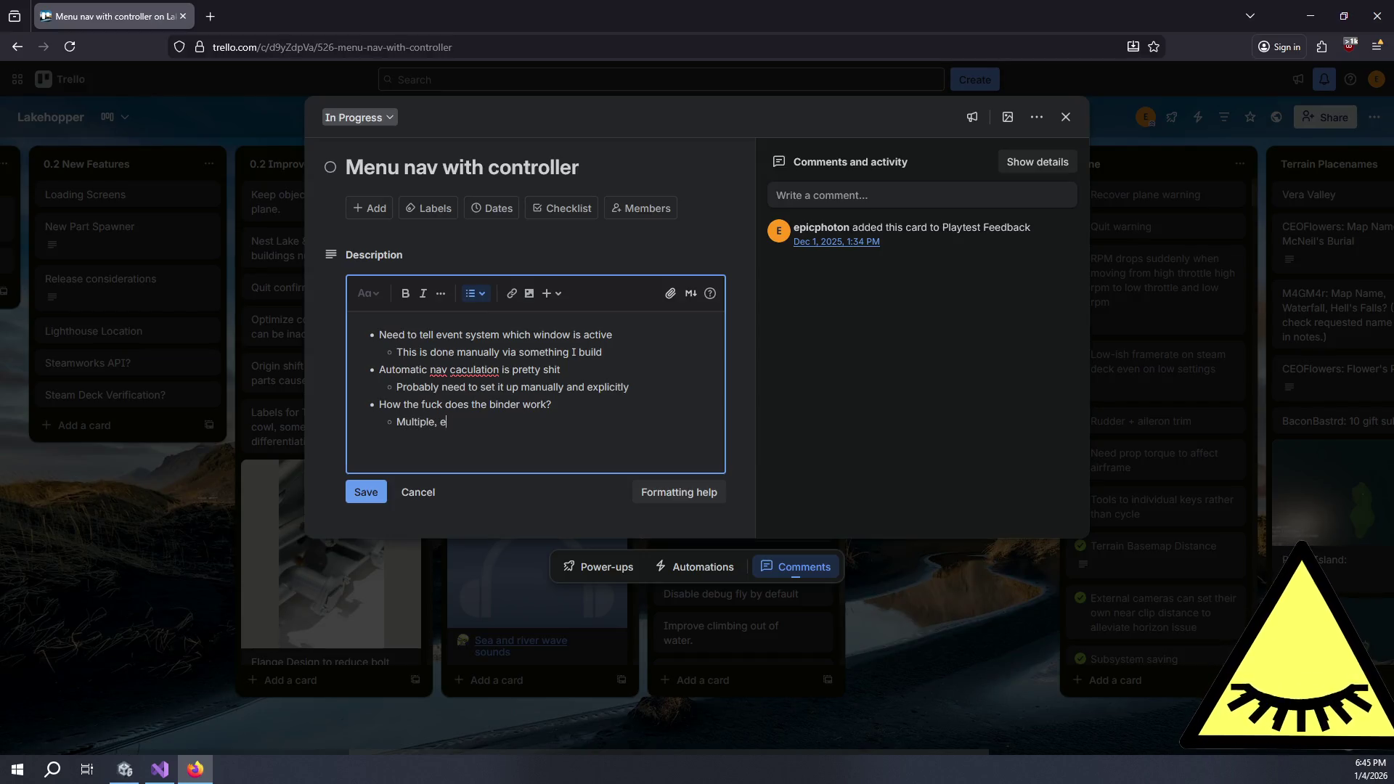
key(BackSpace)
key(BackSpace)
key(BackSpace)
text(separate )
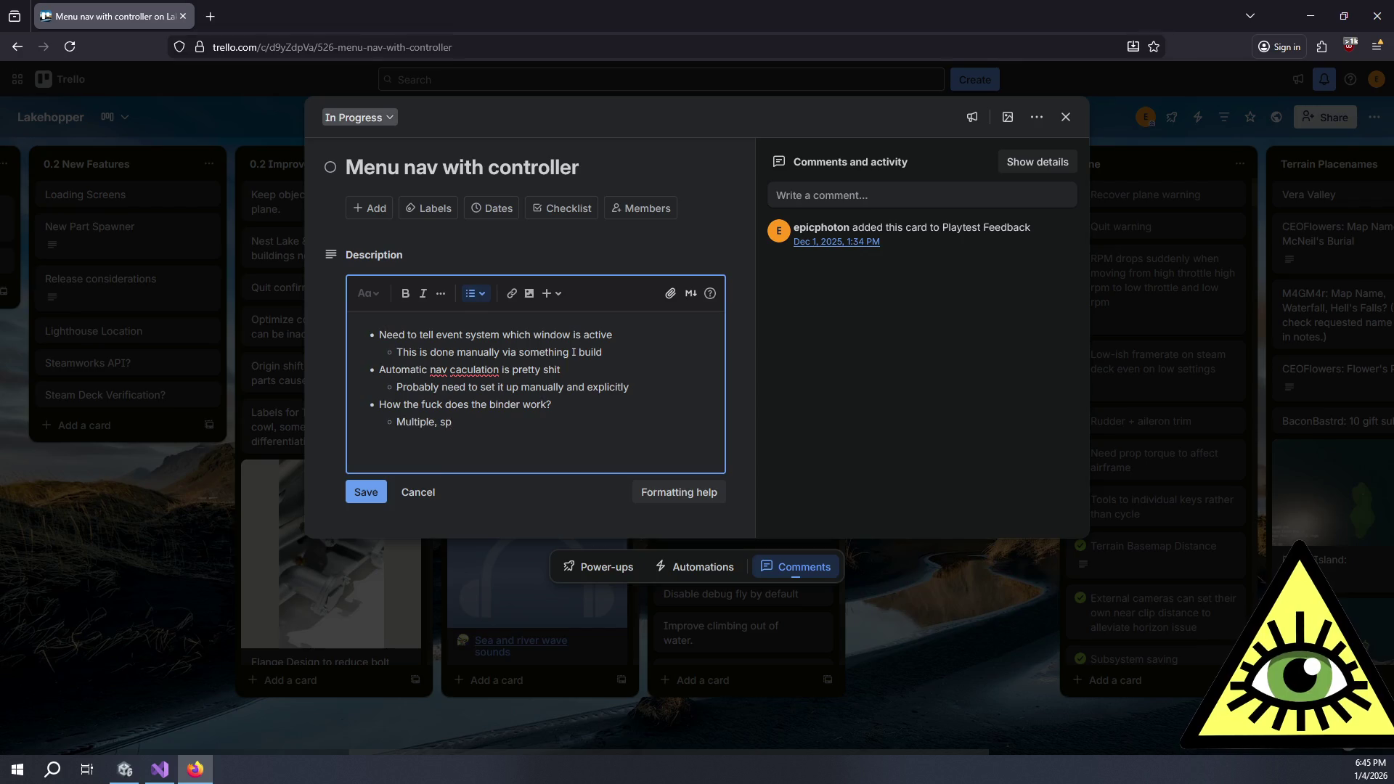
text(world)
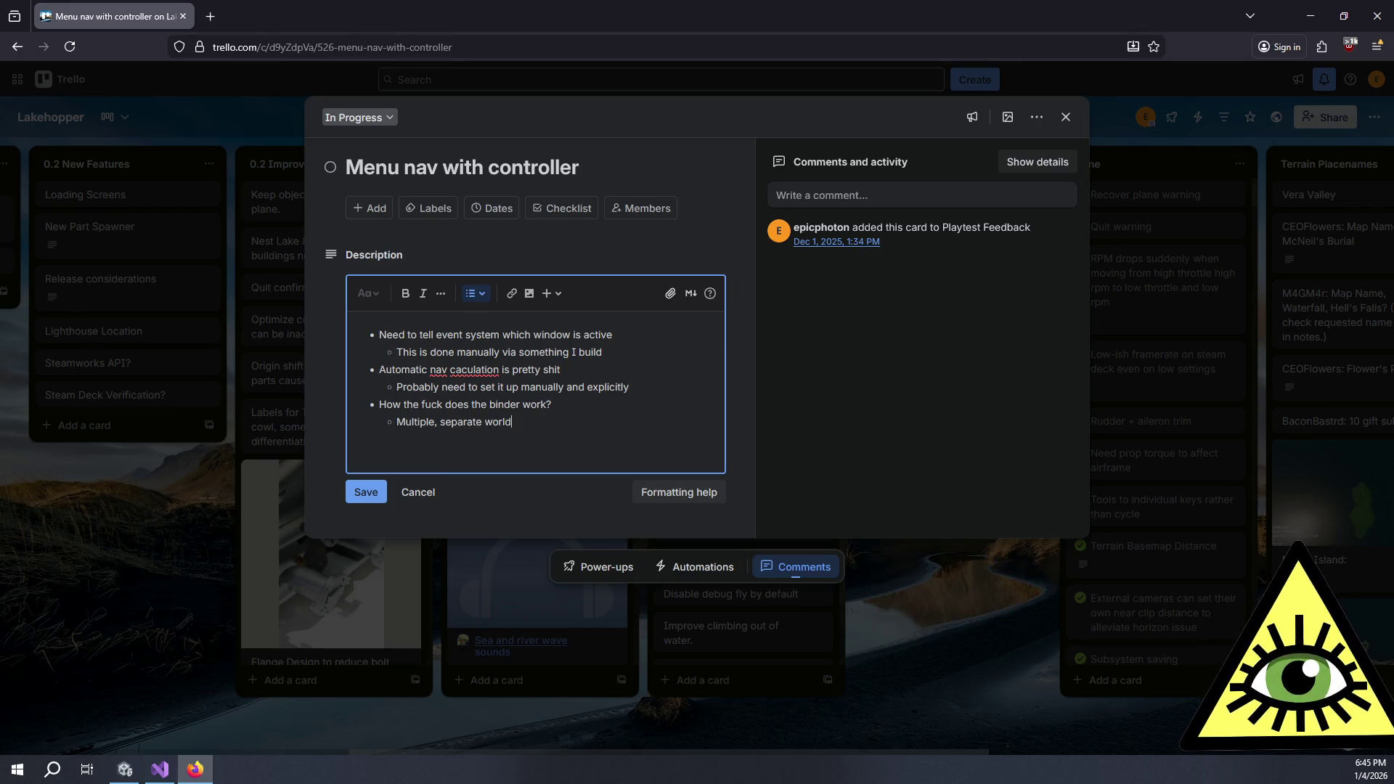
text(space UIs)
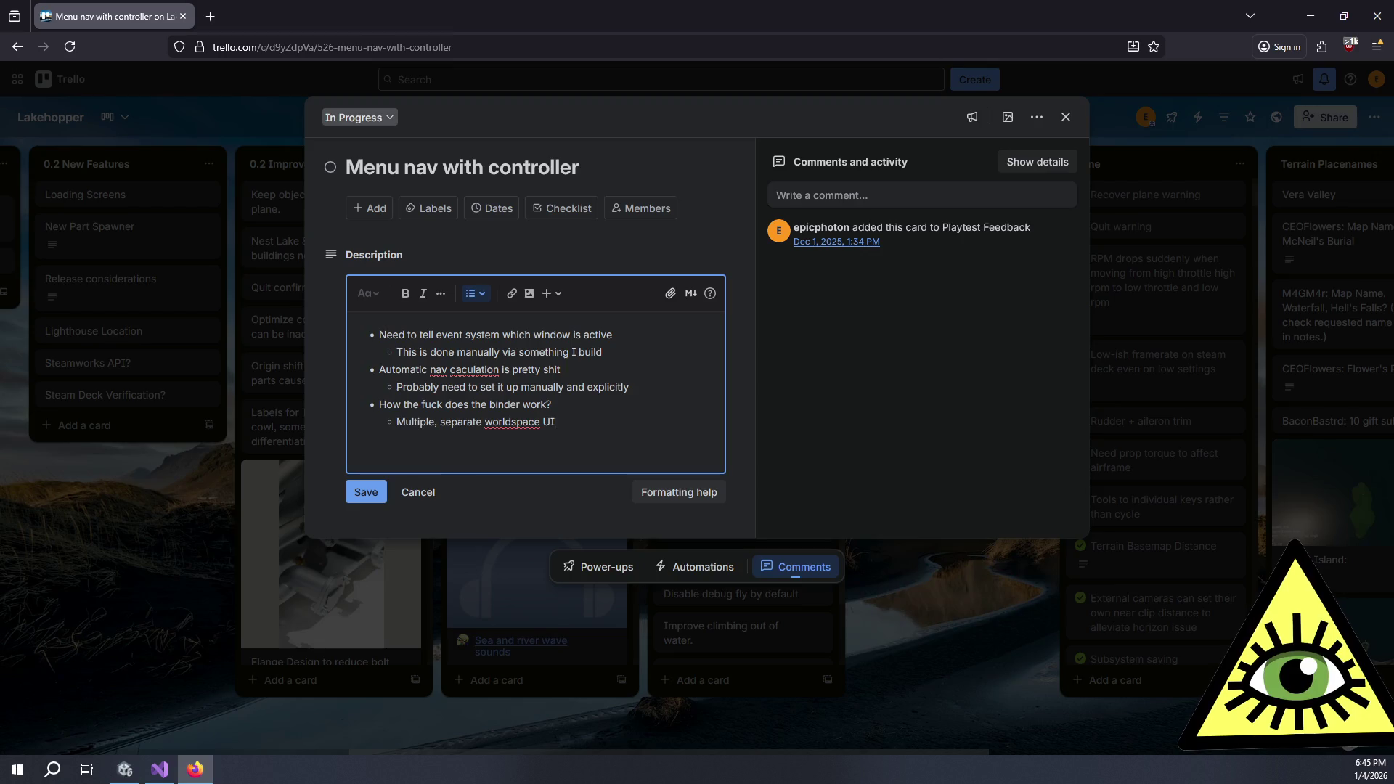
key(Return)
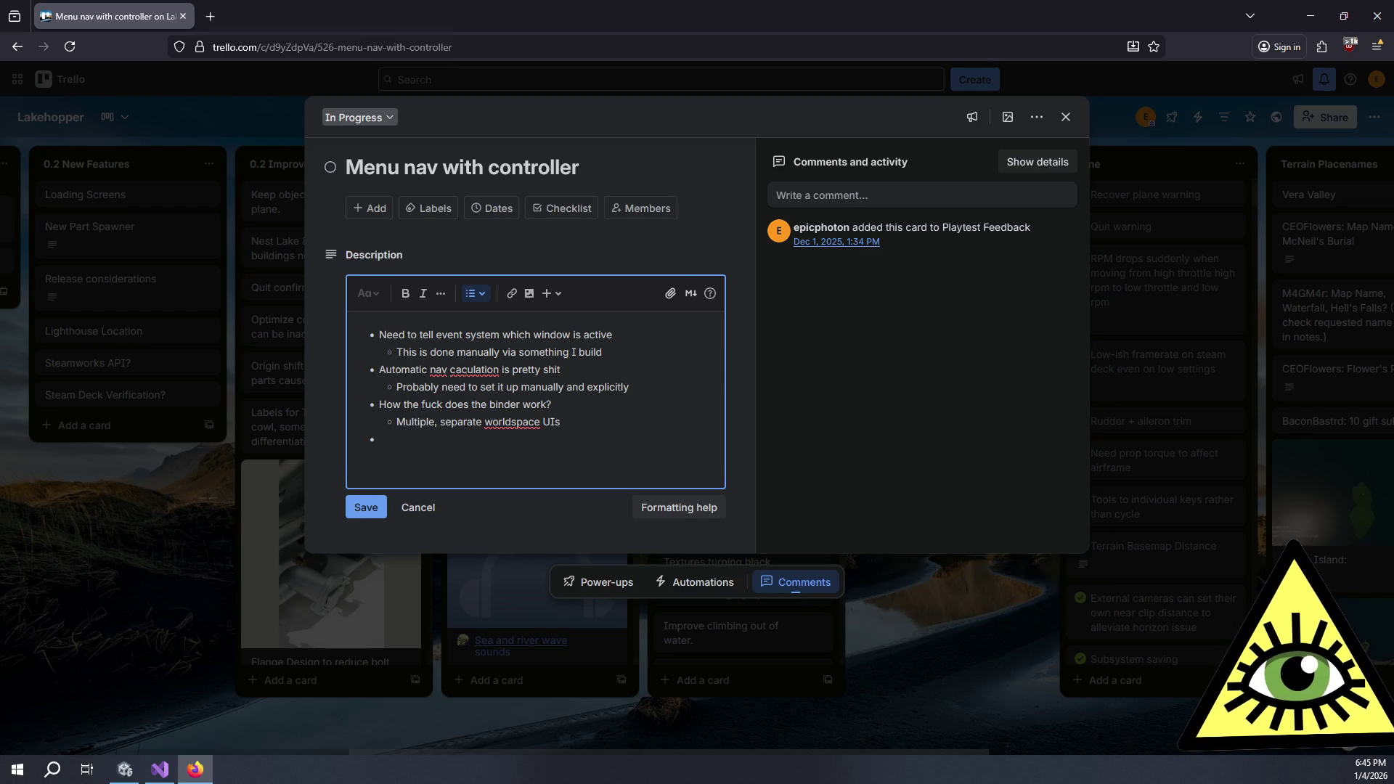
Paste the Event System documentation link as a new sub-bullet below the manual event-system note
click(521, 242)
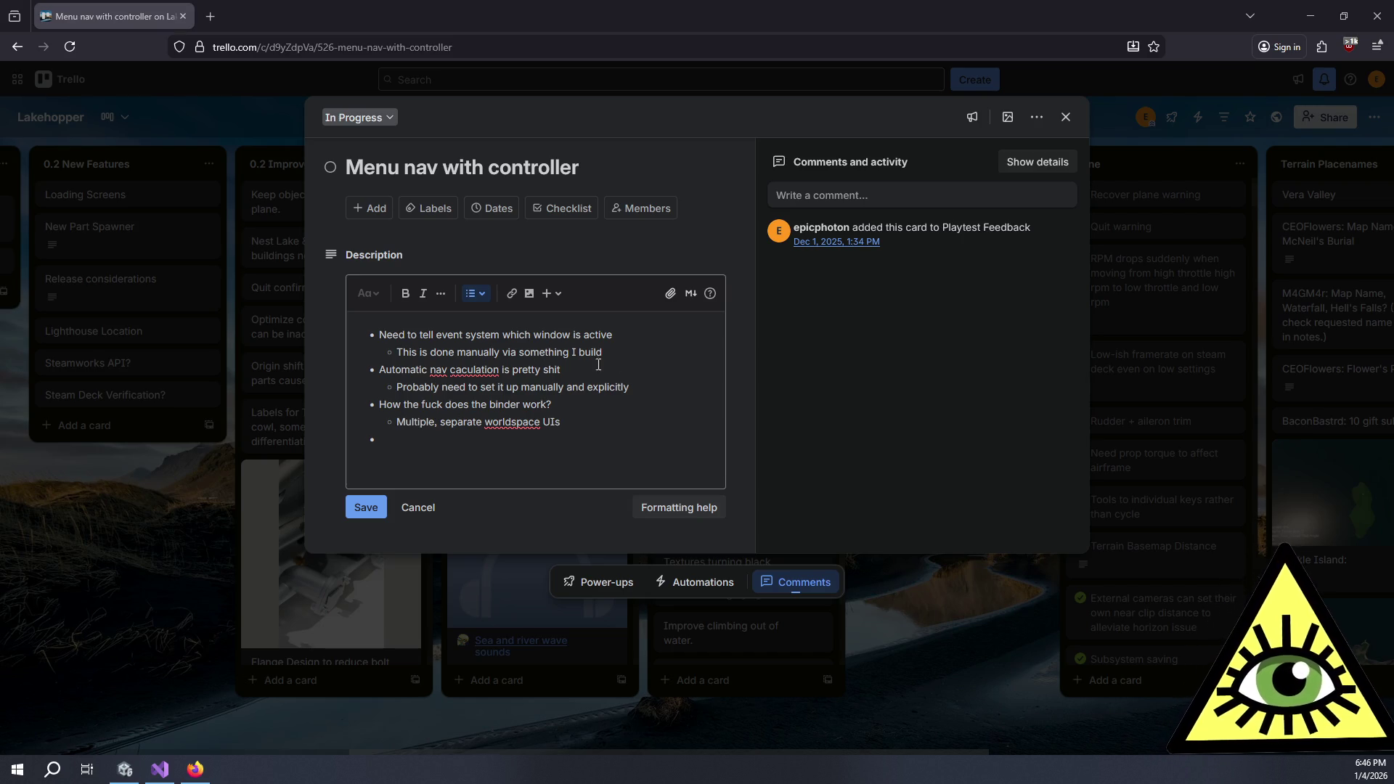
click(643, 339)
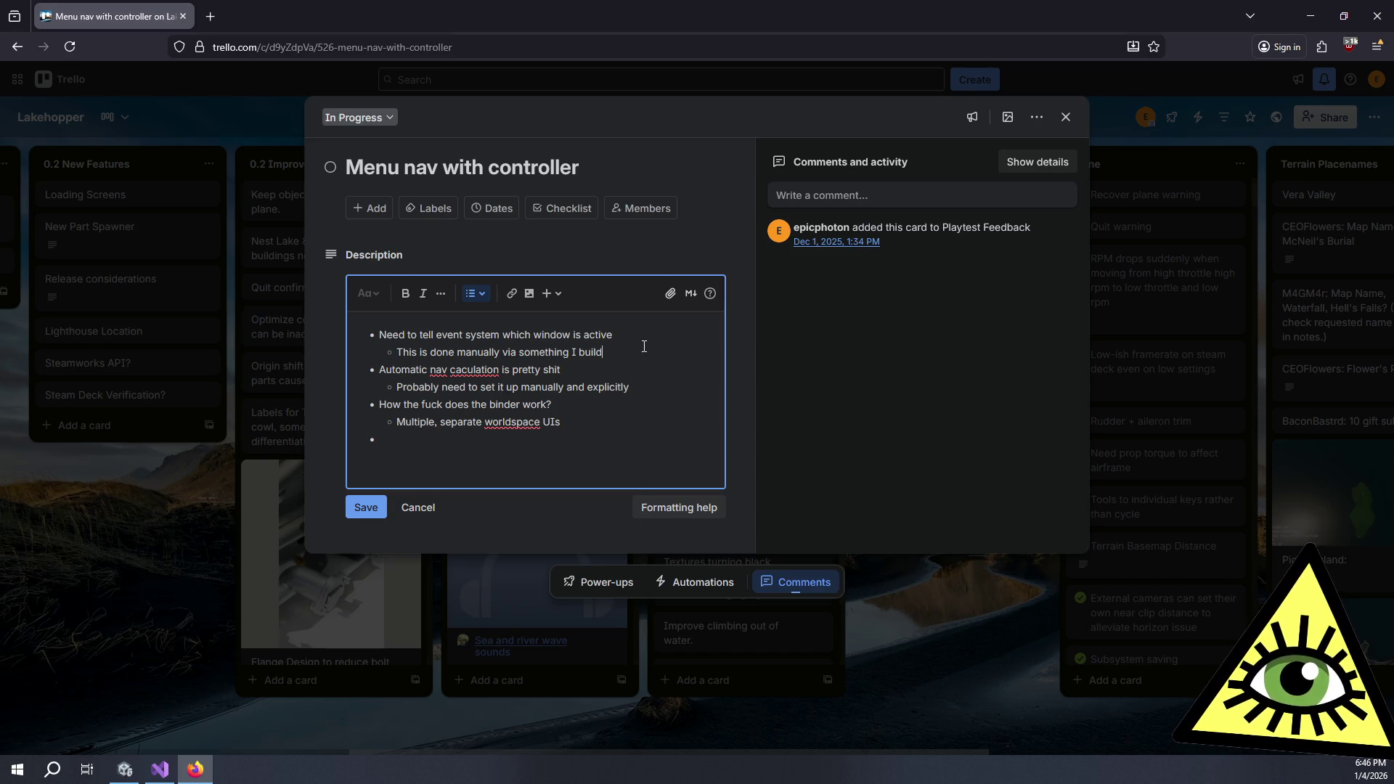
key(Return)
key(ctrl+v)
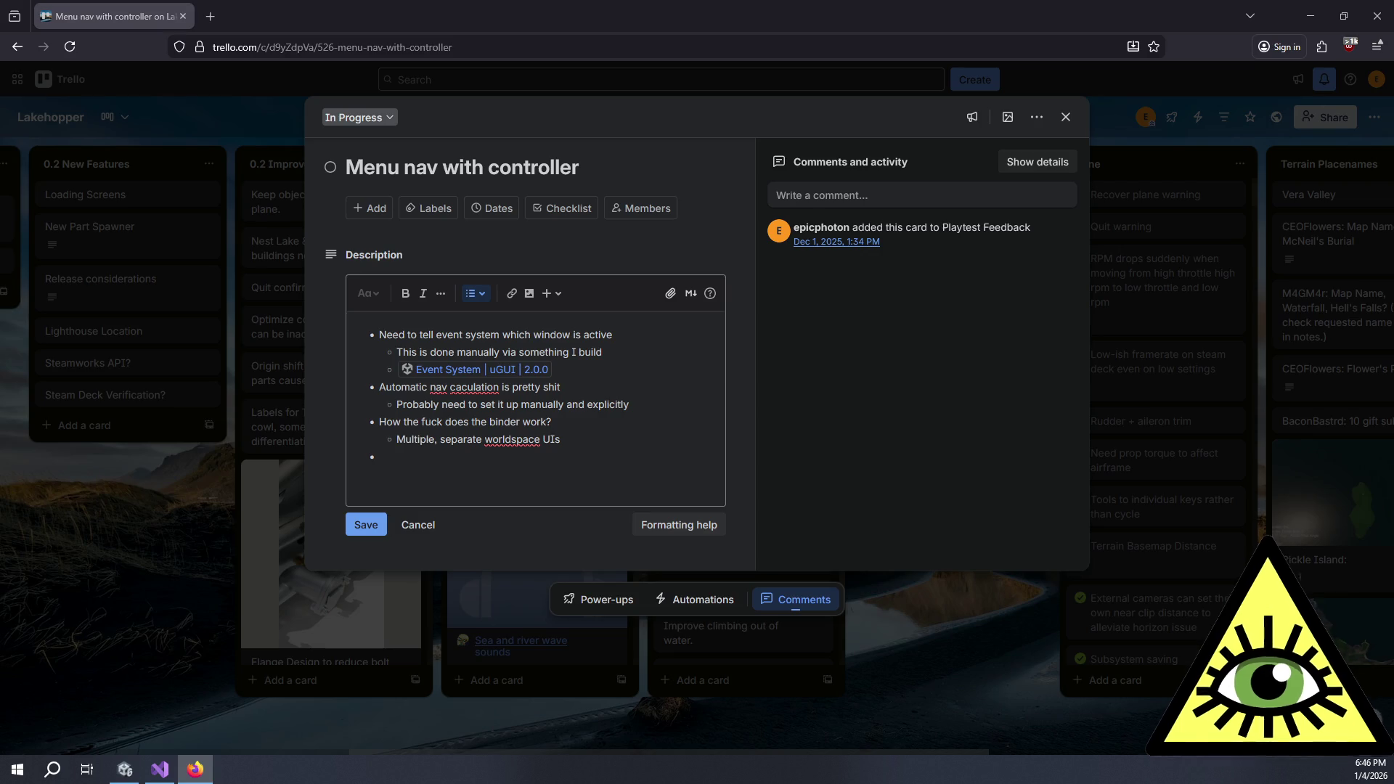
Add the bullet 'Need to manage switch between controller vs non-controller navigation' to the card description
click(614, 457)
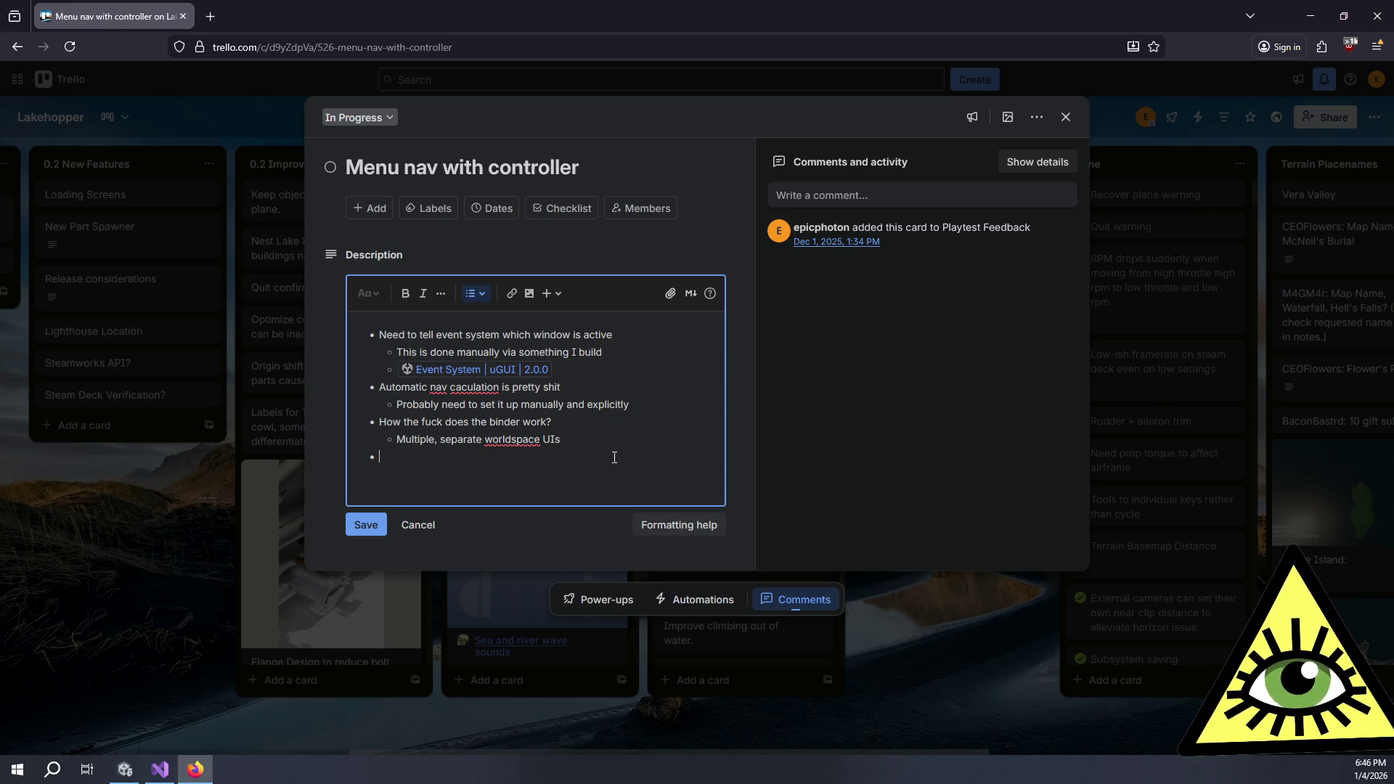
text(Need to )
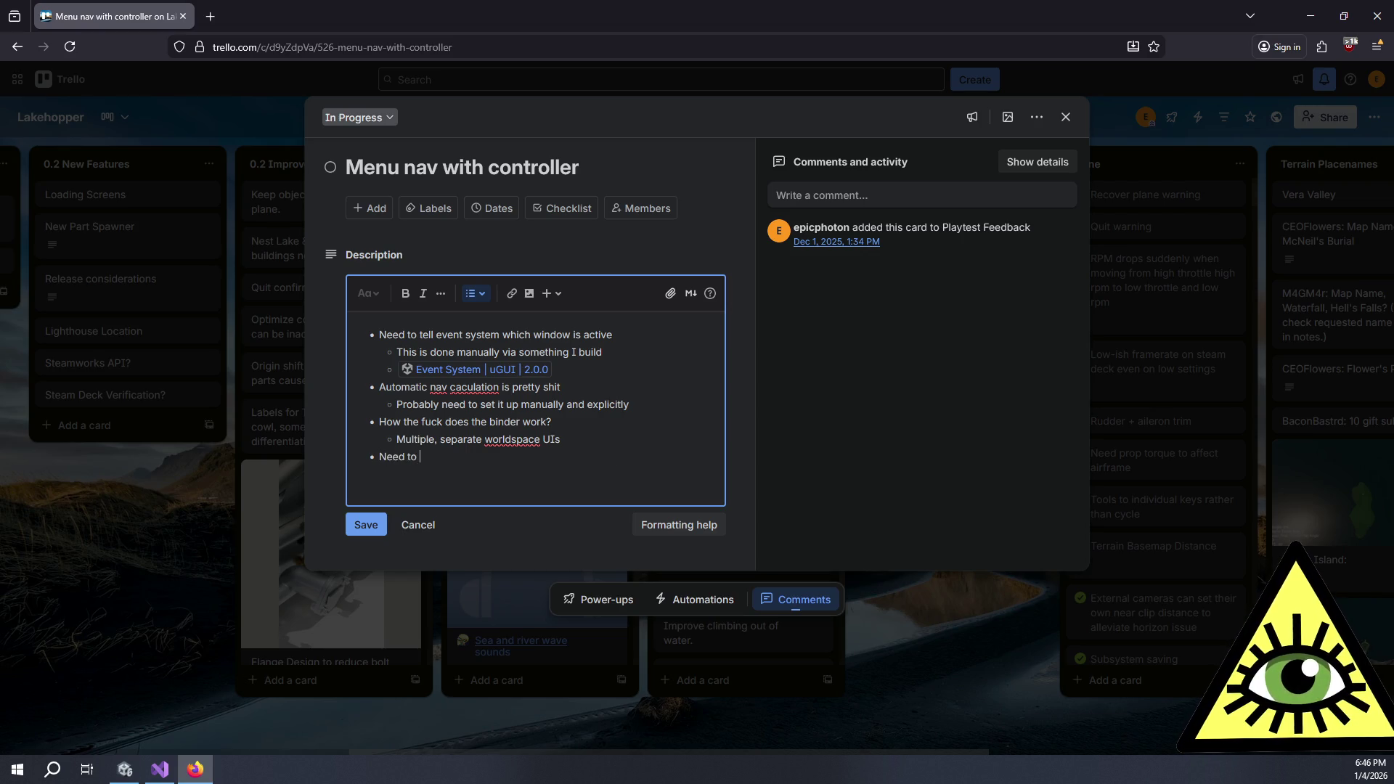
text(manage sw)
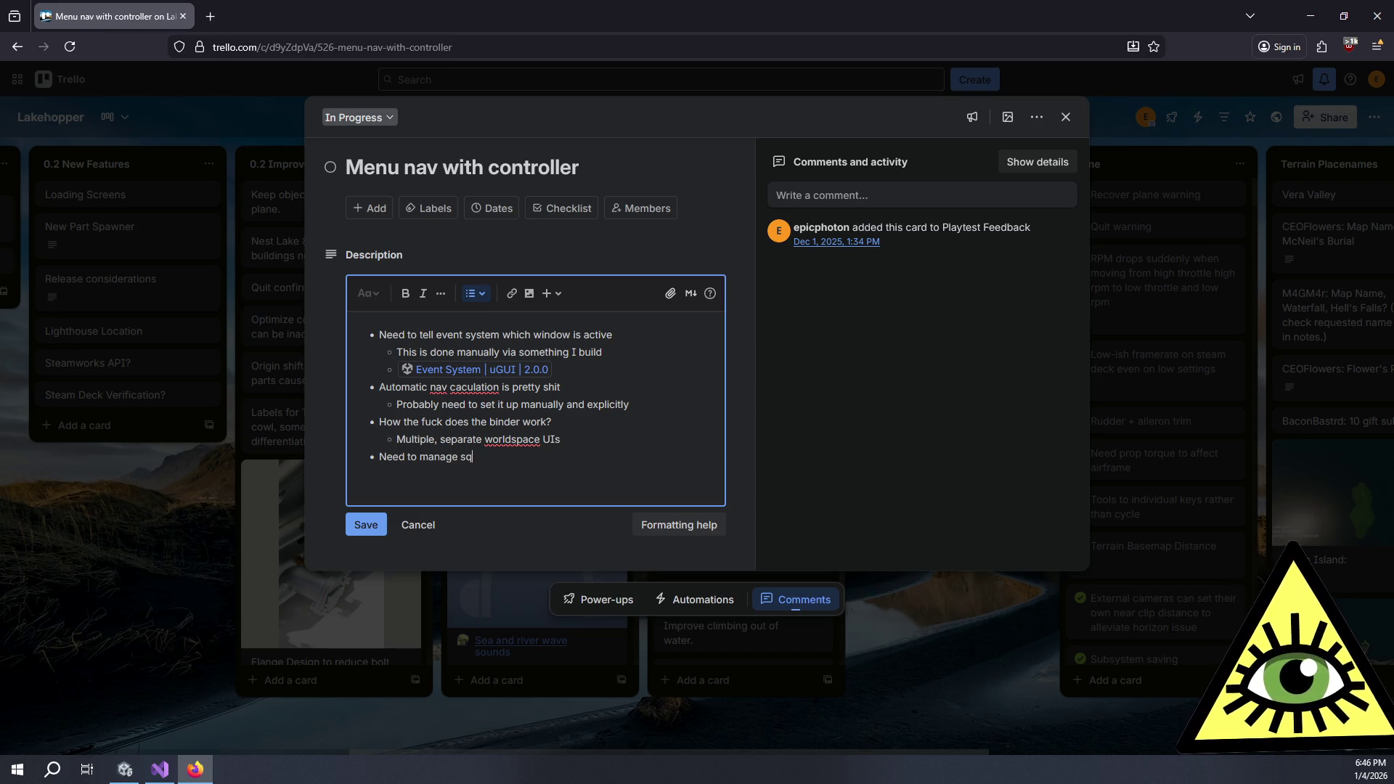
text(it)
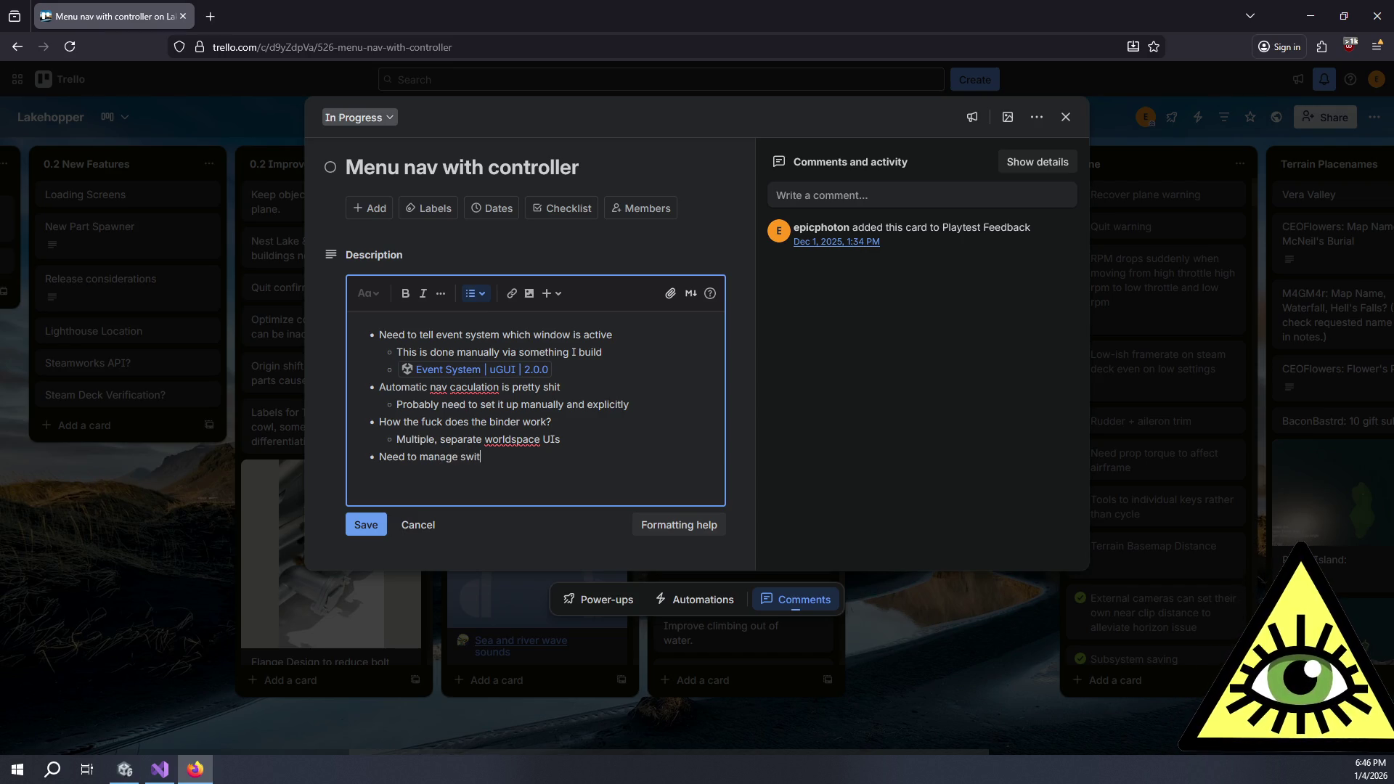
text(ch between )
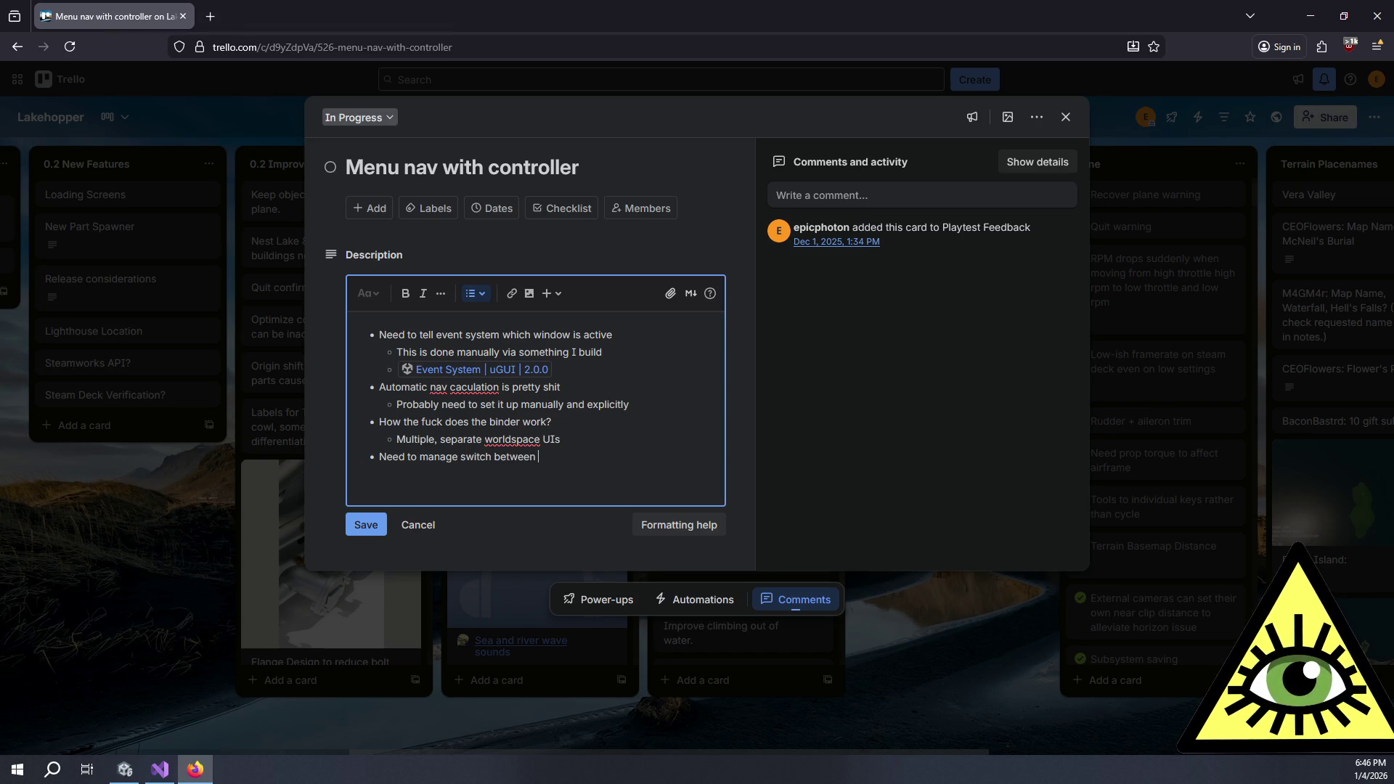
text(controllve)
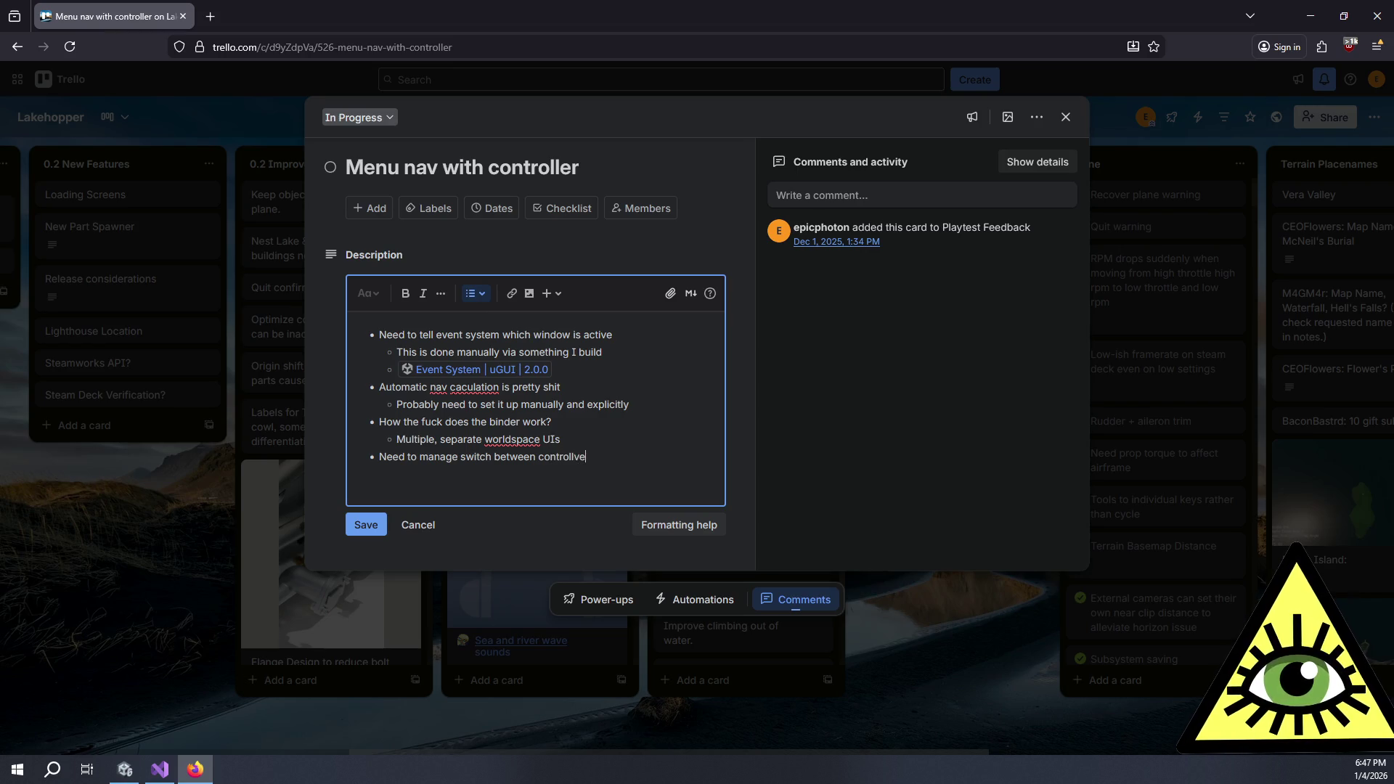
key(BackSpace)
key(BackSpace)
text(er vs )
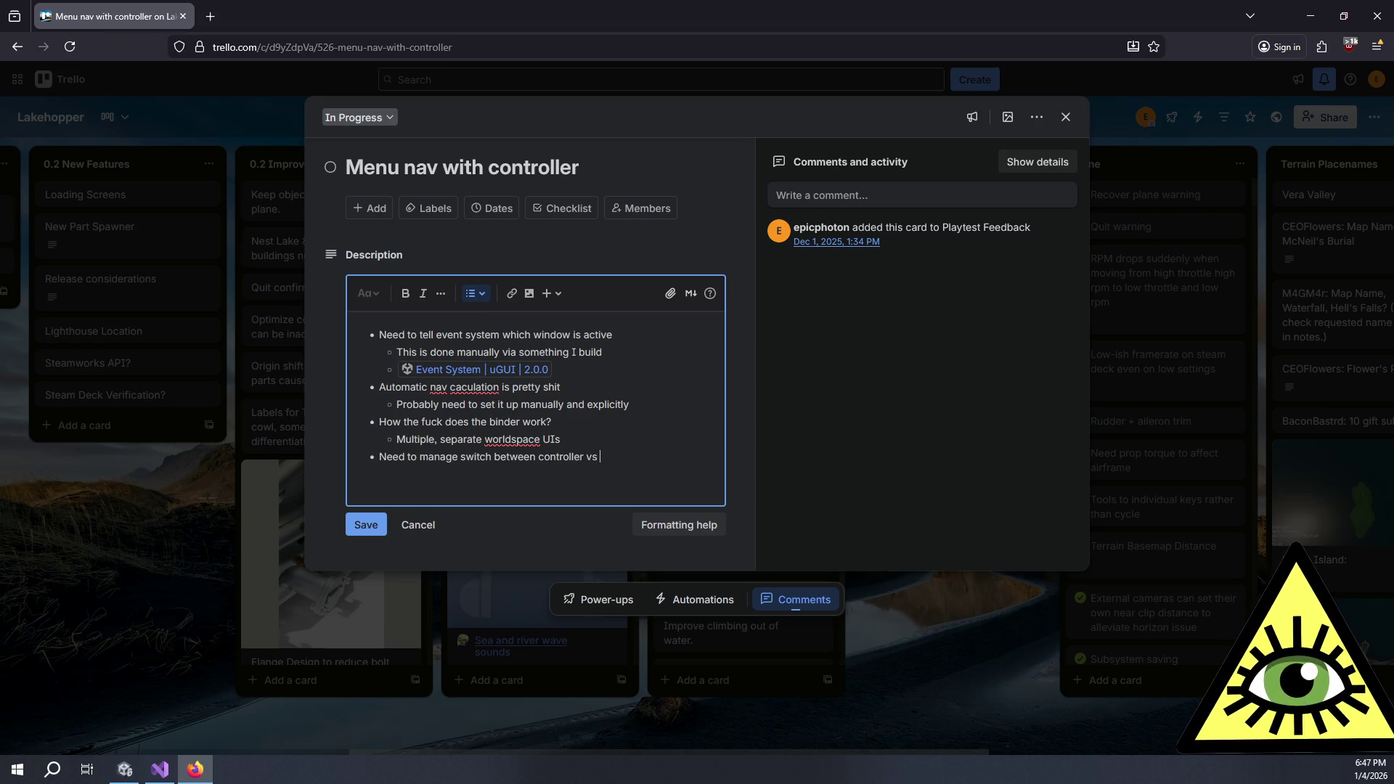
text(non-controller )
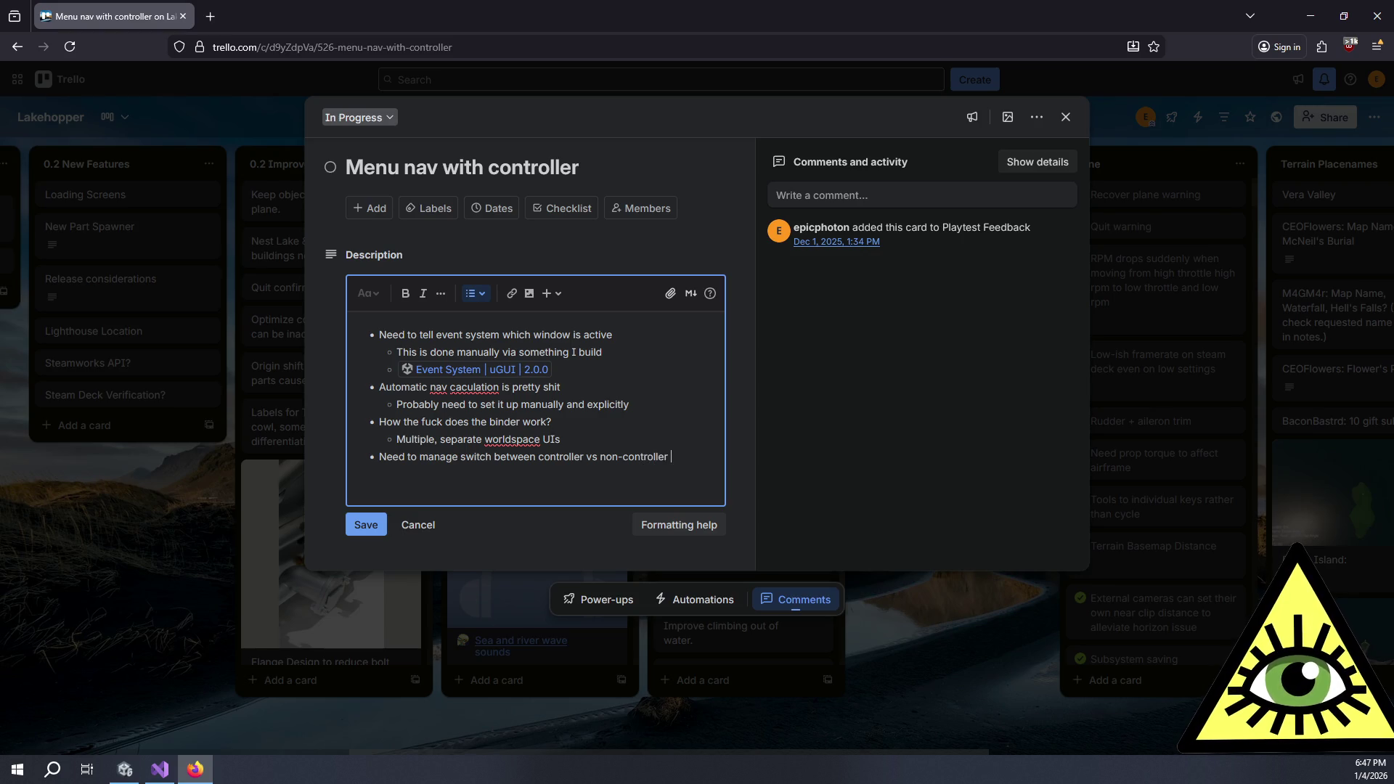
text(navigation)
key(Return)
Nest sub-points under it: controlled by input actions, 'DefaultInputActions with UI actions'
text(c)
key(BackSpace)
text(Controlle)
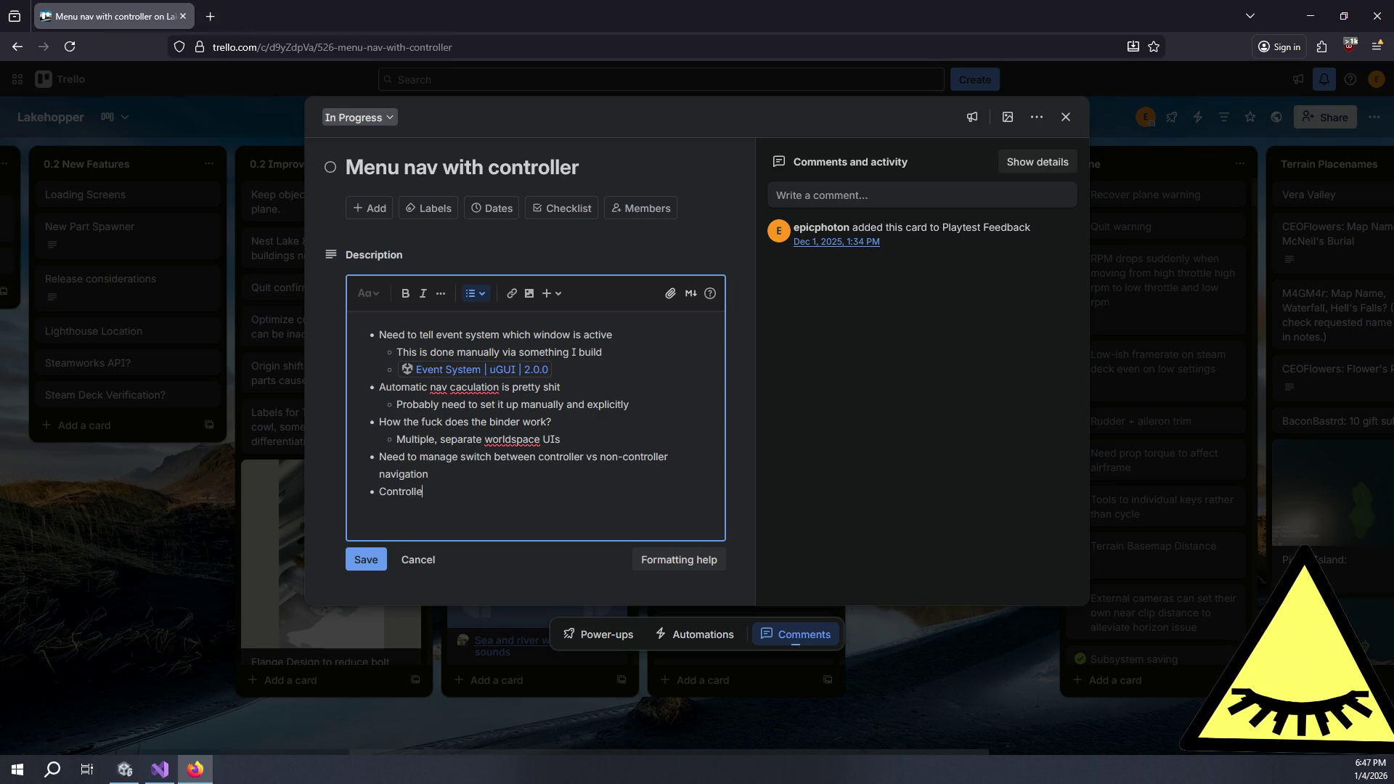
text(d by dif)
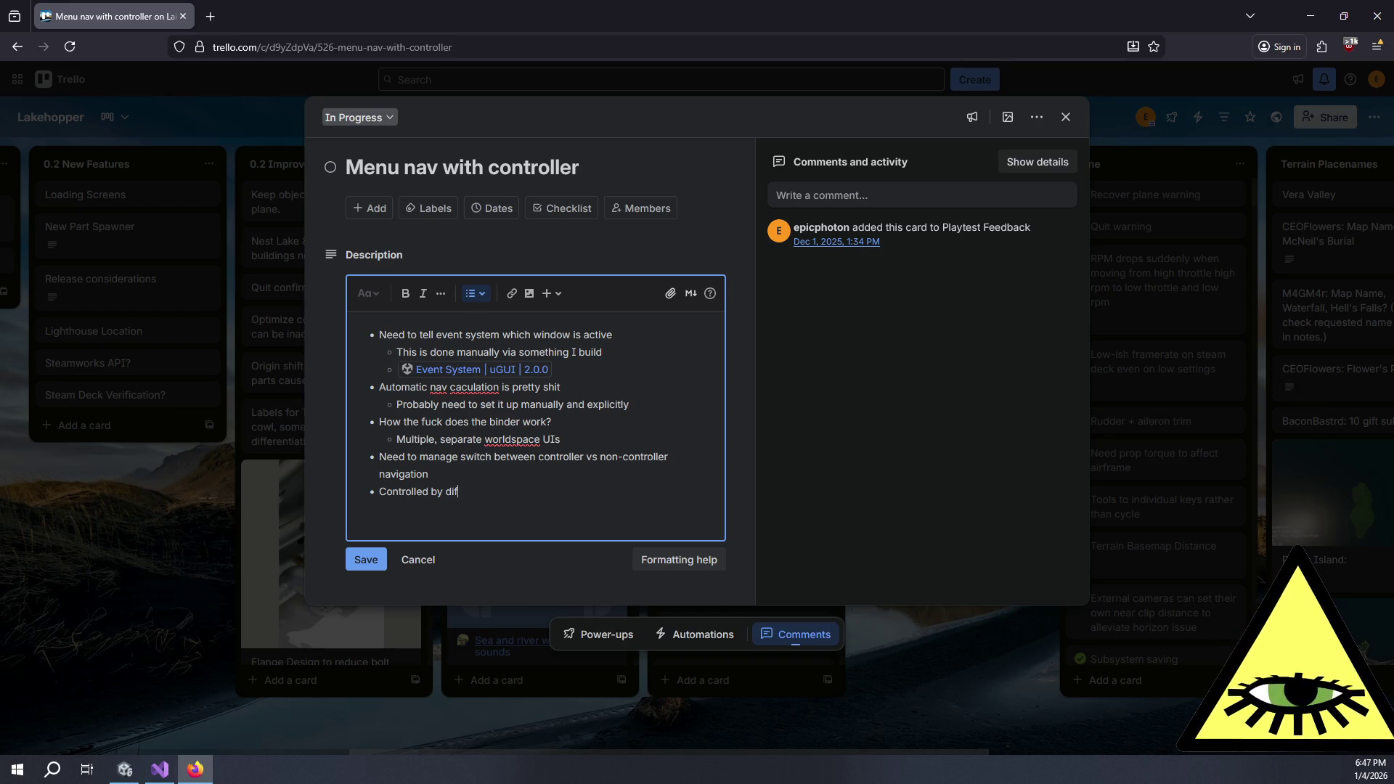
text(put actions asset)
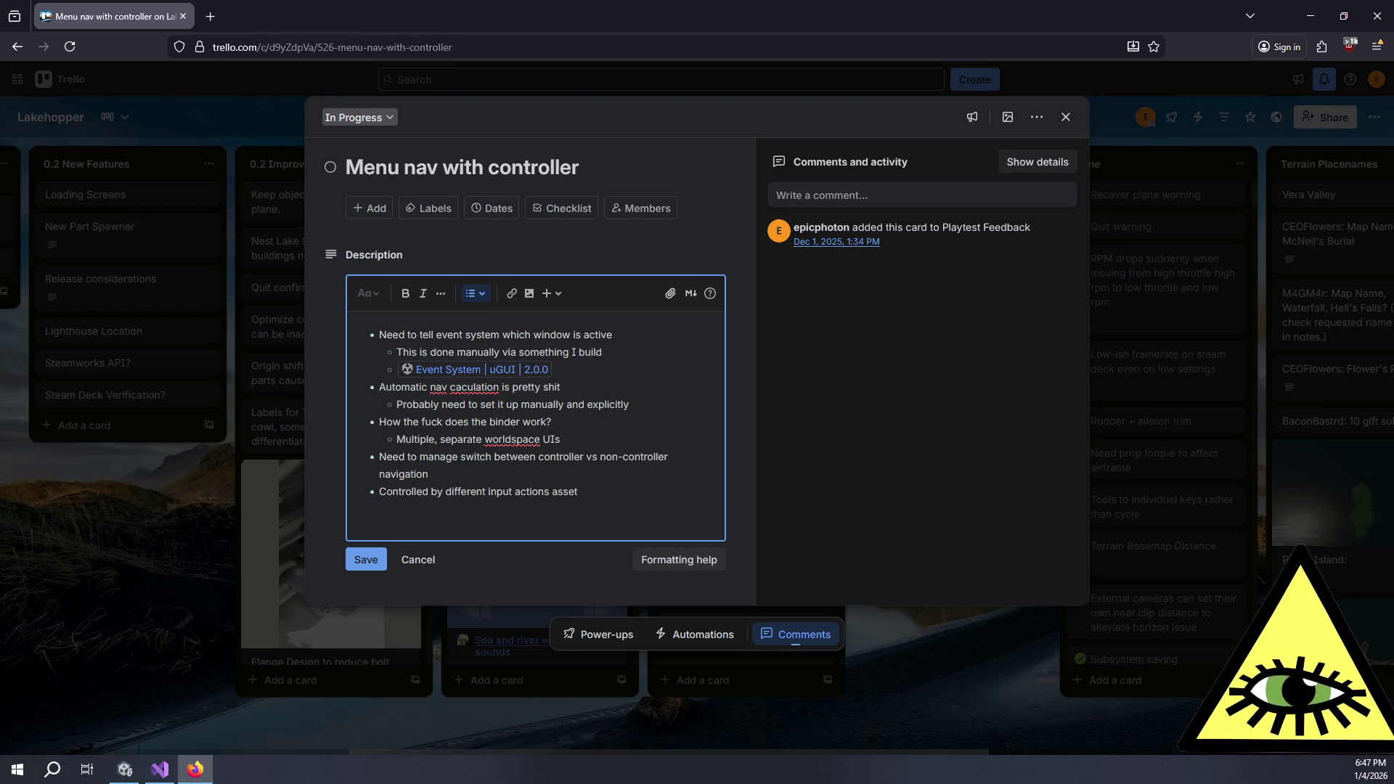
key(Return)
key(Tab)
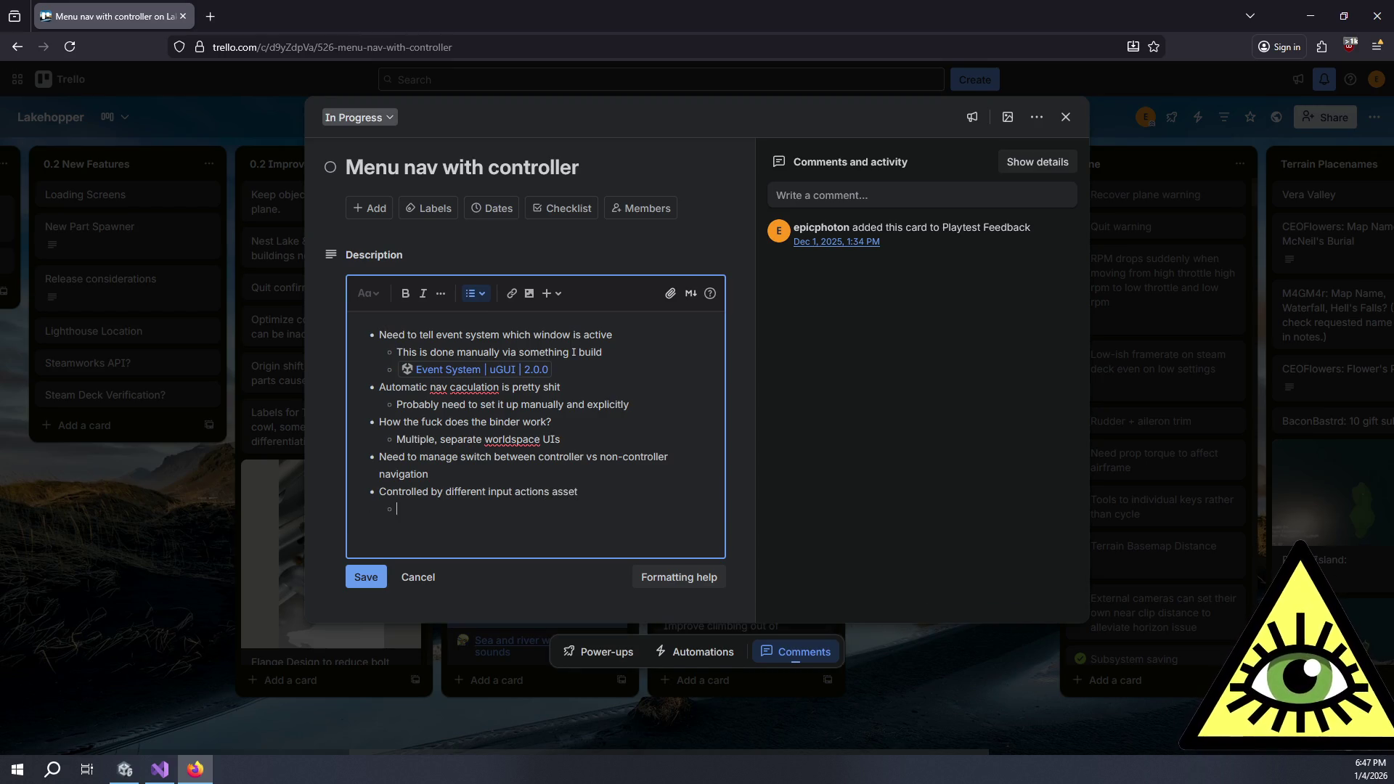
key(Tab)
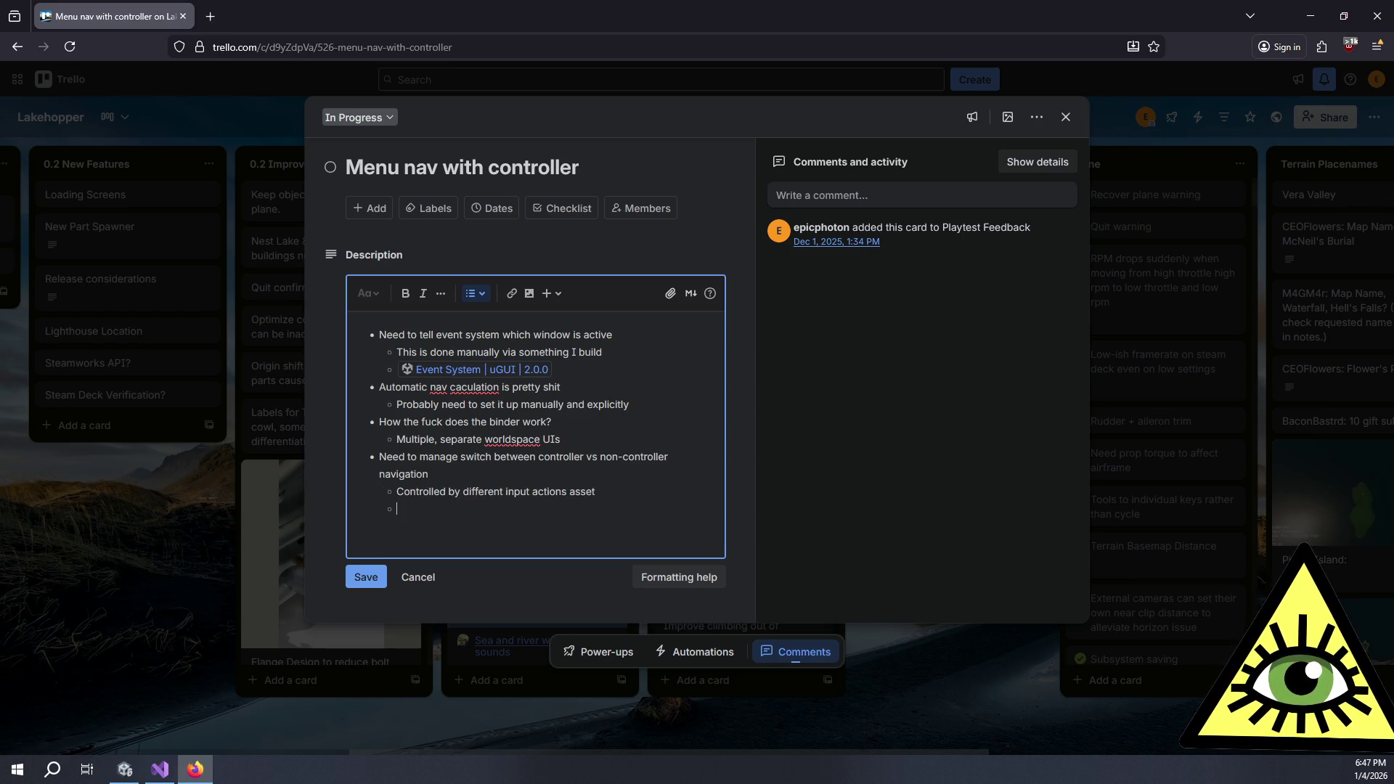
text(efaultInputActions with )
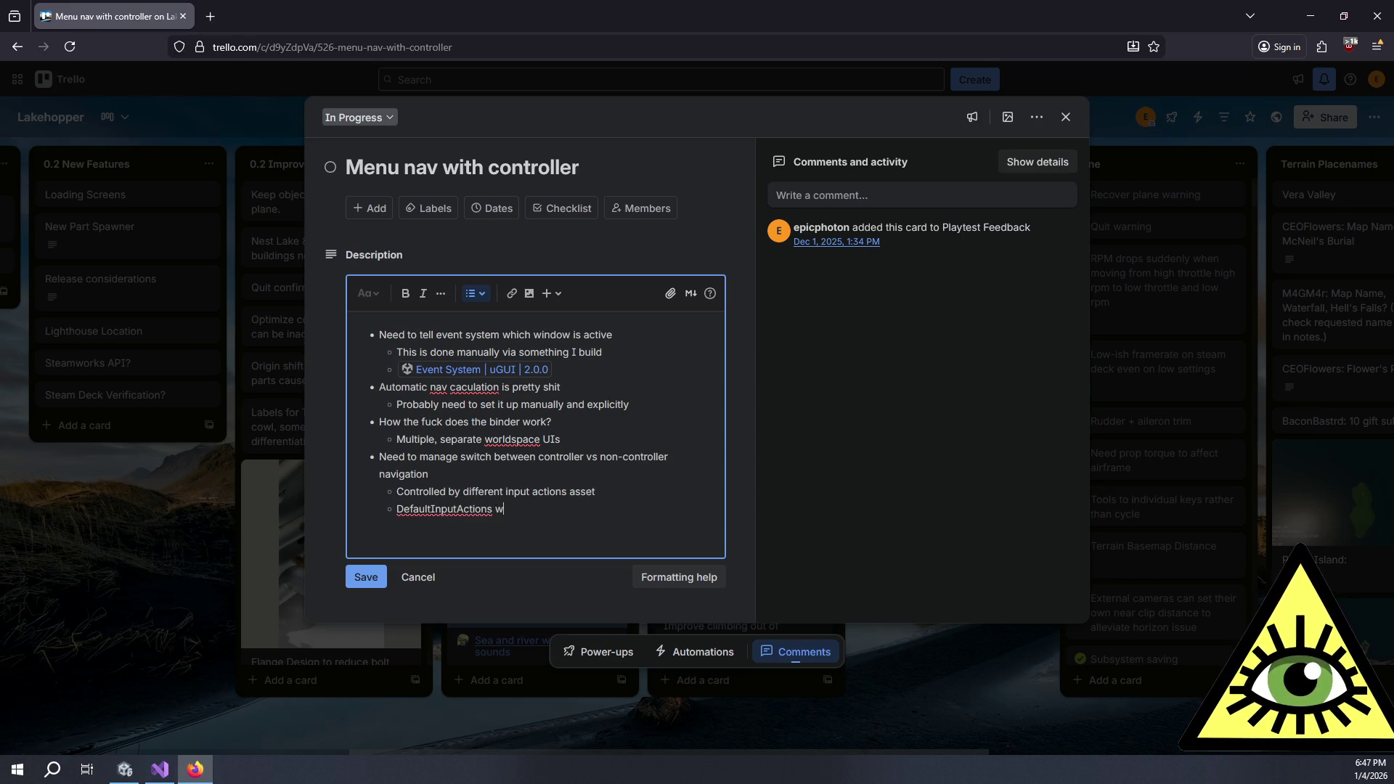
text(UI actions)
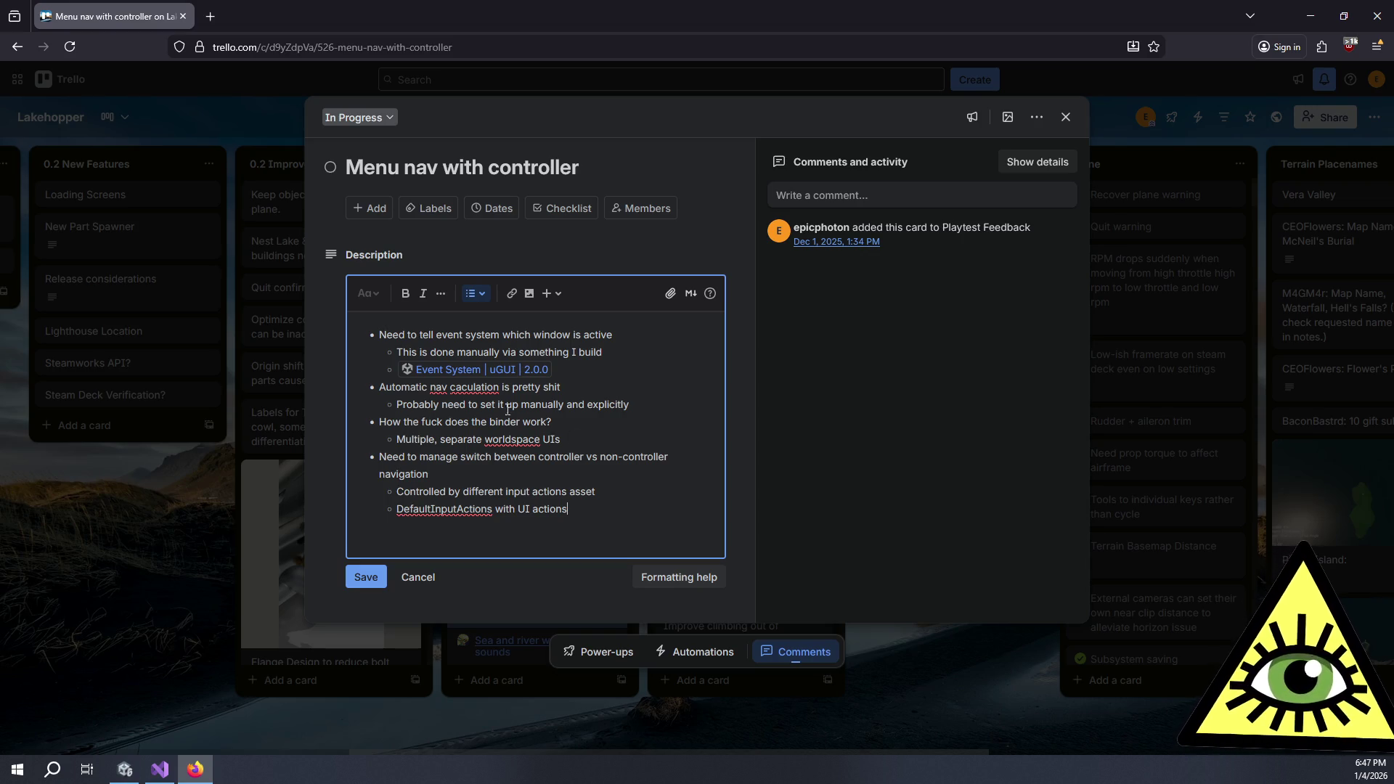
click(125, 770)
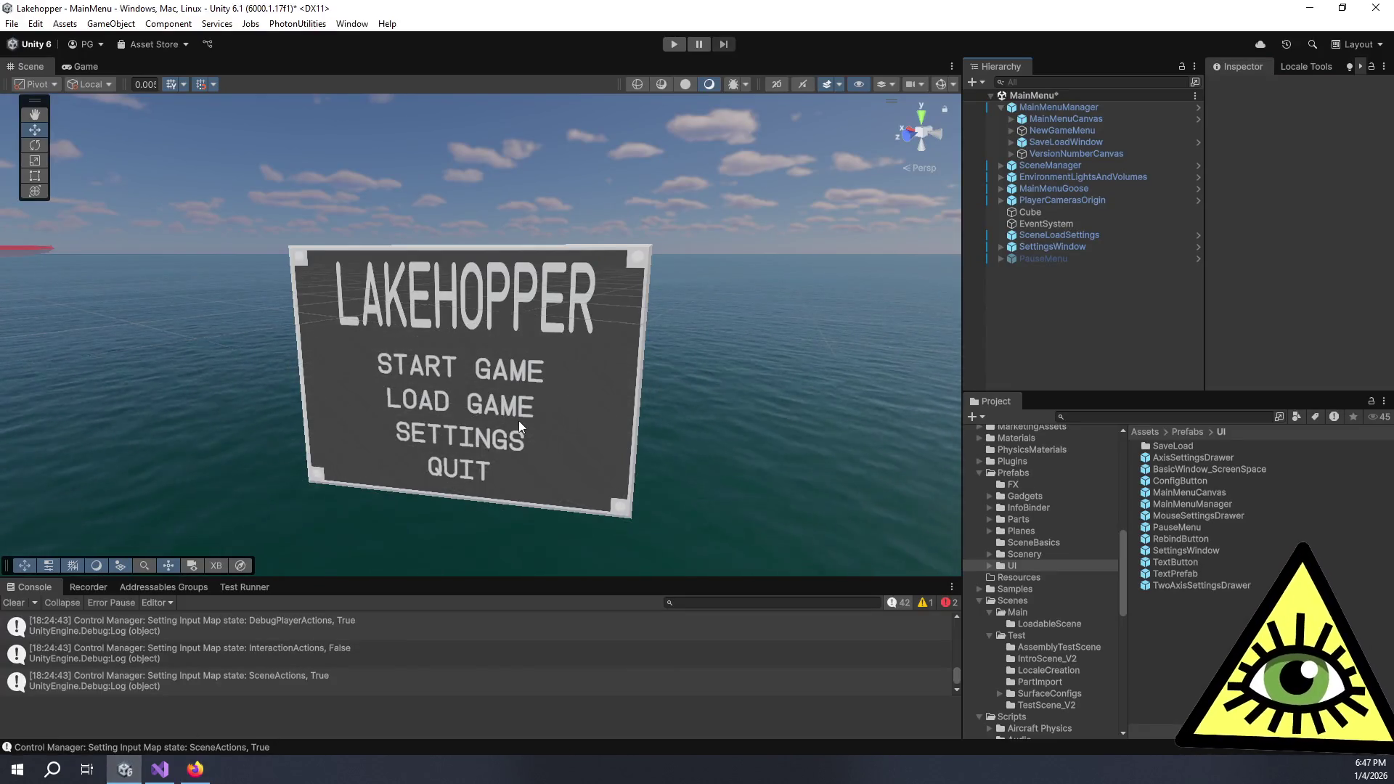
Play the game in Game view, check its Controls and Sound settings pages, then stop play mode
click(86, 66)
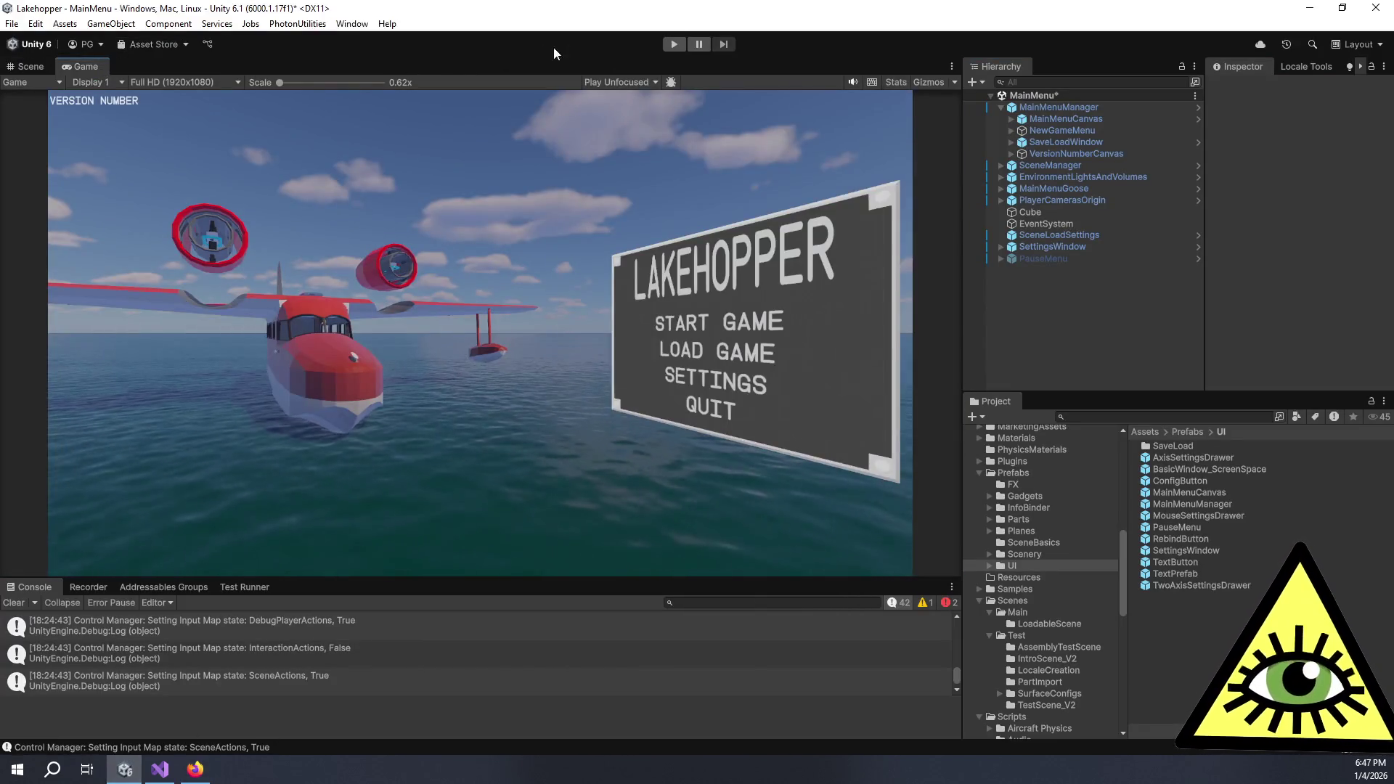
click(673, 47)
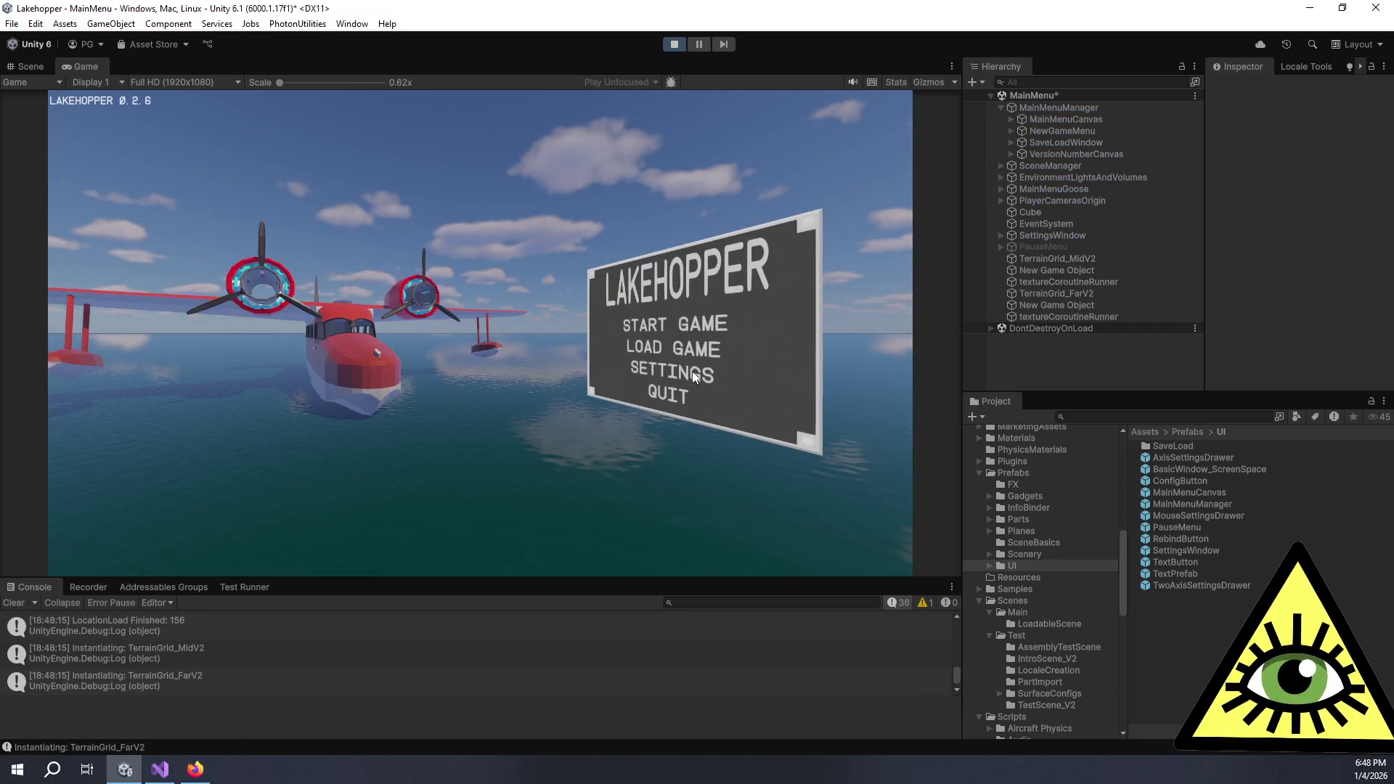
click(691, 371)
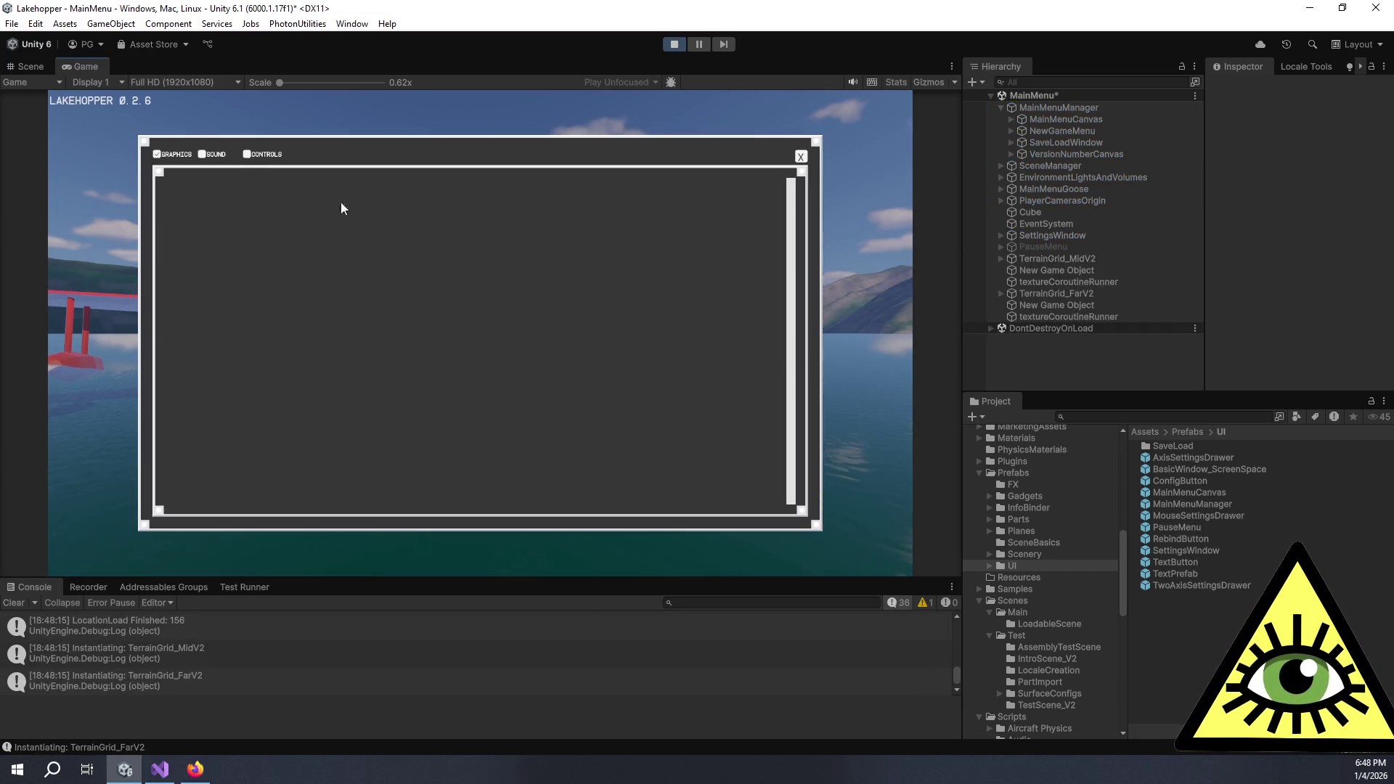
click(247, 154)
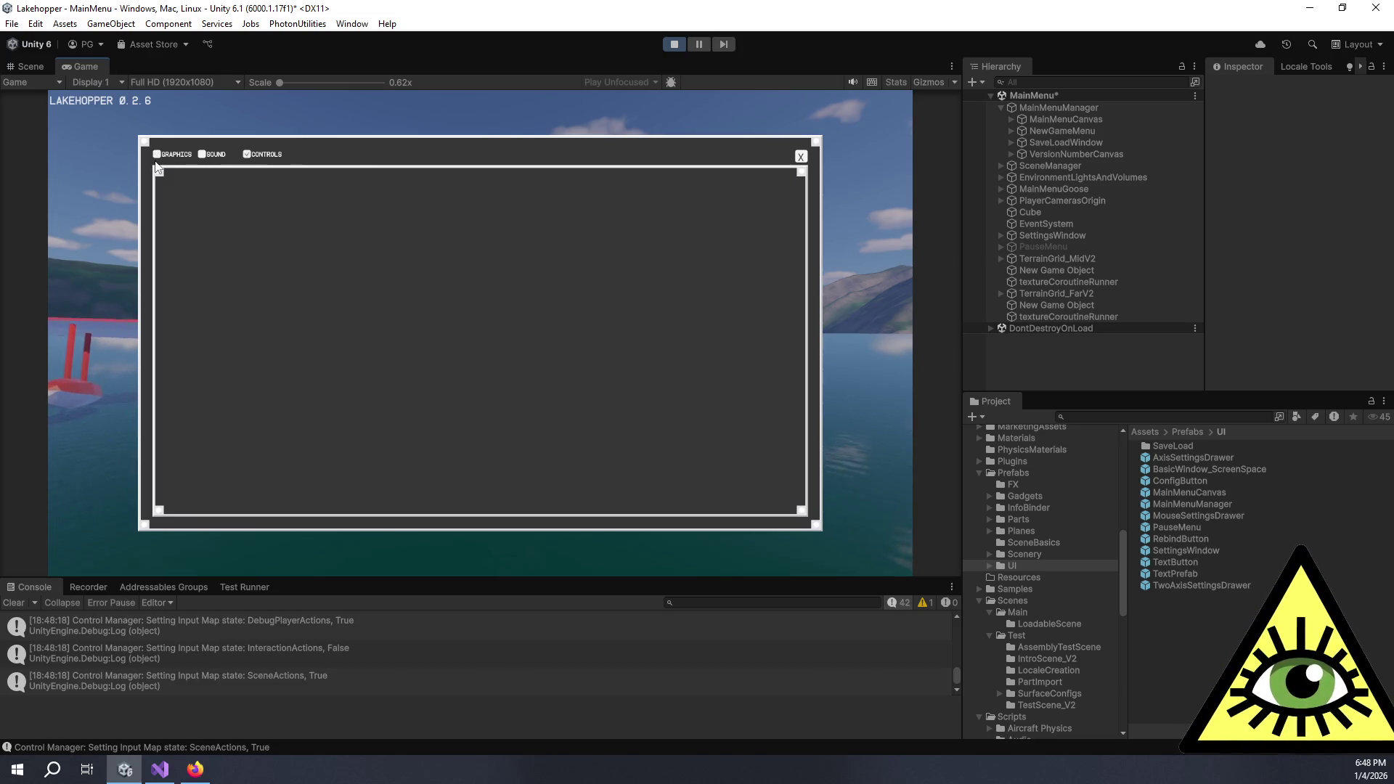
click(207, 155)
click(260, 157)
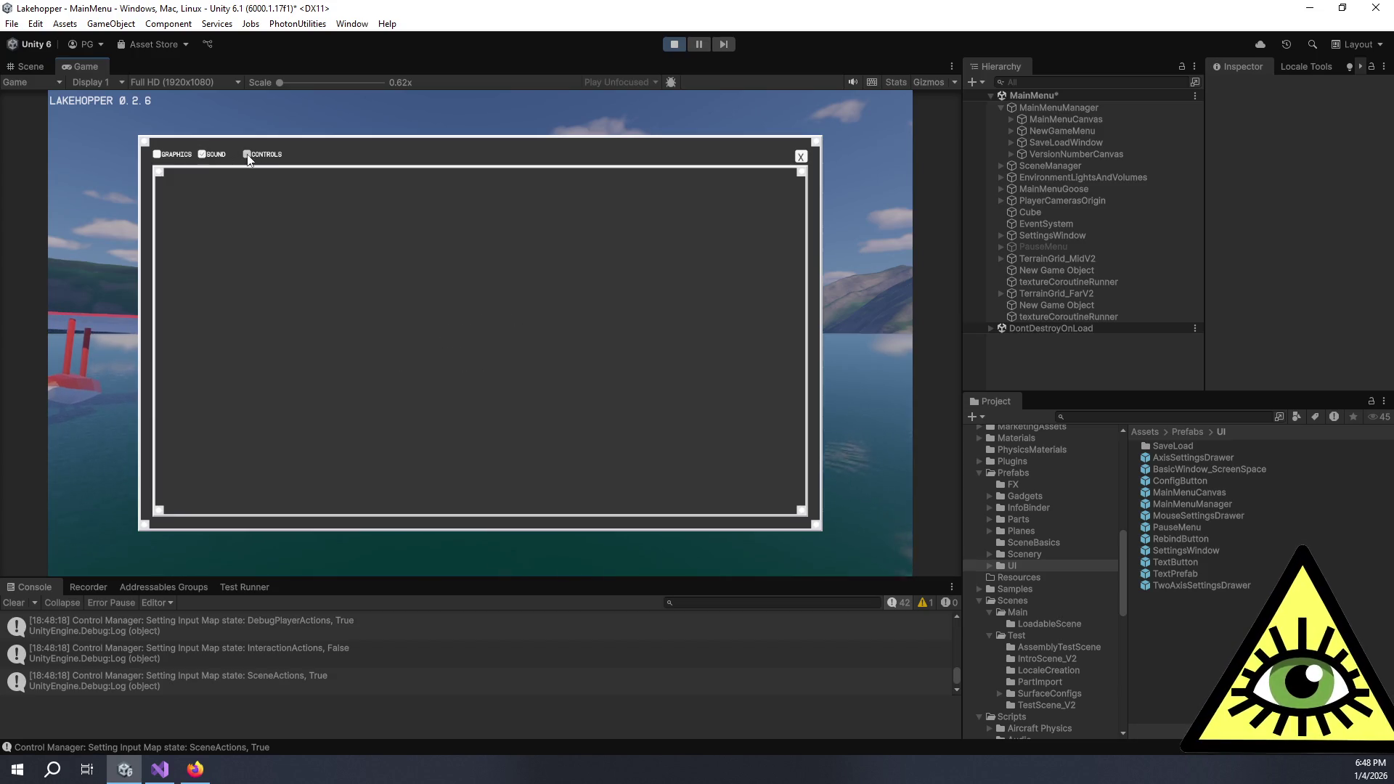
click(801, 157)
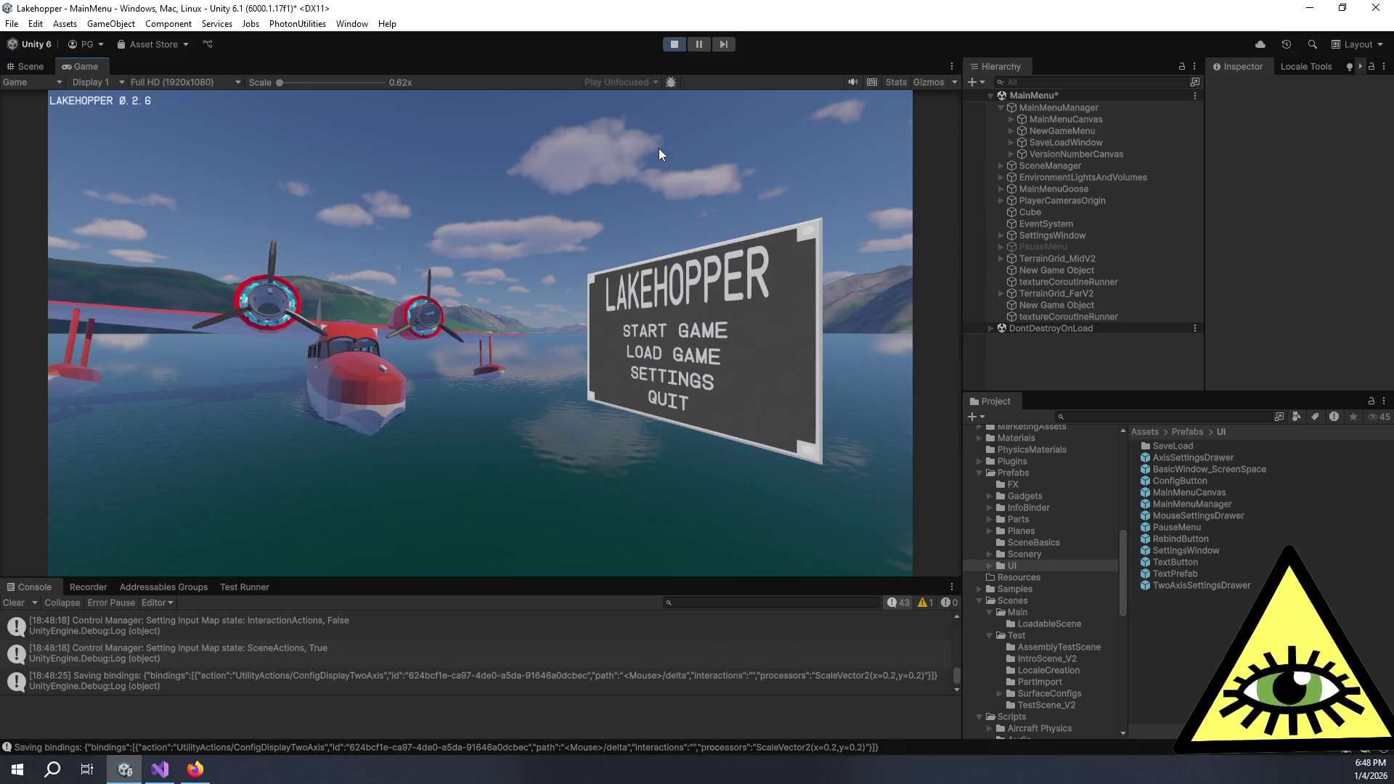
key(ctrl+p)
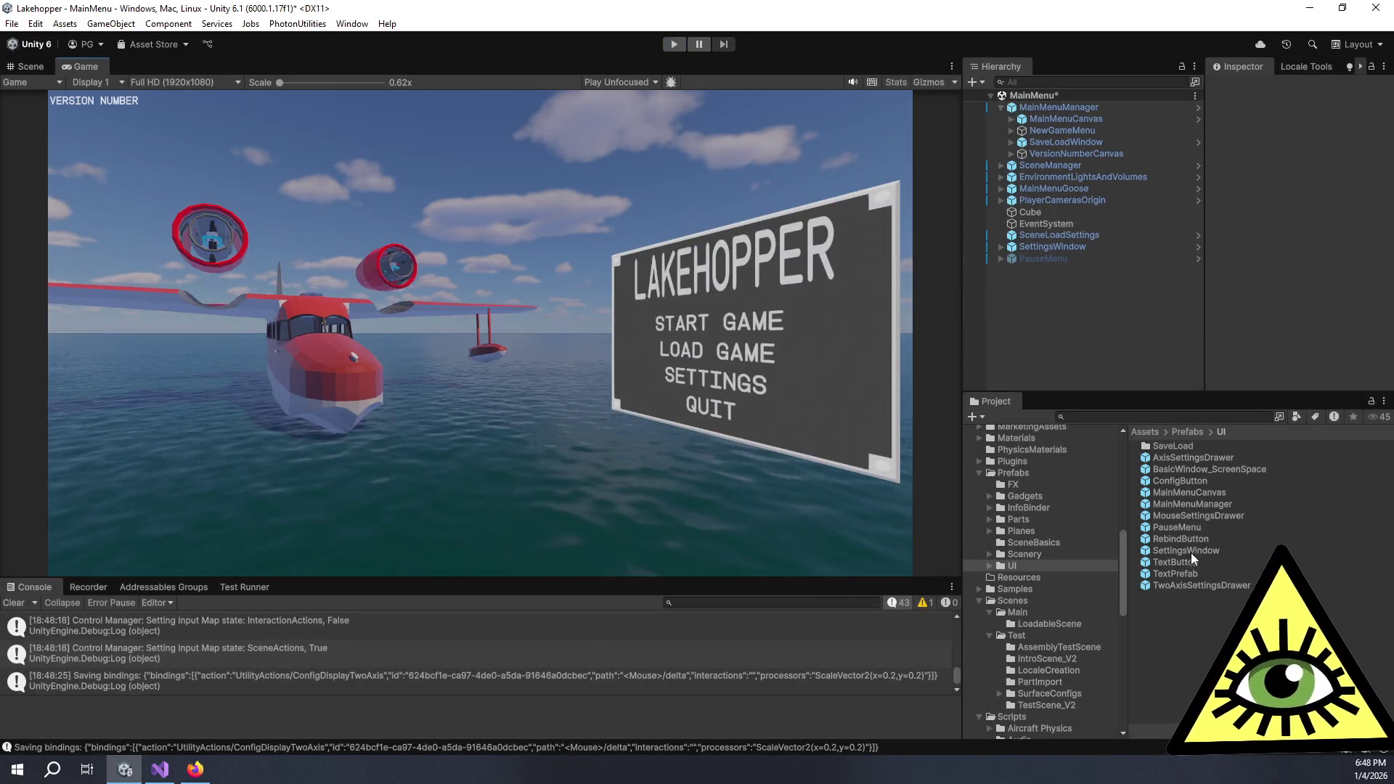
Search the project for 'loadable' and open LoadableScene, answering the unsaved-changes prompt
click(1099, 414)
text(loadable)
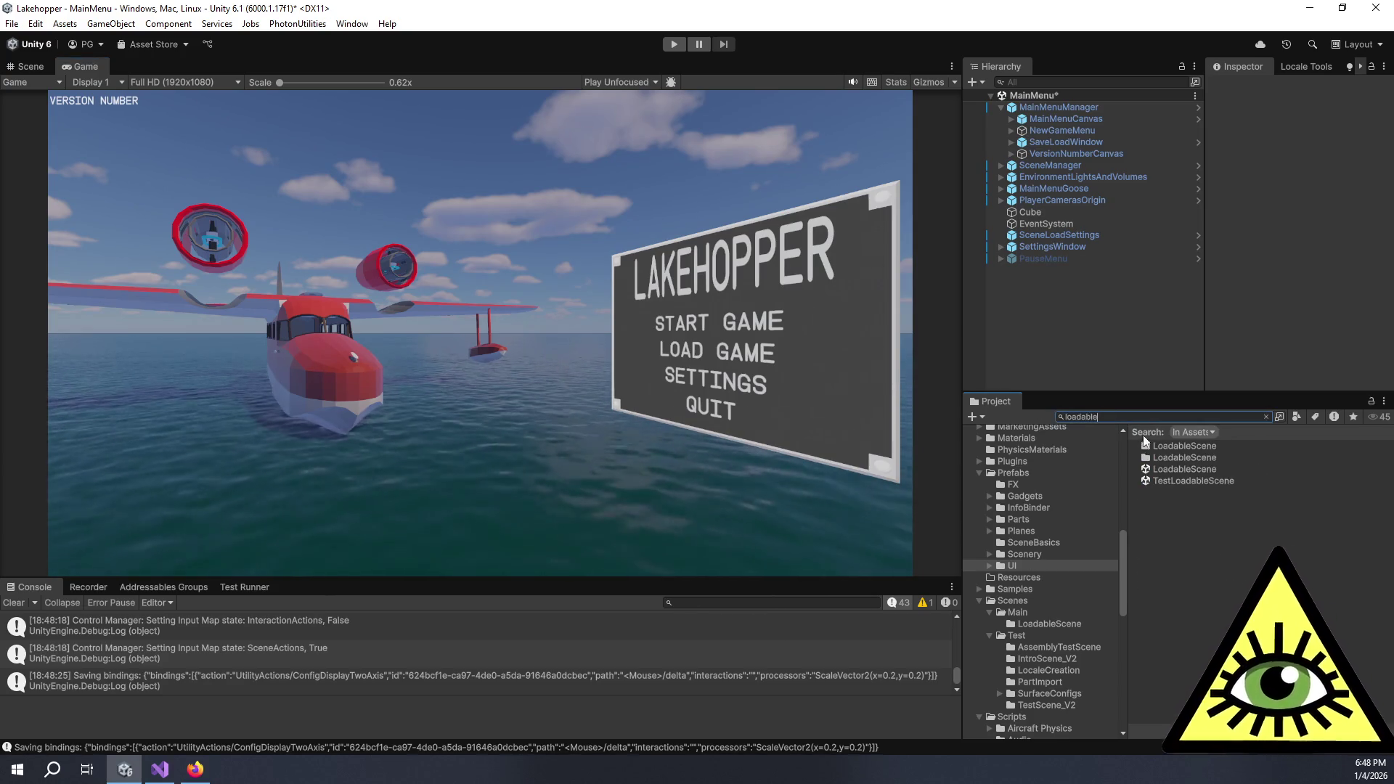
double_click(1183, 470)
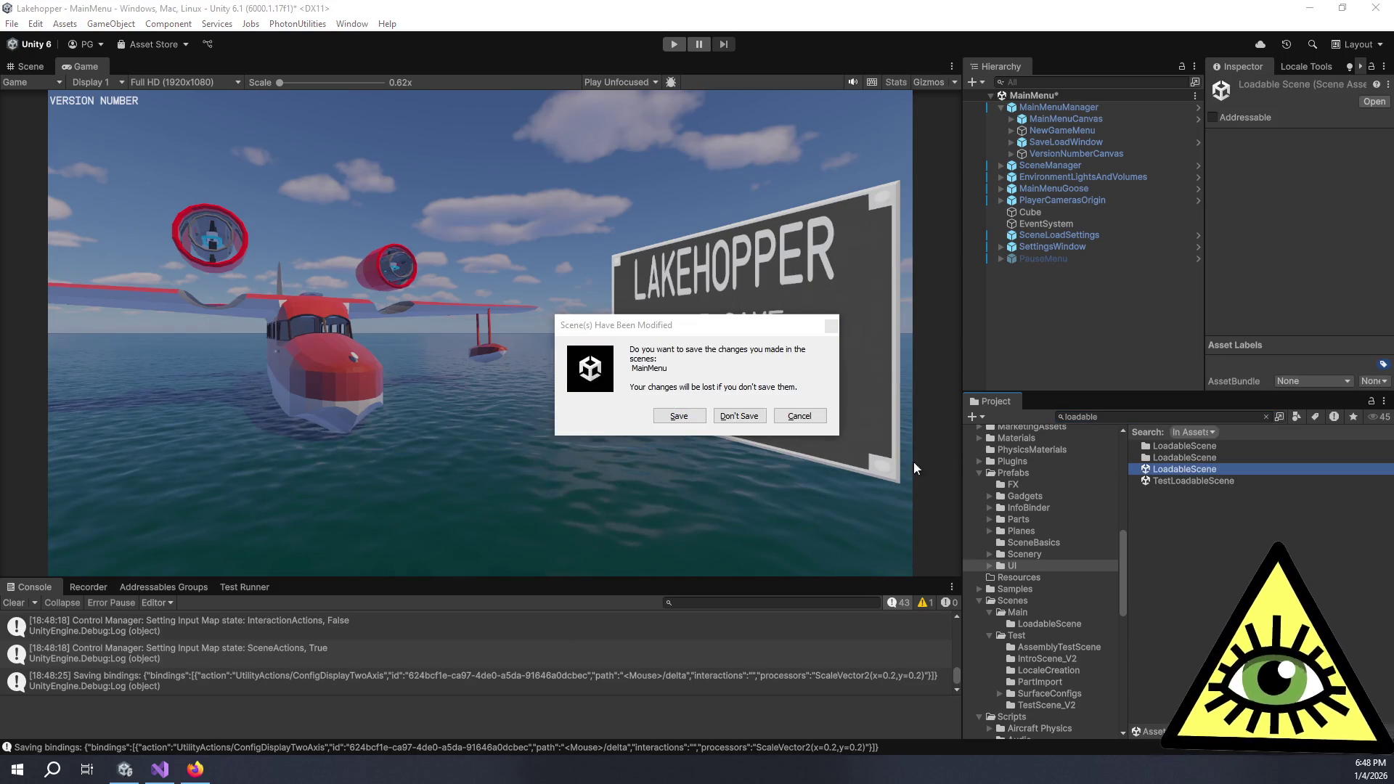
click(686, 420)
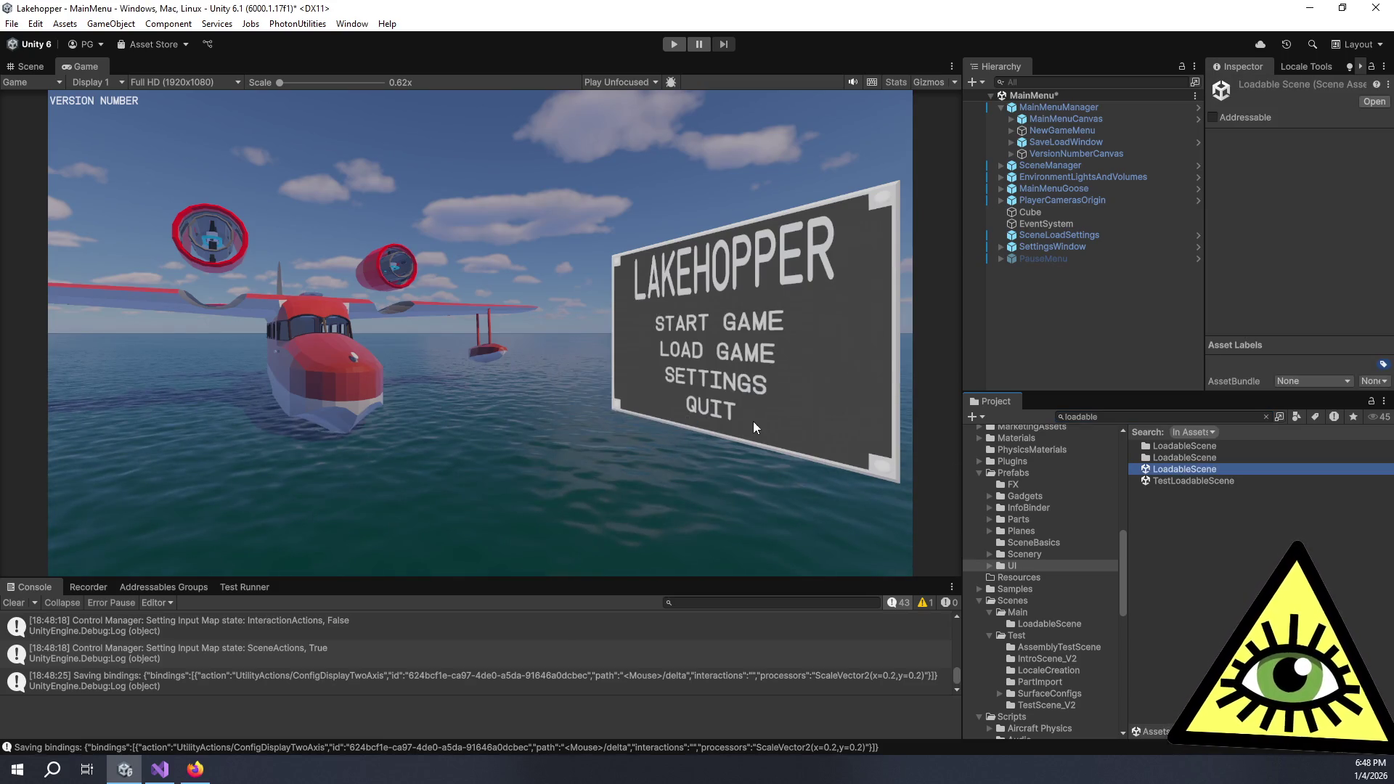
key(alt+Tab)
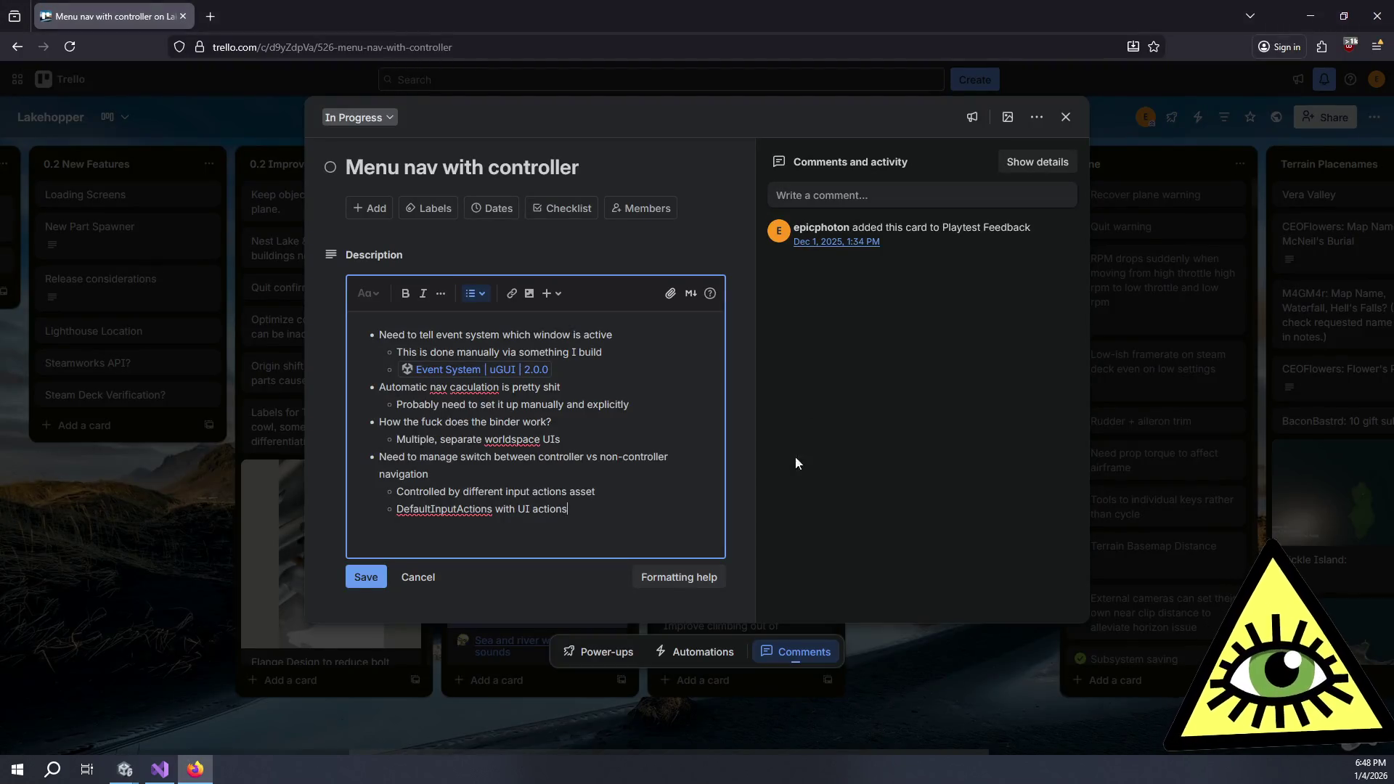
Save the description, then add 'Plane drifts on main menu' and a Main Menu settings card to 0.2 Bugfixes, moving the latter up
click(366, 576)
click(886, 573)
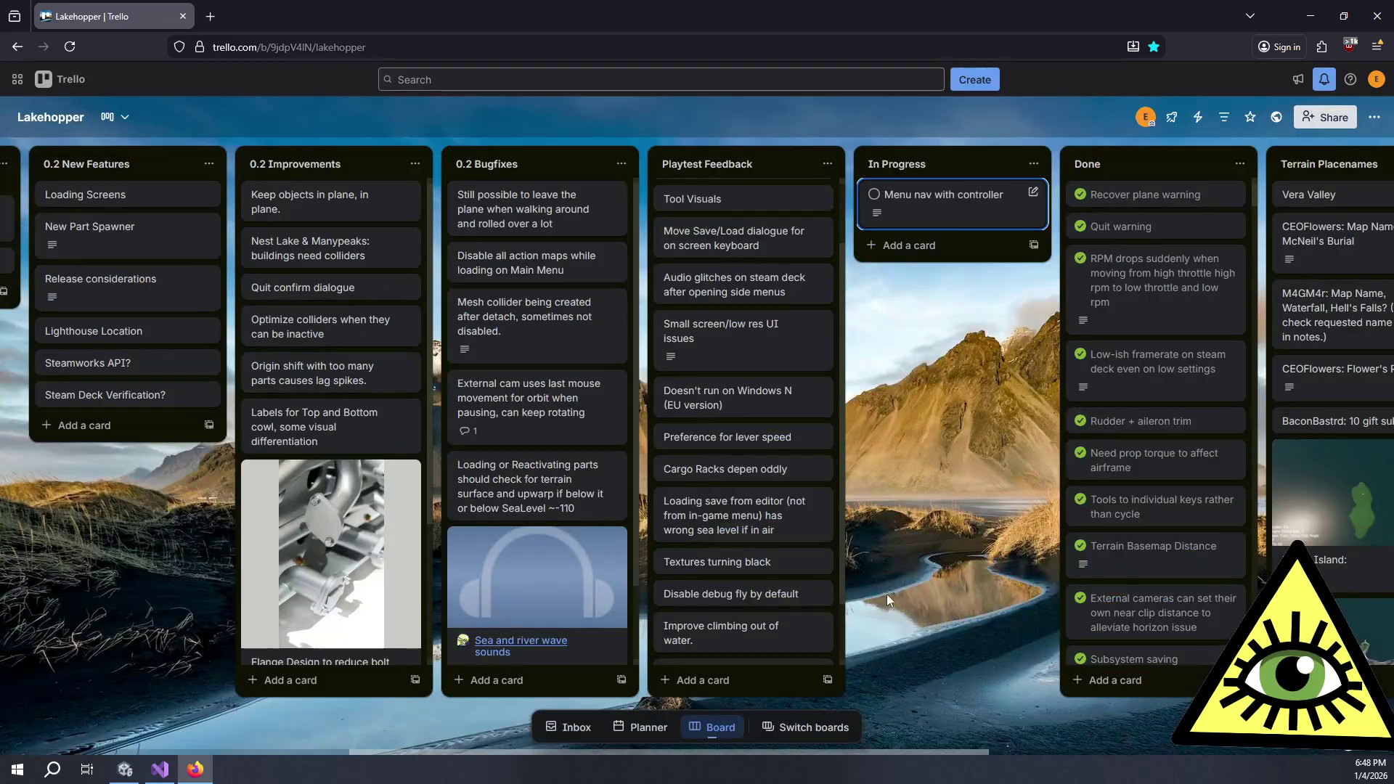
text(n)
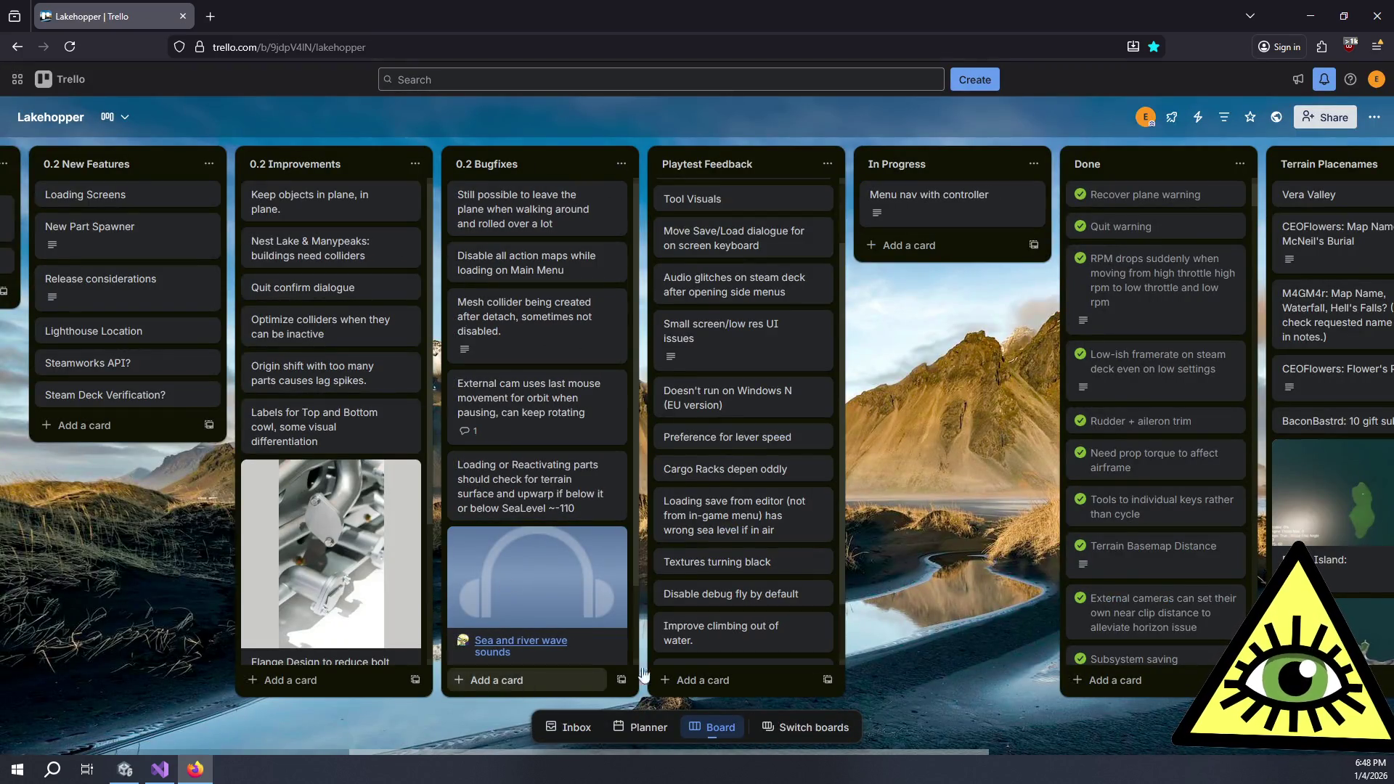
text(Plane drifts on main menu)
key(Return)
text(Main Menu set)
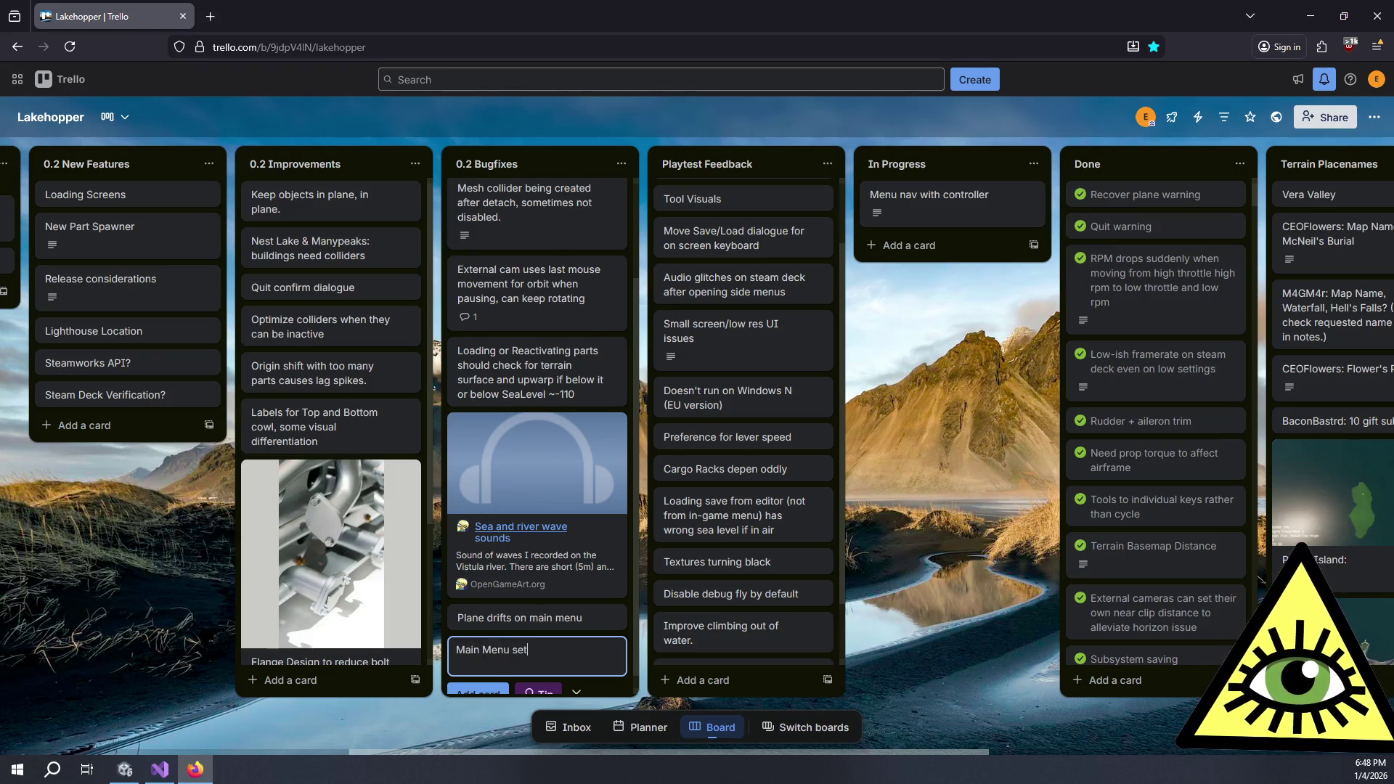
text(tings is fucked)
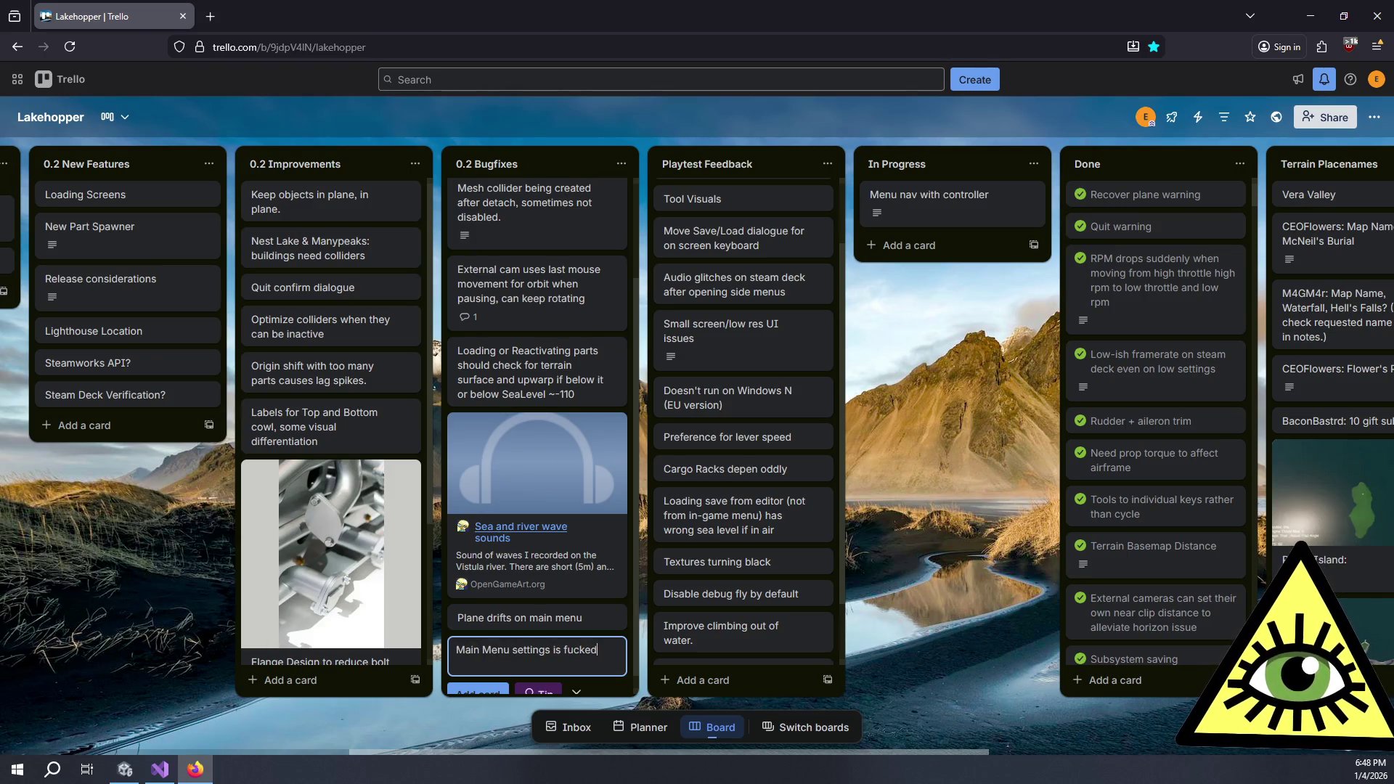
key(Return)
mouse_move(564, 611)
mouse_down()
mouse_move(602, 198)
mouse_move(617, 191)
mouse_move(604, 224)
mouse_up()
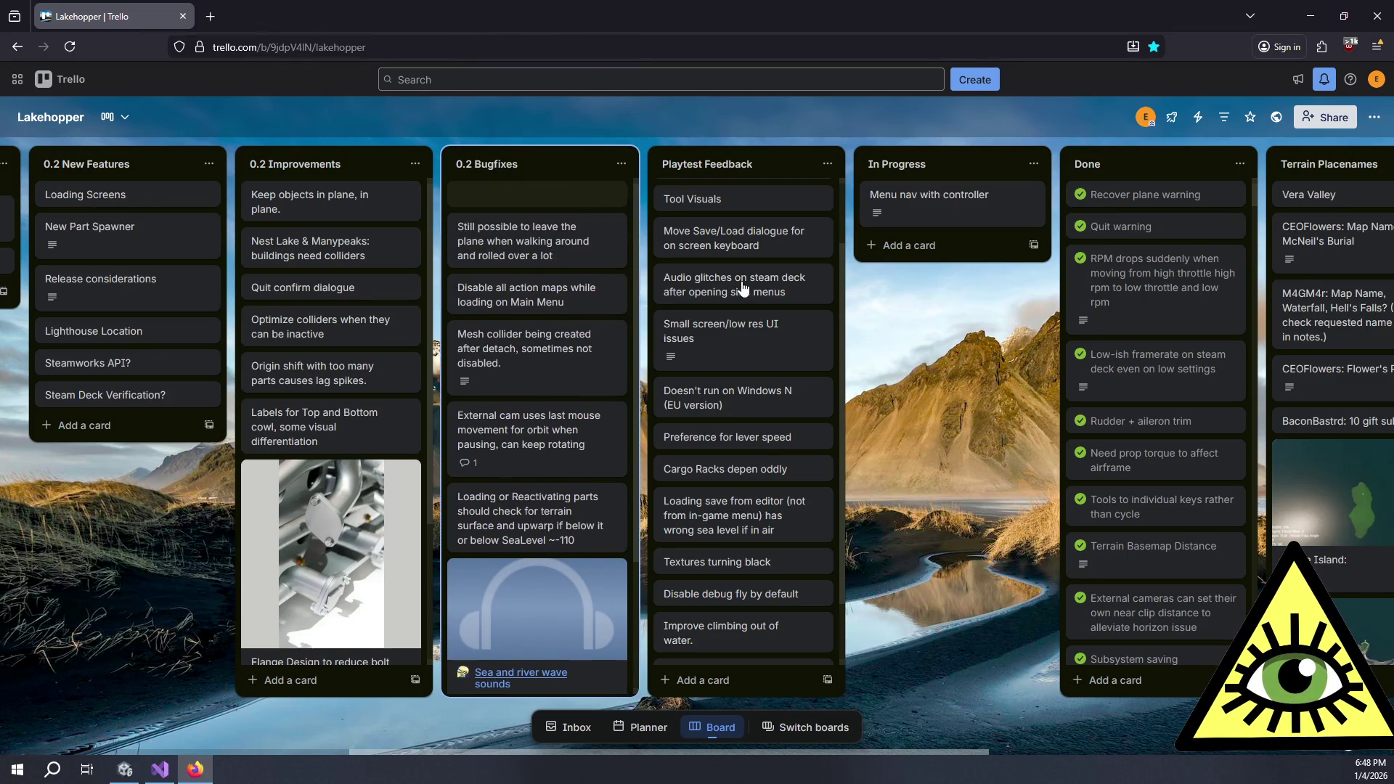
Glance at the main menu code in Visual Studio, then run LoadableScene in play mode
click(160, 770)
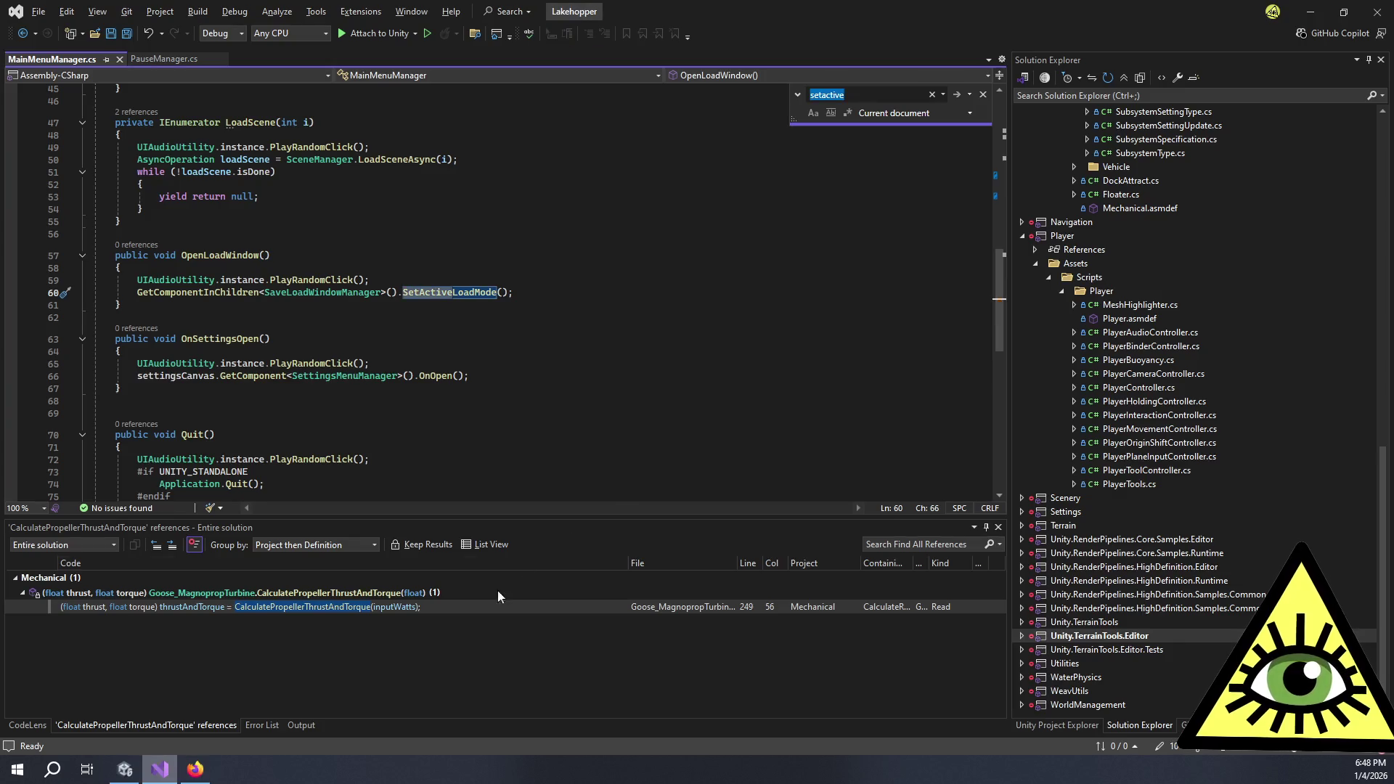
click(125, 770)
click(674, 45)
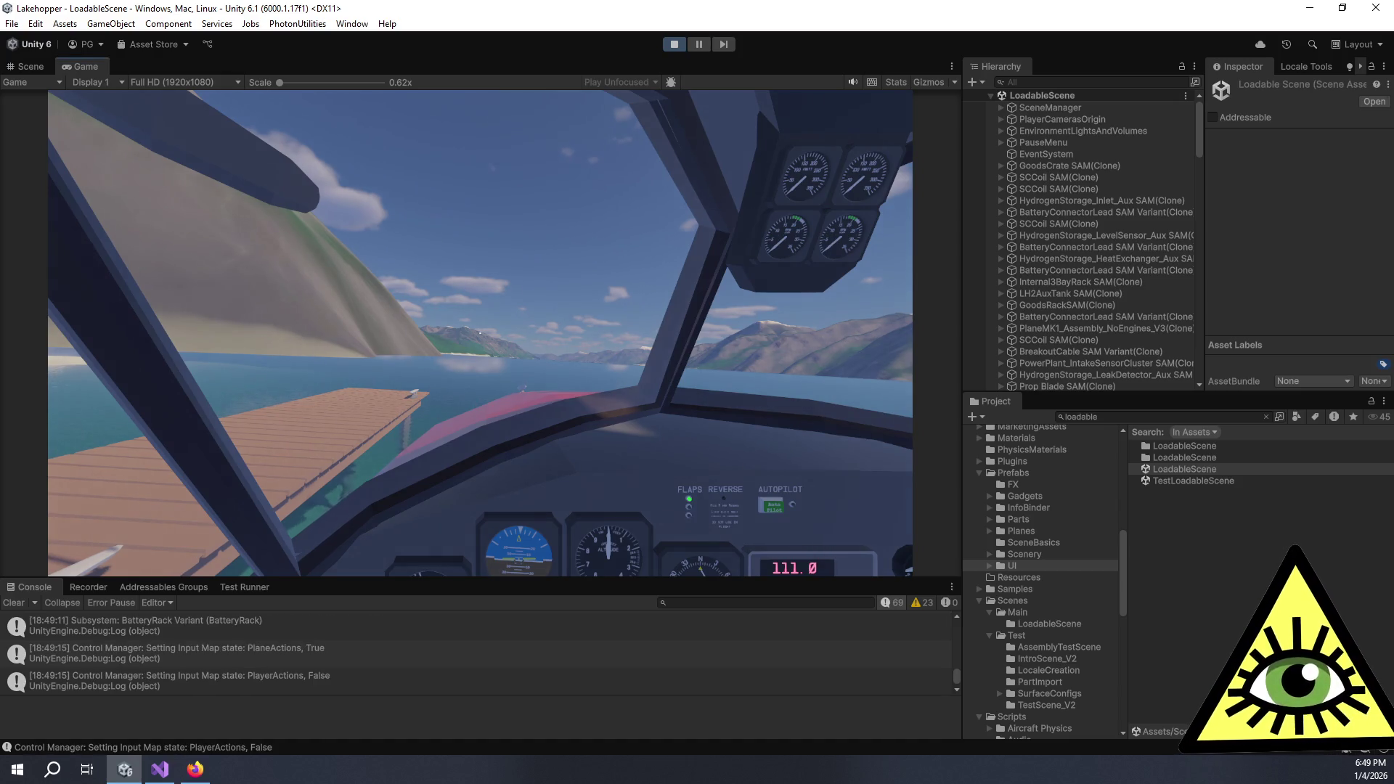
Pause the game, open Settings > Controls, and expand the roll axis options further down
key(Escape)
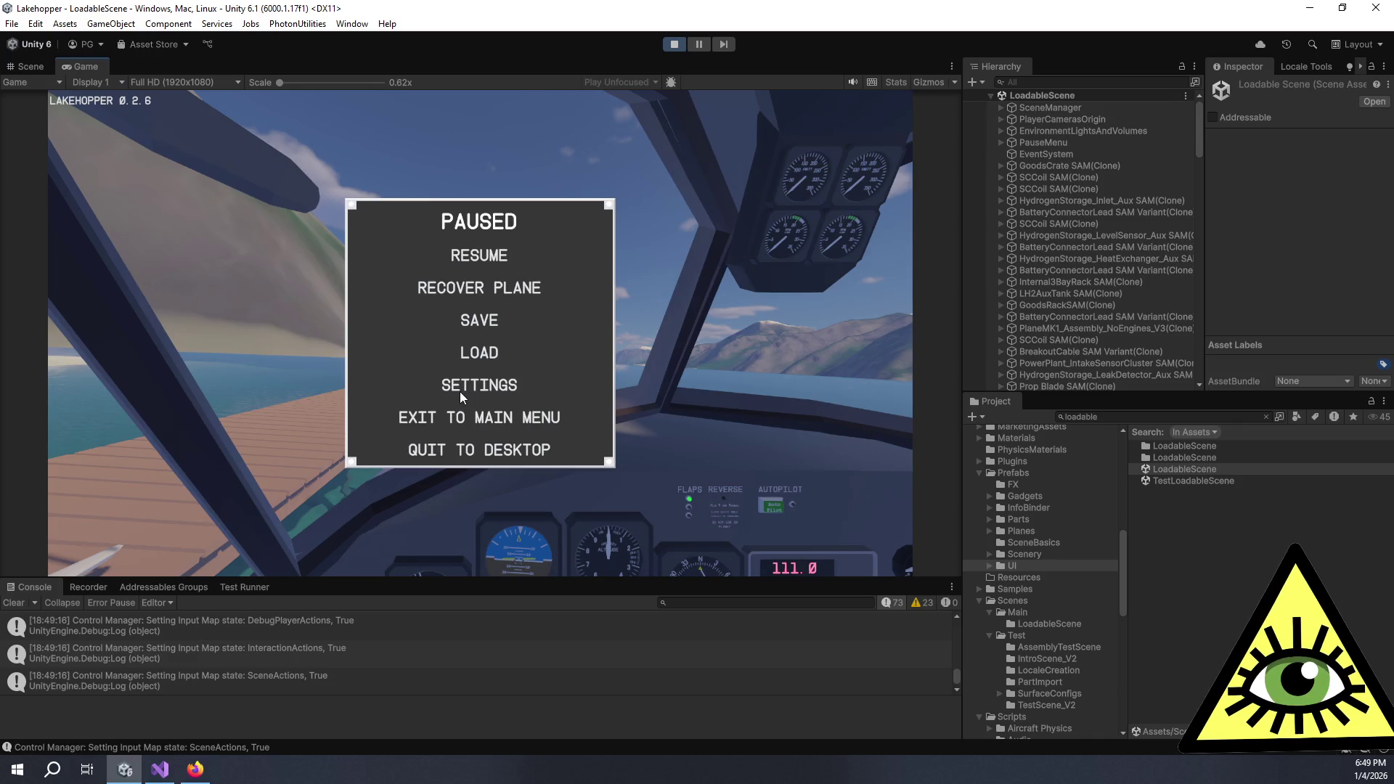
click(461, 397)
click(247, 154)
scroll(363, 221, down, 5)
scroll(541, 380, down, 4)
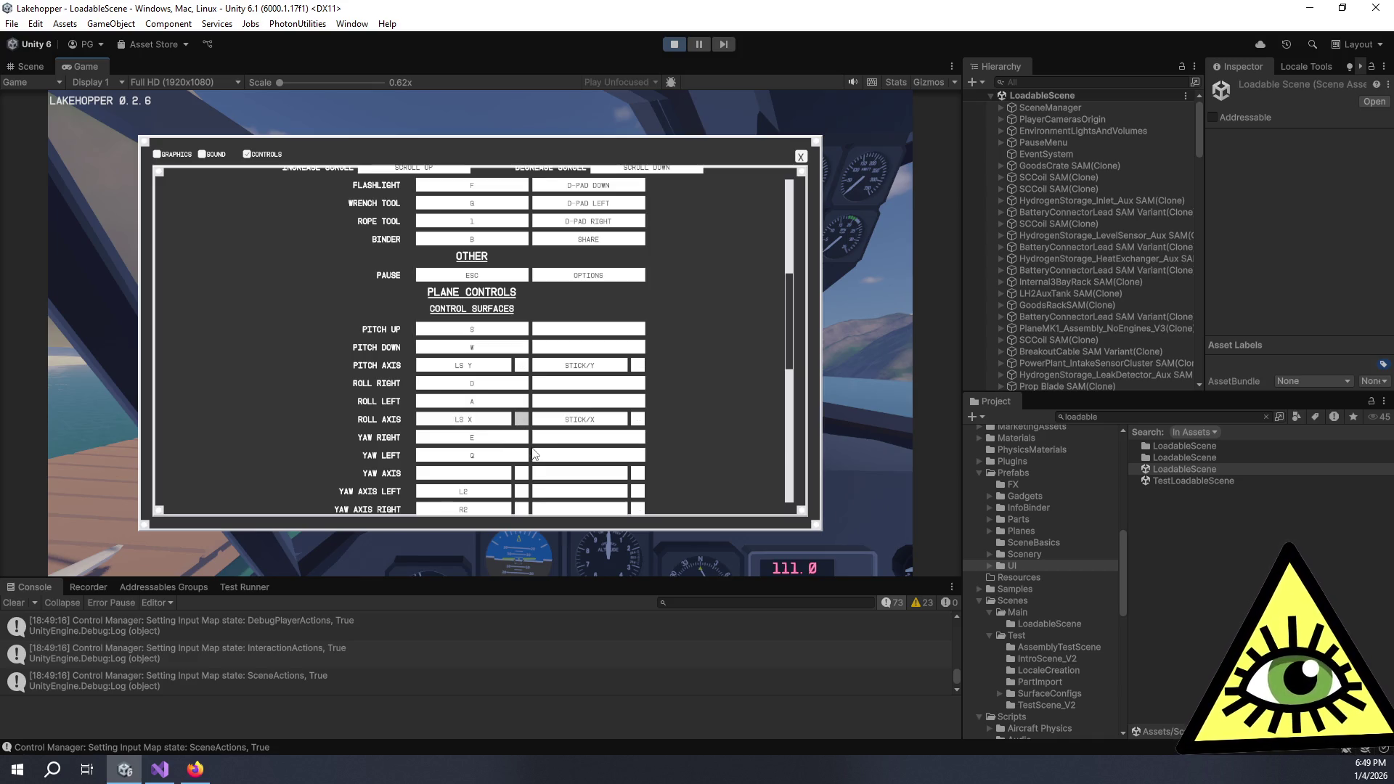
click(521, 420)
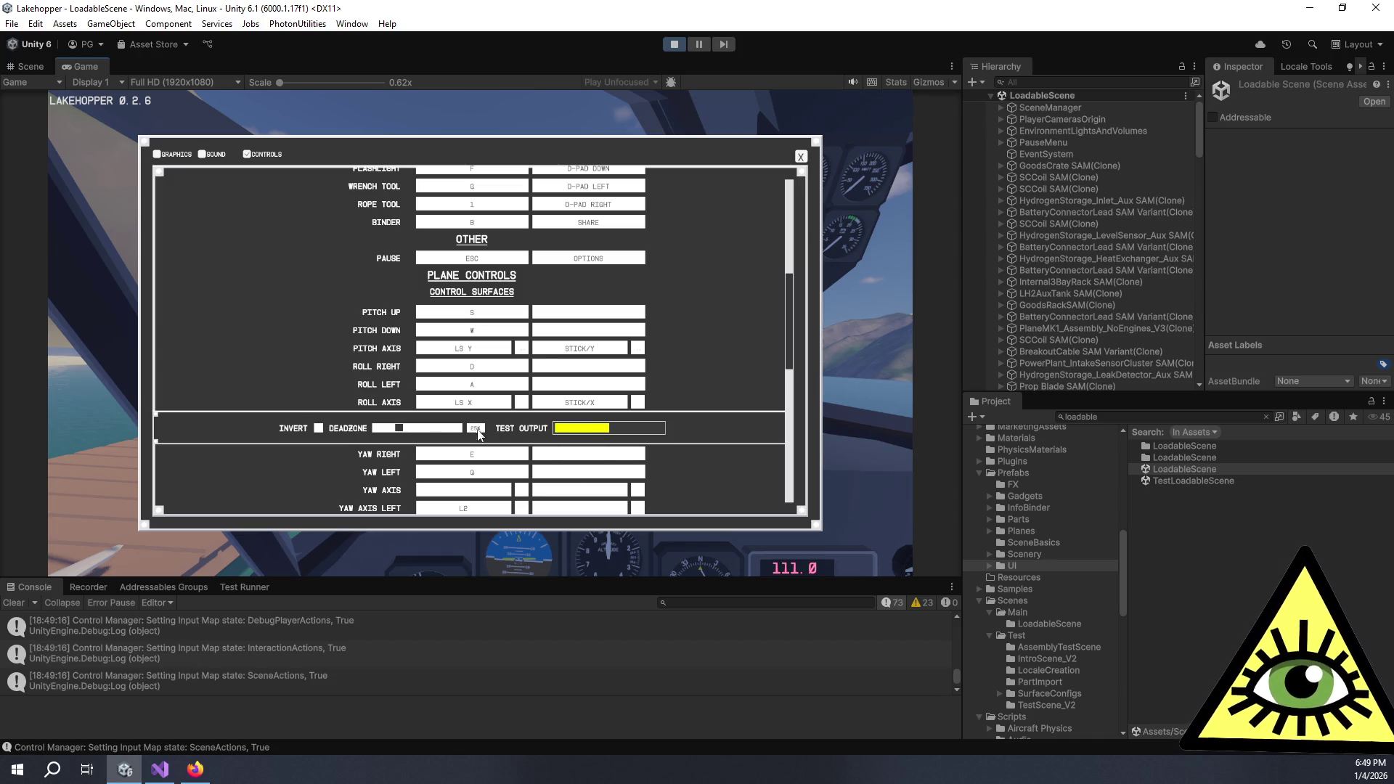
Drag the roll axis deadzone slider slightly higher, then expand the Look binding options
drag(399, 428, 409, 431)
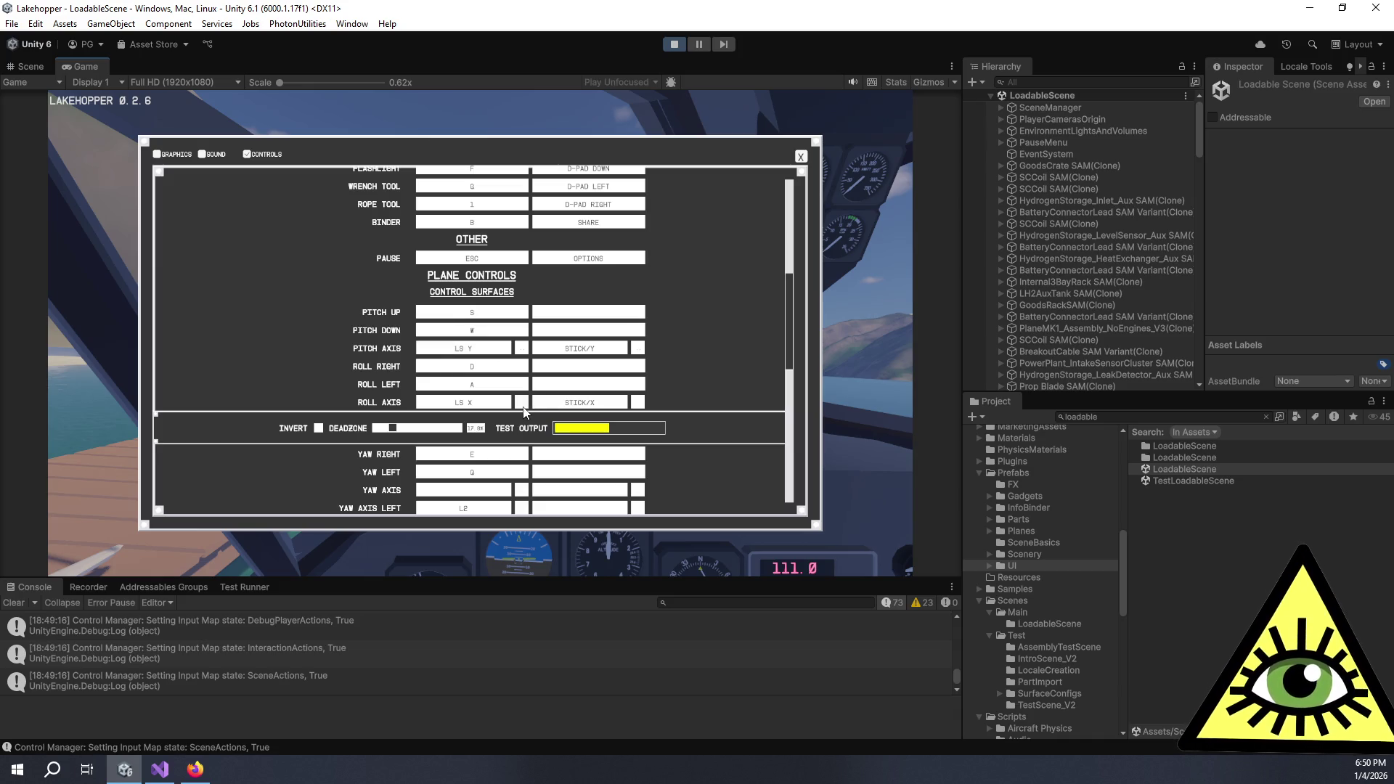
scroll(537, 345, up, 3)
scroll(541, 342, up, 5)
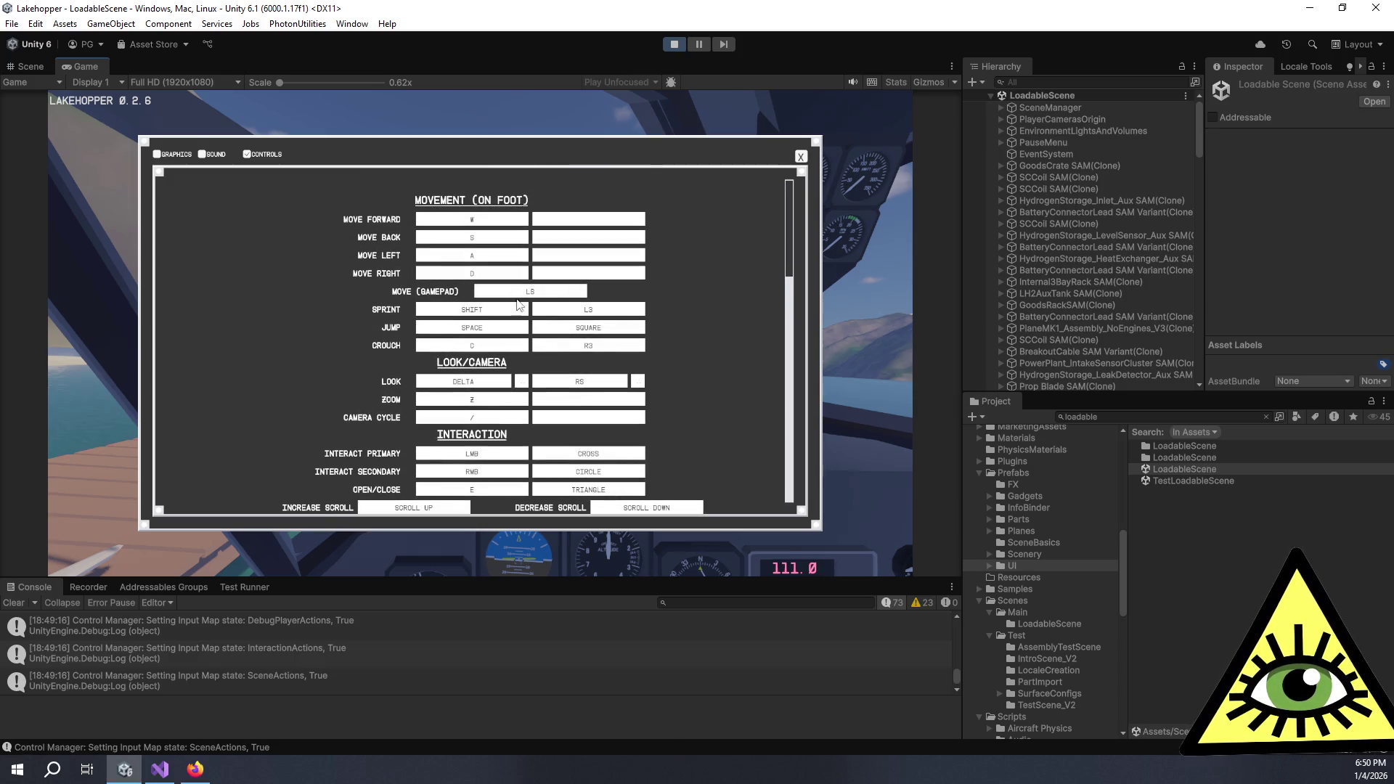
click(521, 382)
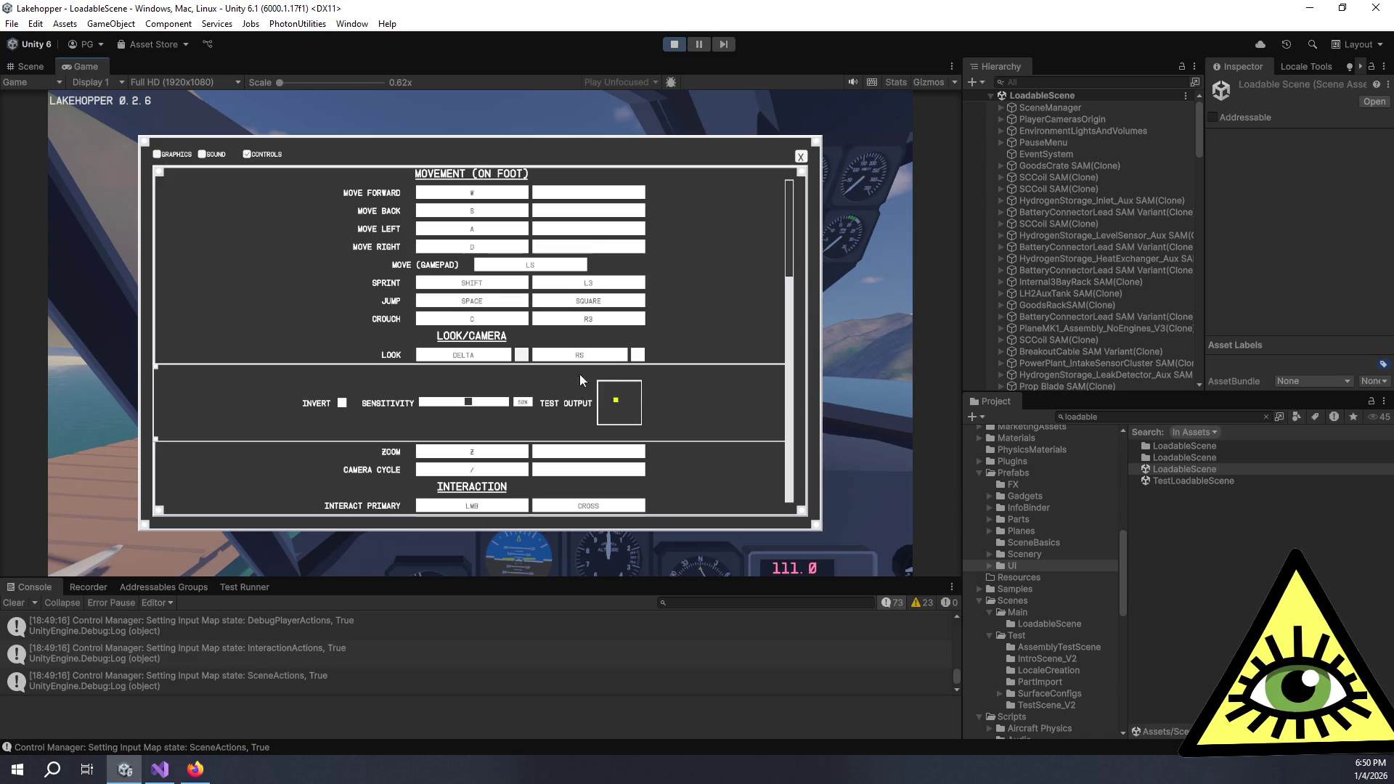
Expand the gamepad RS look options and test deadzone values from zero up to about 75%
click(521, 354)
click(638, 355)
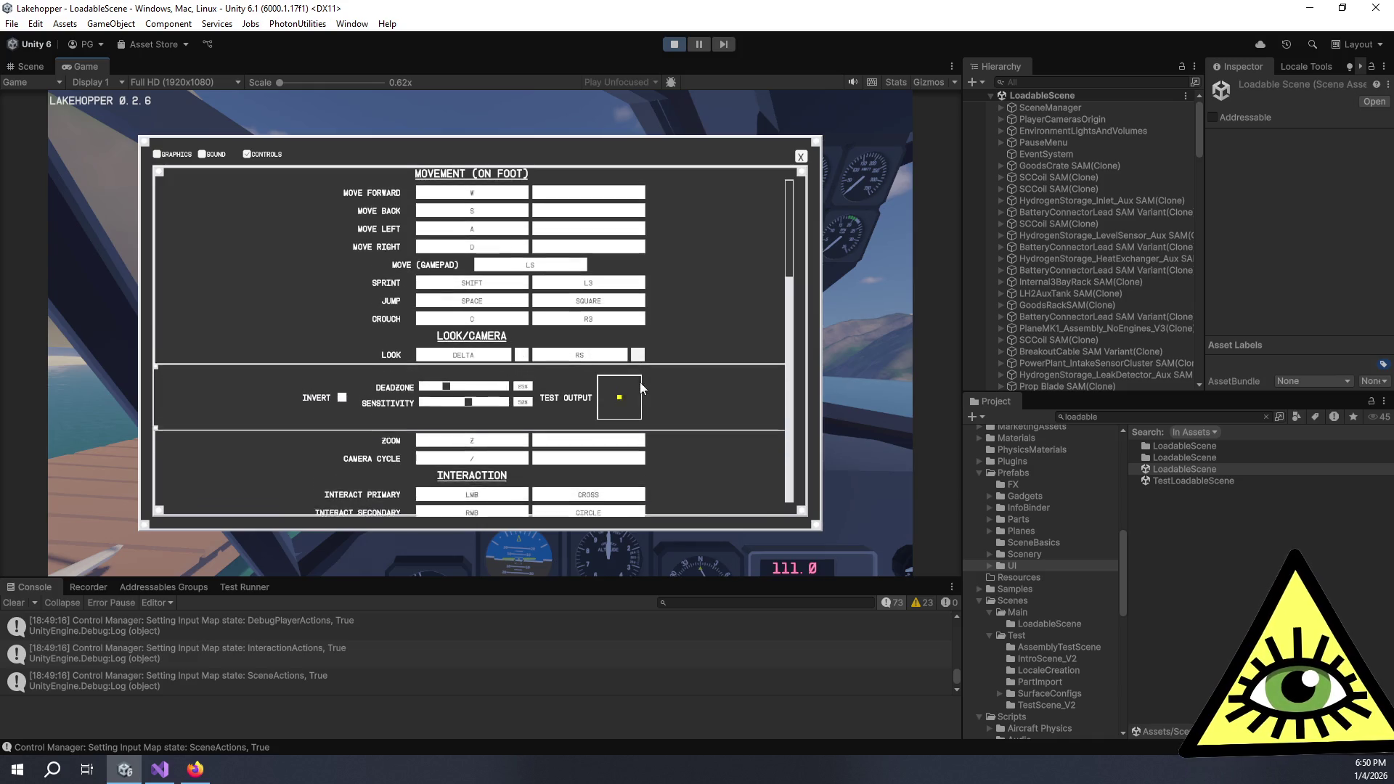
drag(448, 392, 447, 392)
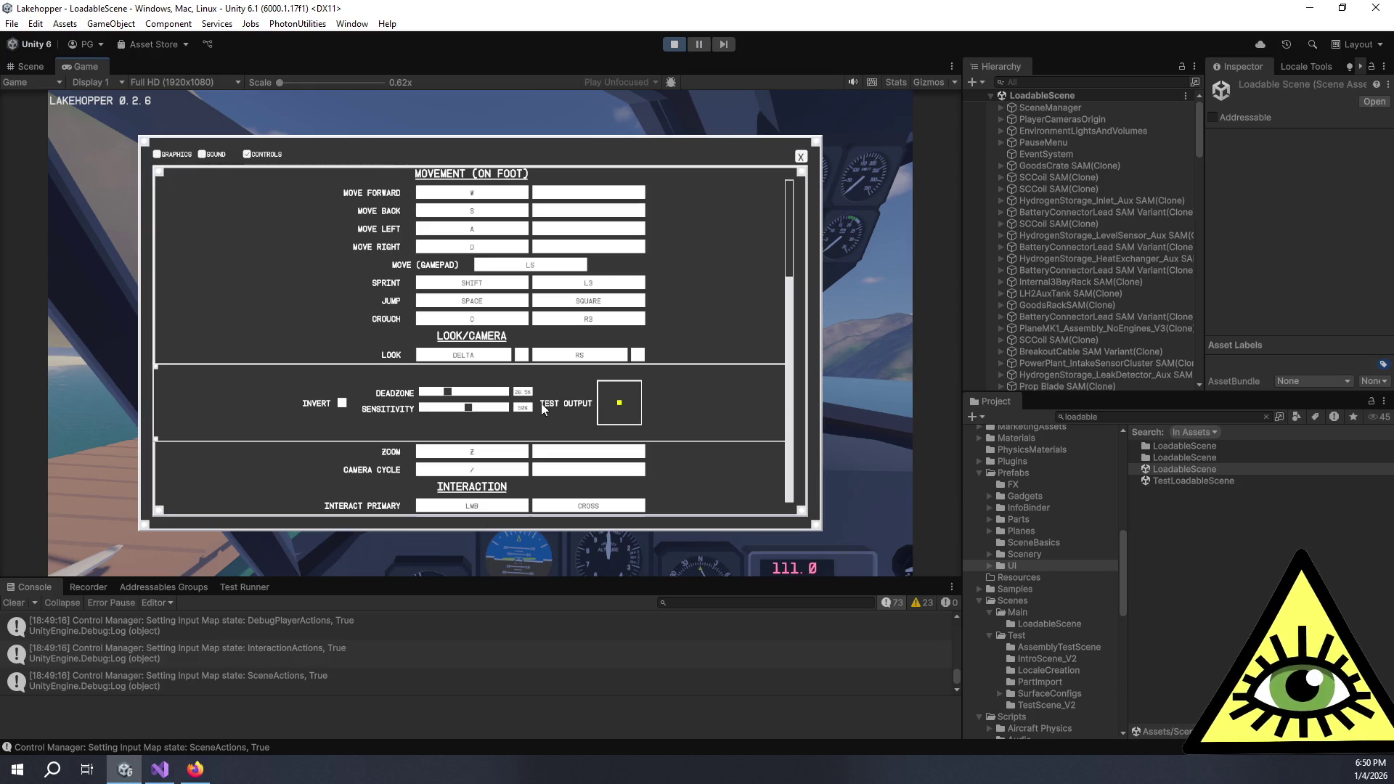
drag(448, 393, 461, 394)
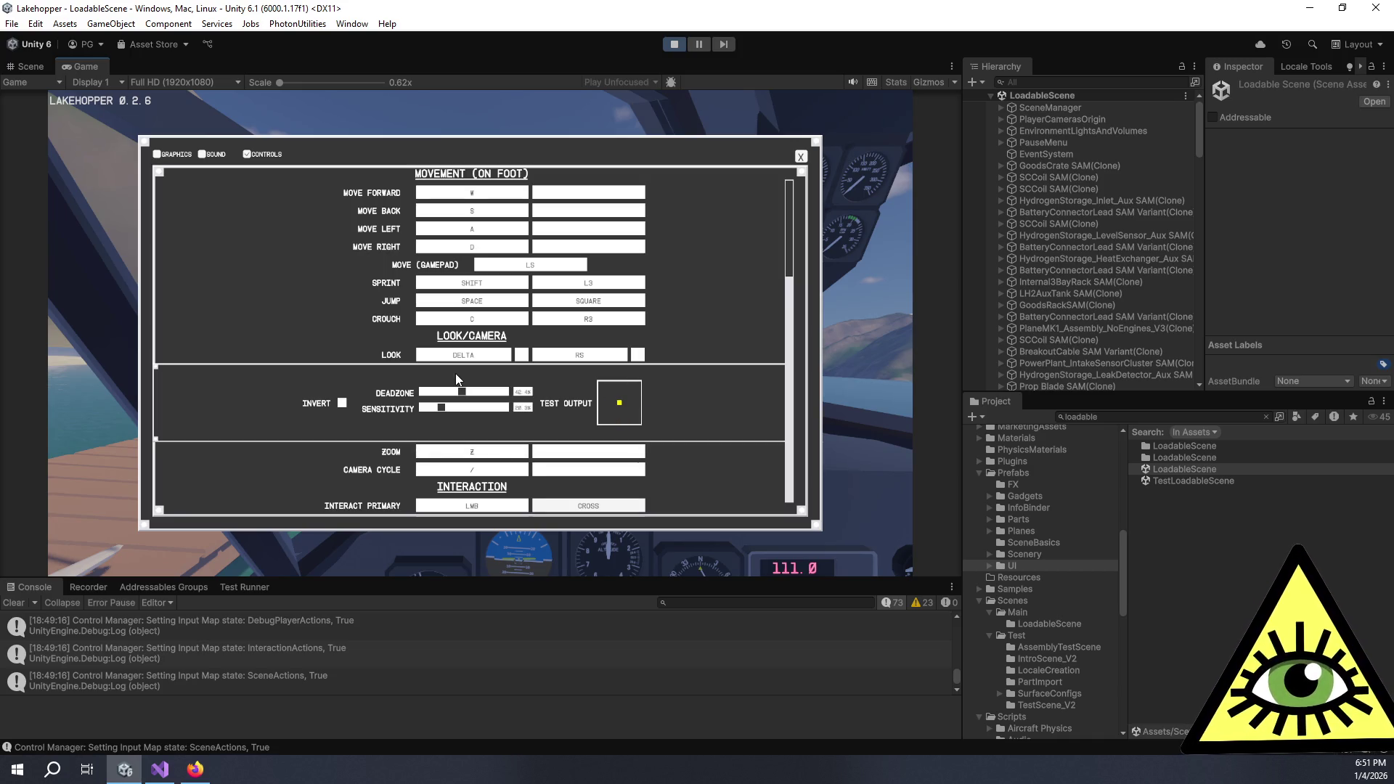
drag(492, 393, 459, 393)
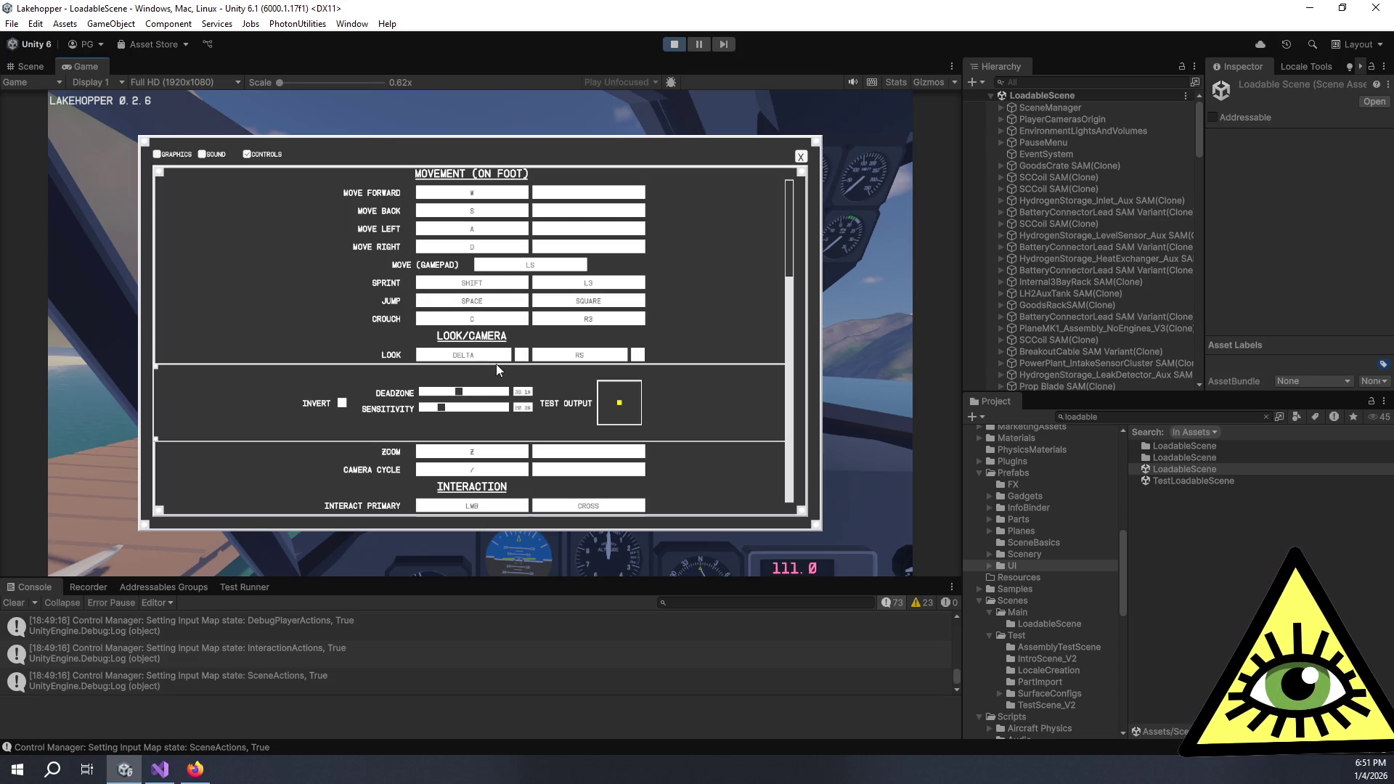
key(Left)
key(Left)
key(Left)
key(Right)
key(Right)
key(Right)
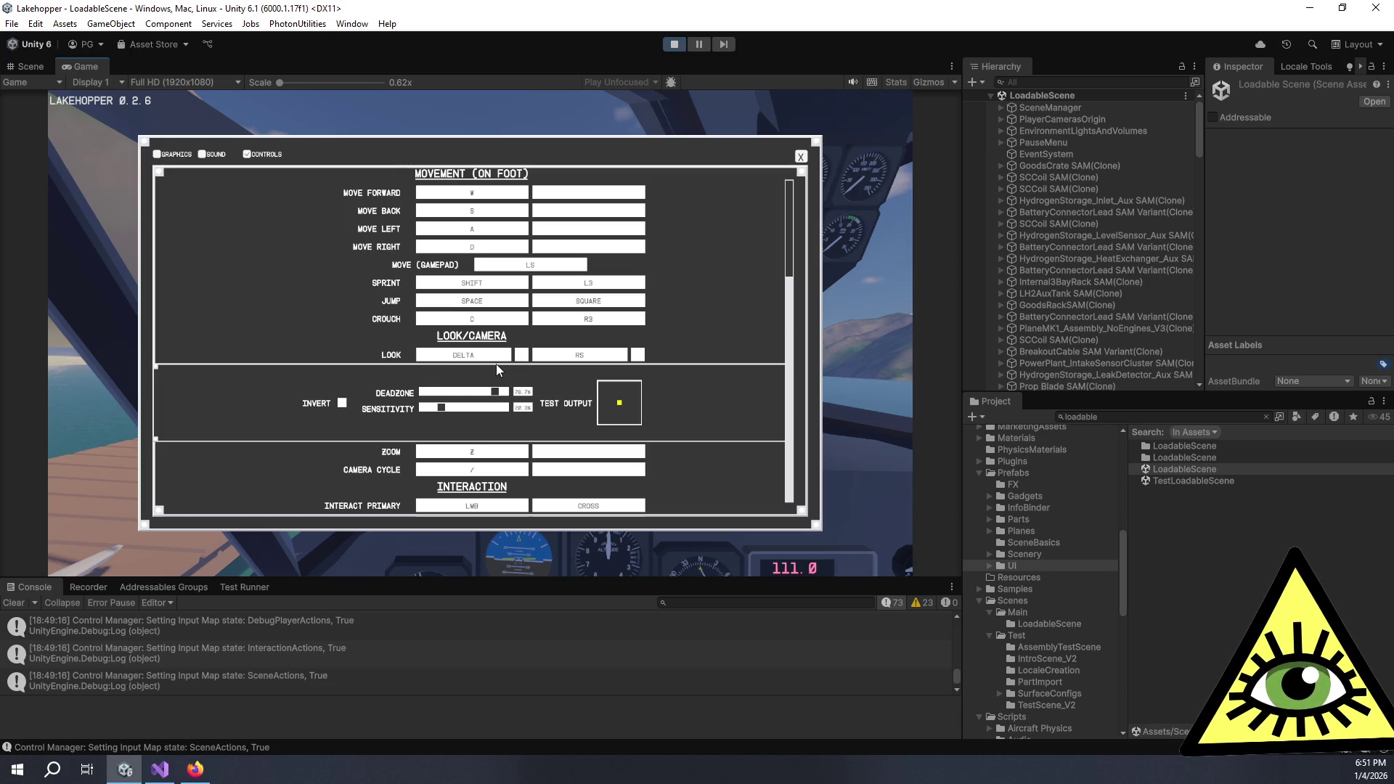
key(Left)
key(Left)
key(Left)
key(Left)
key(Right)
key(Right)
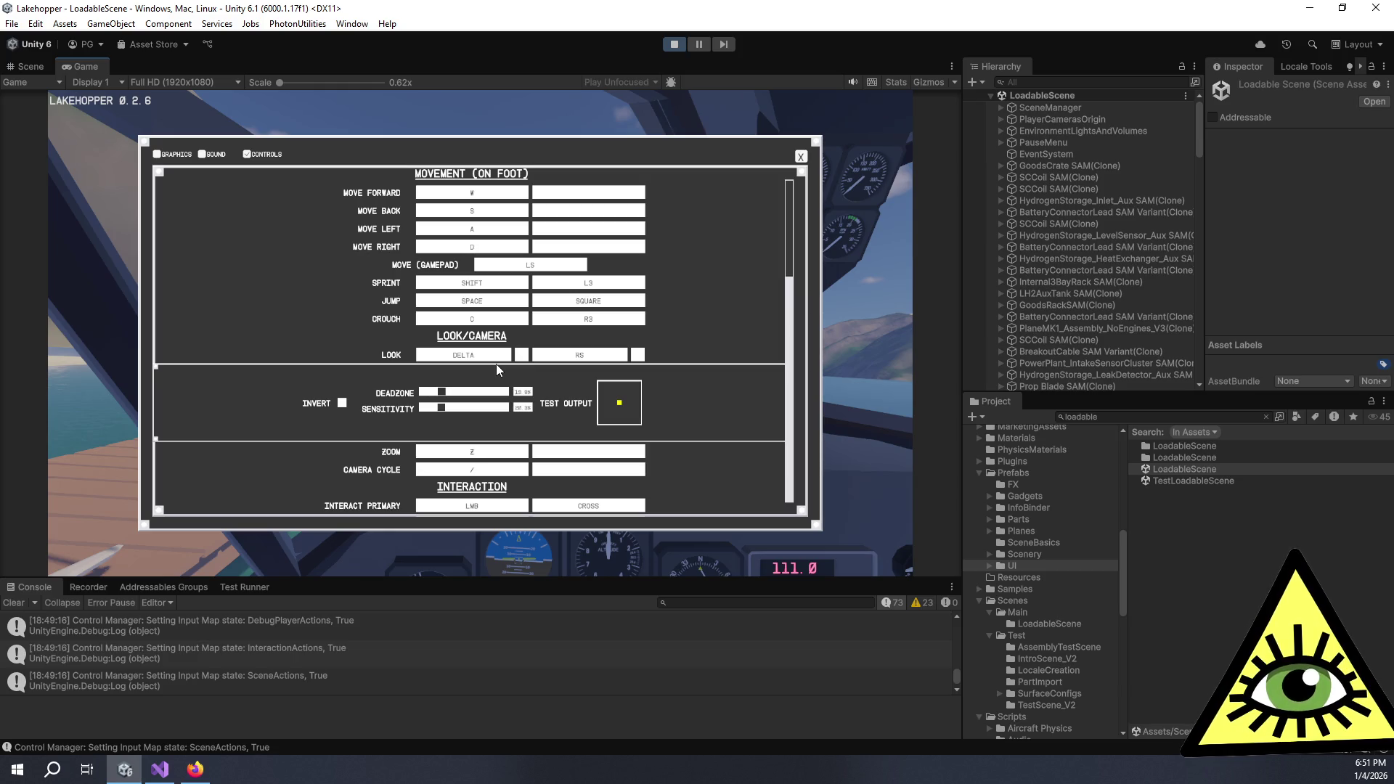
key(Right)
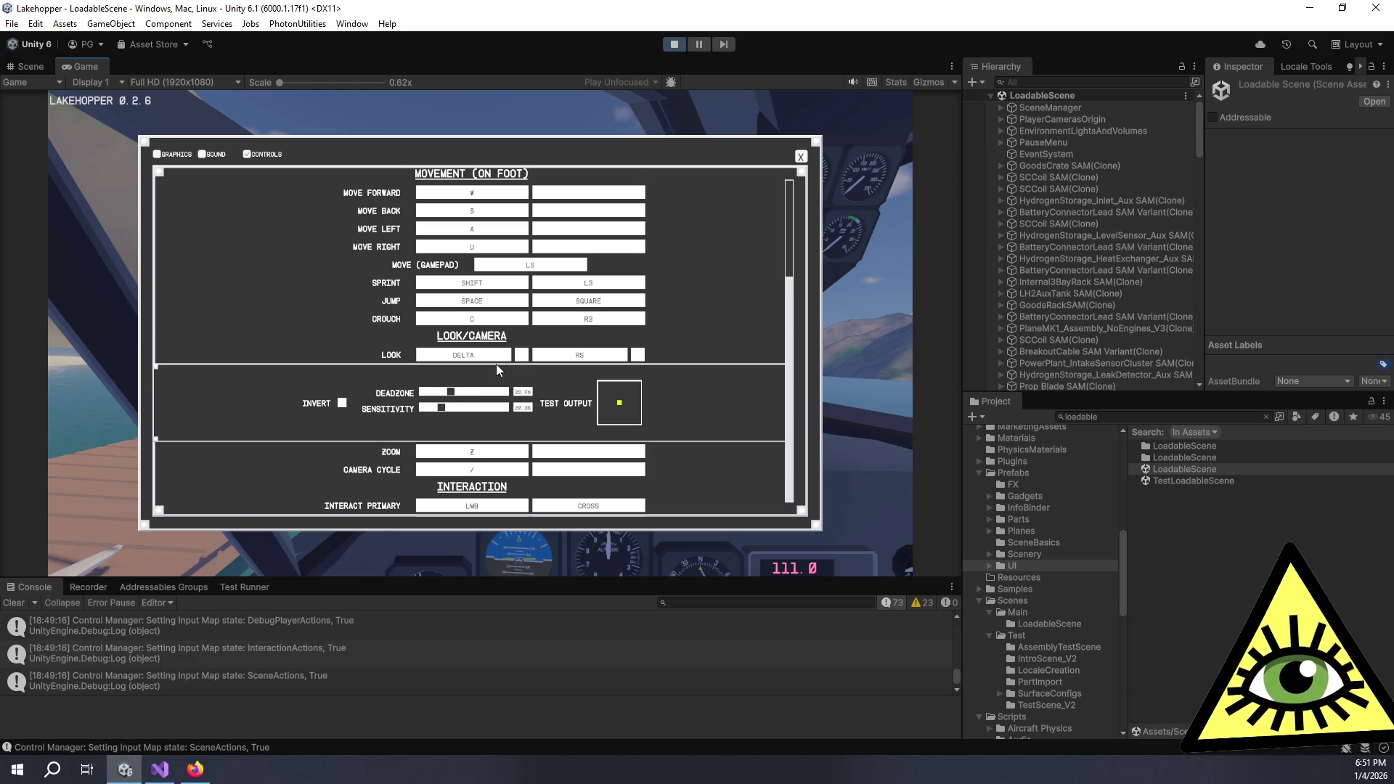
key(Right)
key(Right)
key(Right)
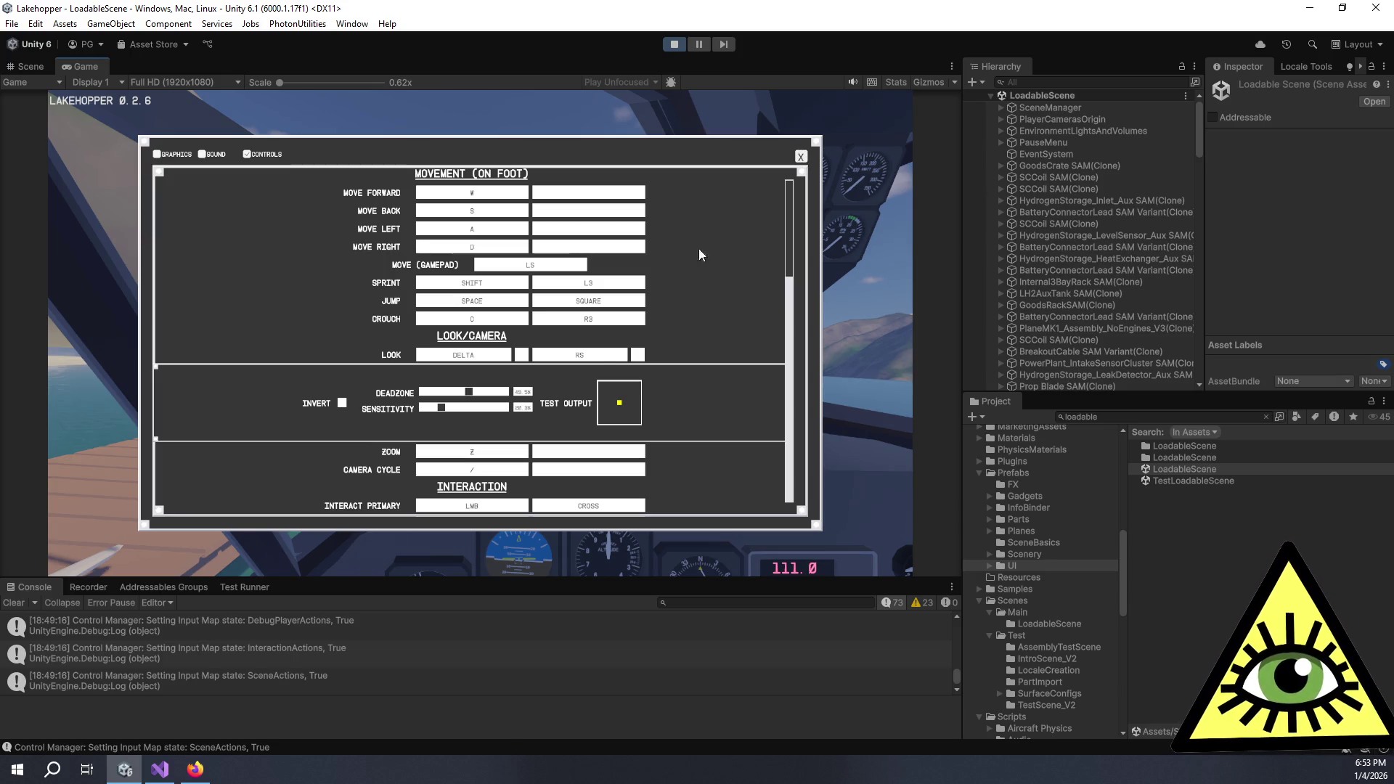
Drag the gamepad look deadzone slider down to about 24%
drag(469, 394, 446, 394)
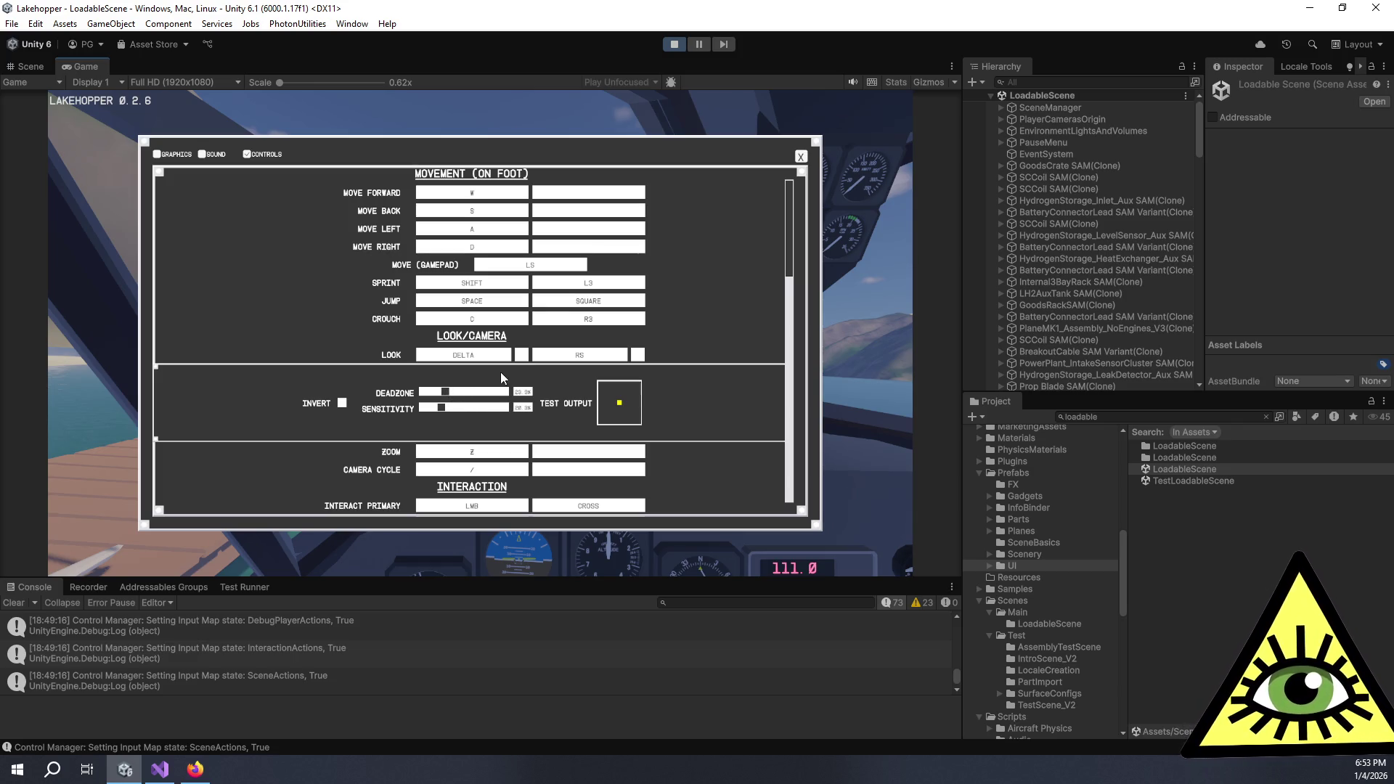
Nudge the look deadzone to about 28% and close Settings to save the bindings
click(450, 396)
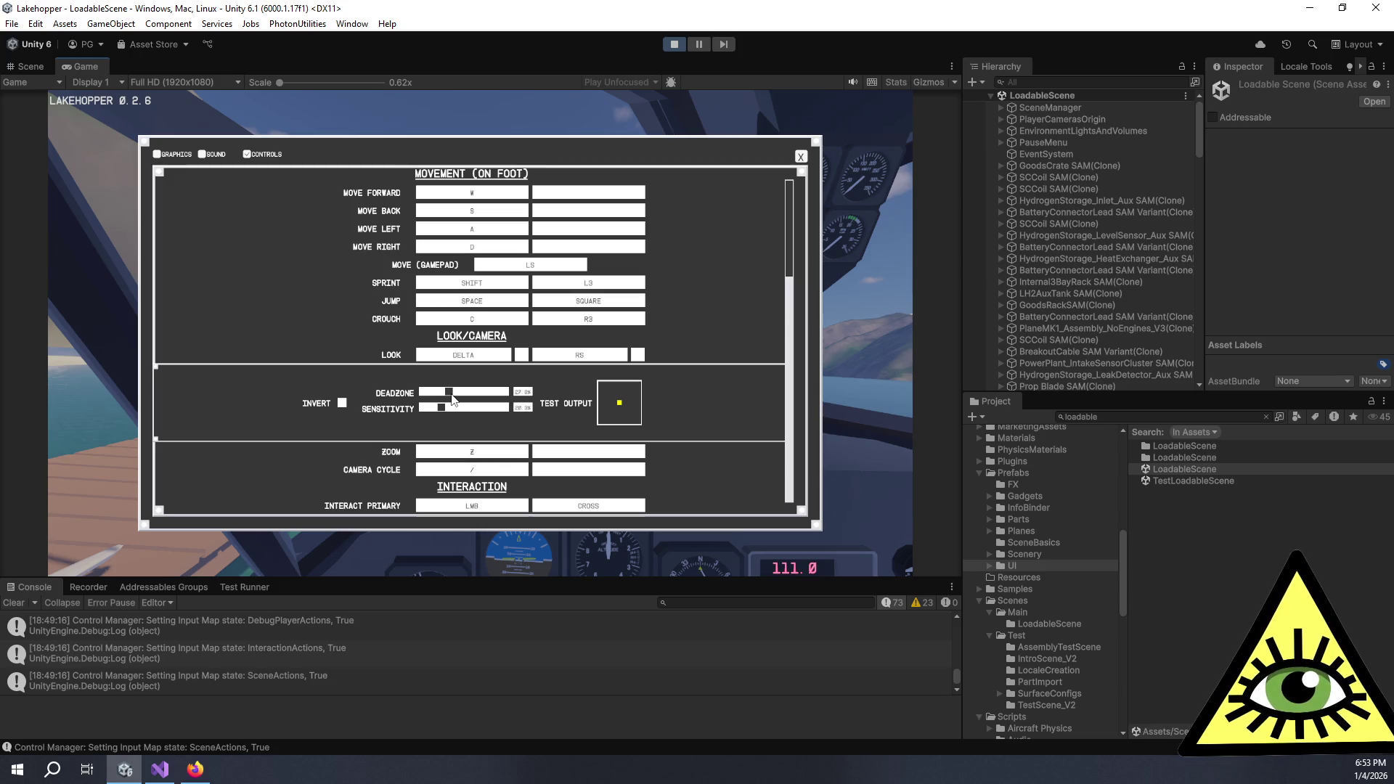
click(801, 157)
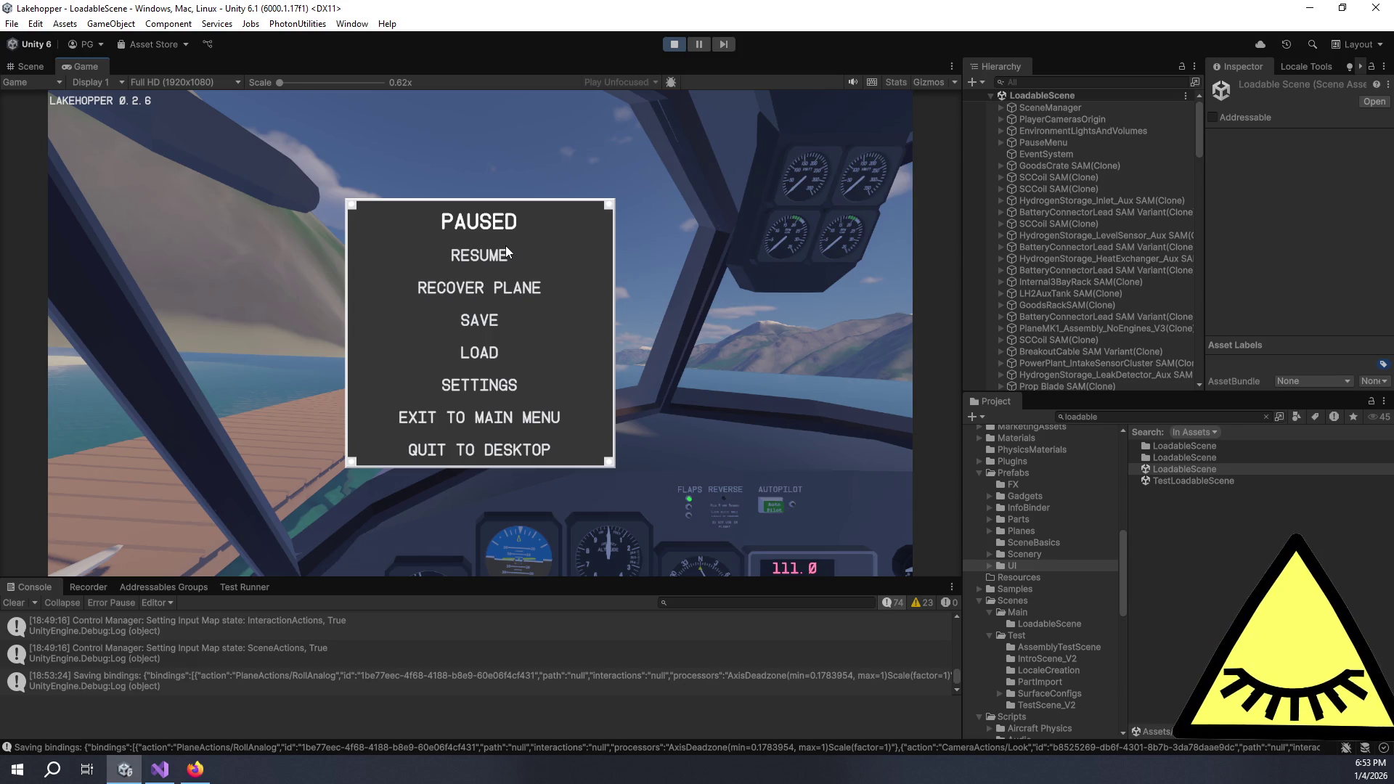
click(195, 770)
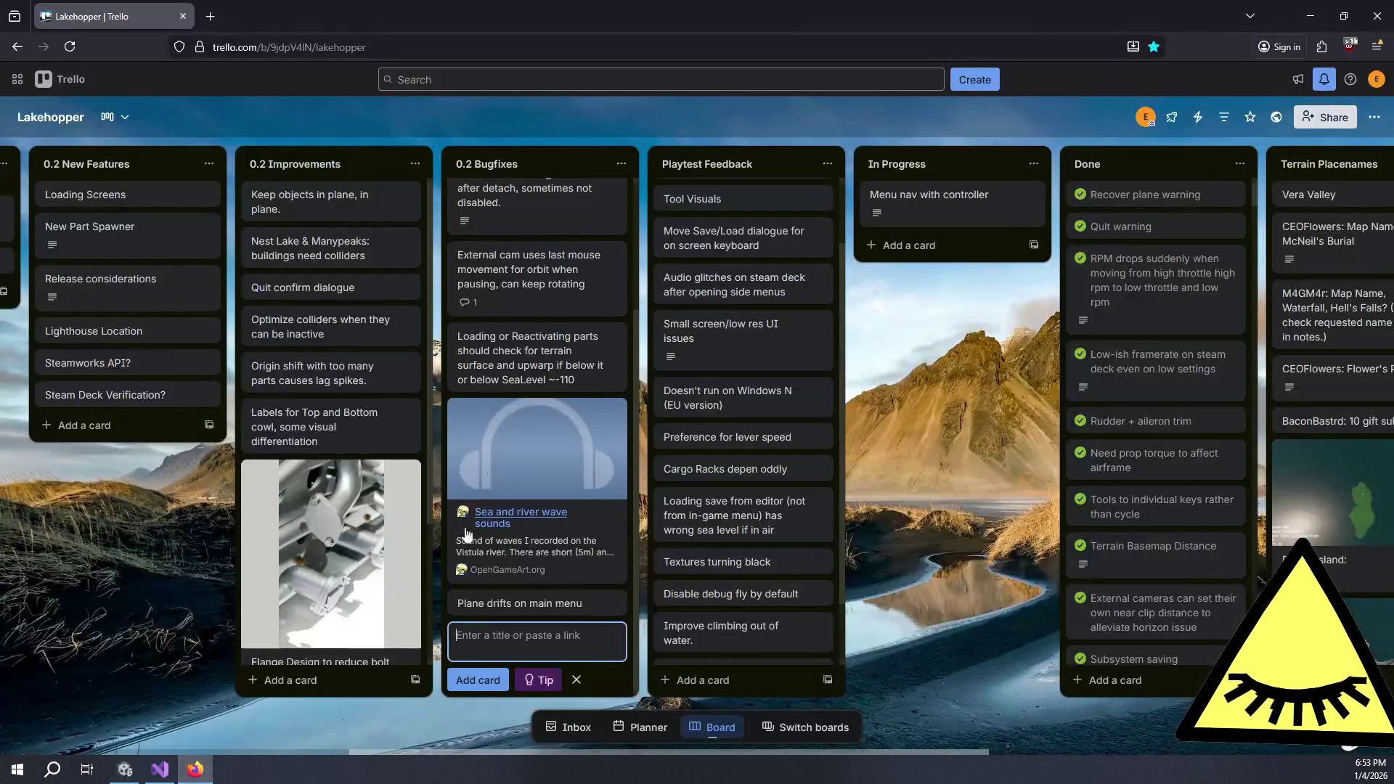
Add 'Issues in settings menu with testing axis output' with a sub-point on UI input conflicts, and save
click(933, 201)
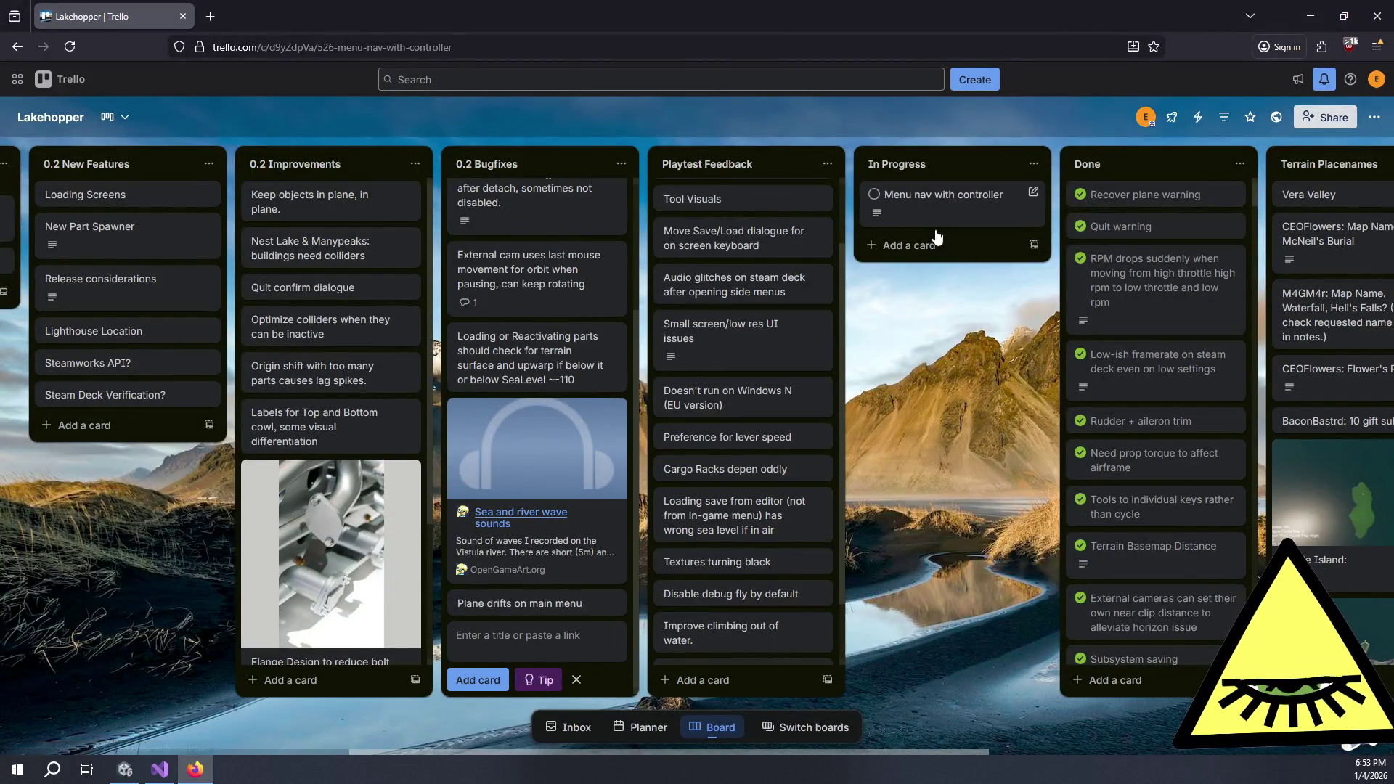
click(537, 448)
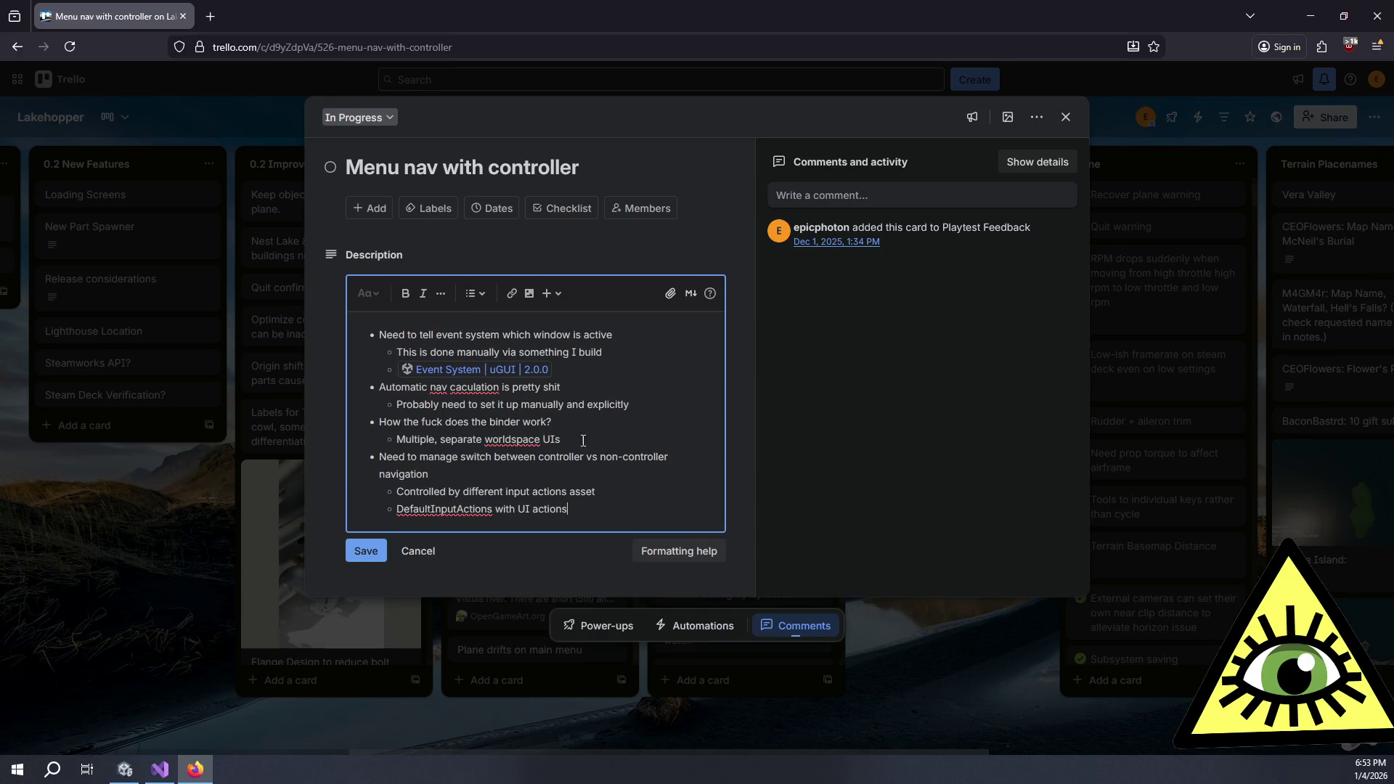
key(Return)
key(Return)
text(Issues in settings menu with testing)
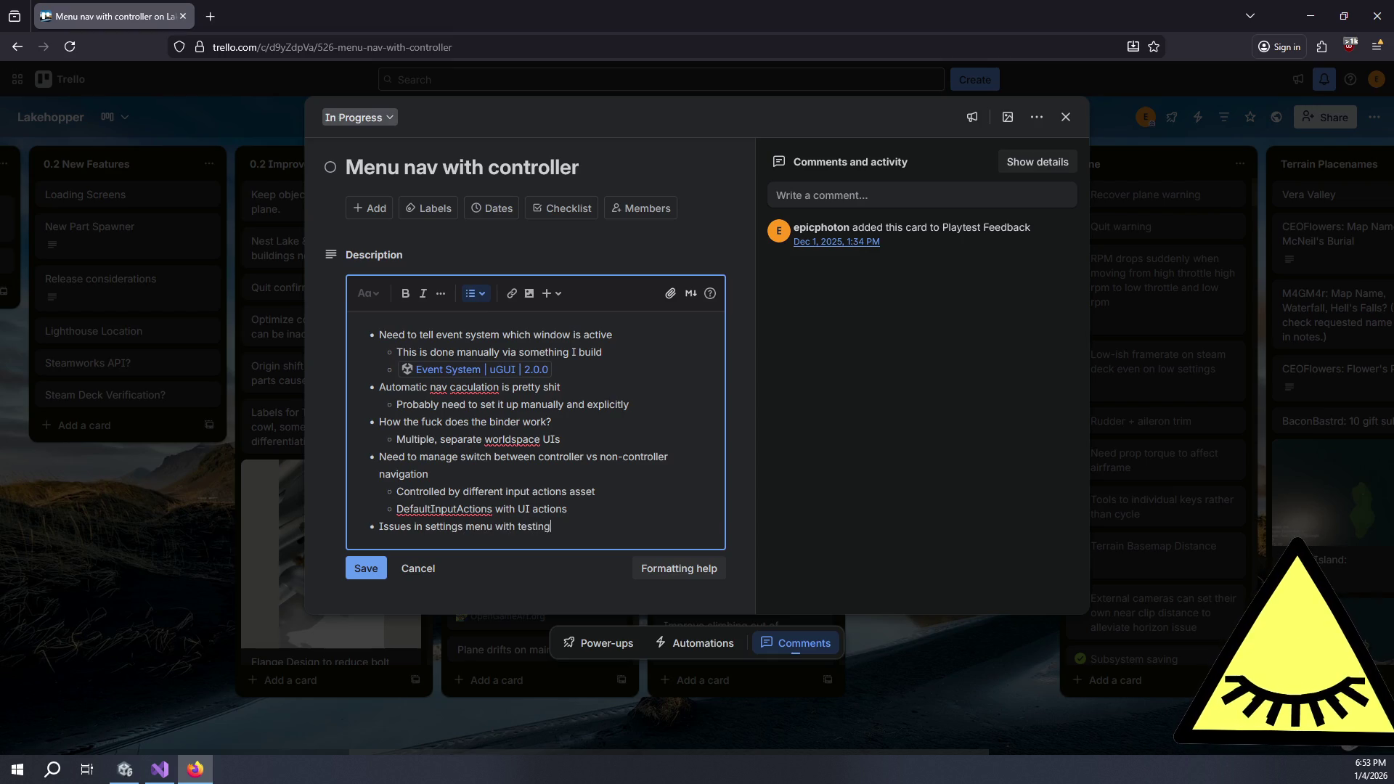
text( axis output)
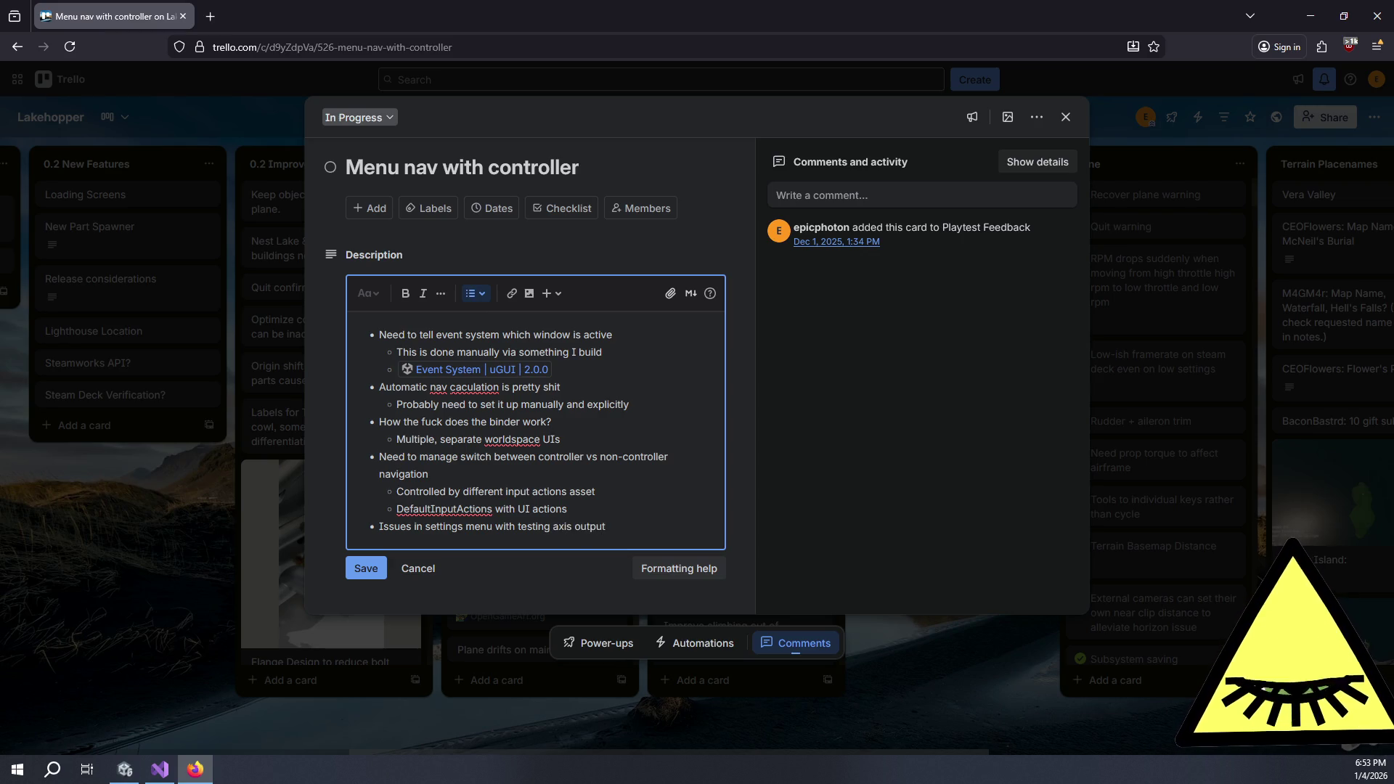
key(Return)
key(Tab)
text(onfli)
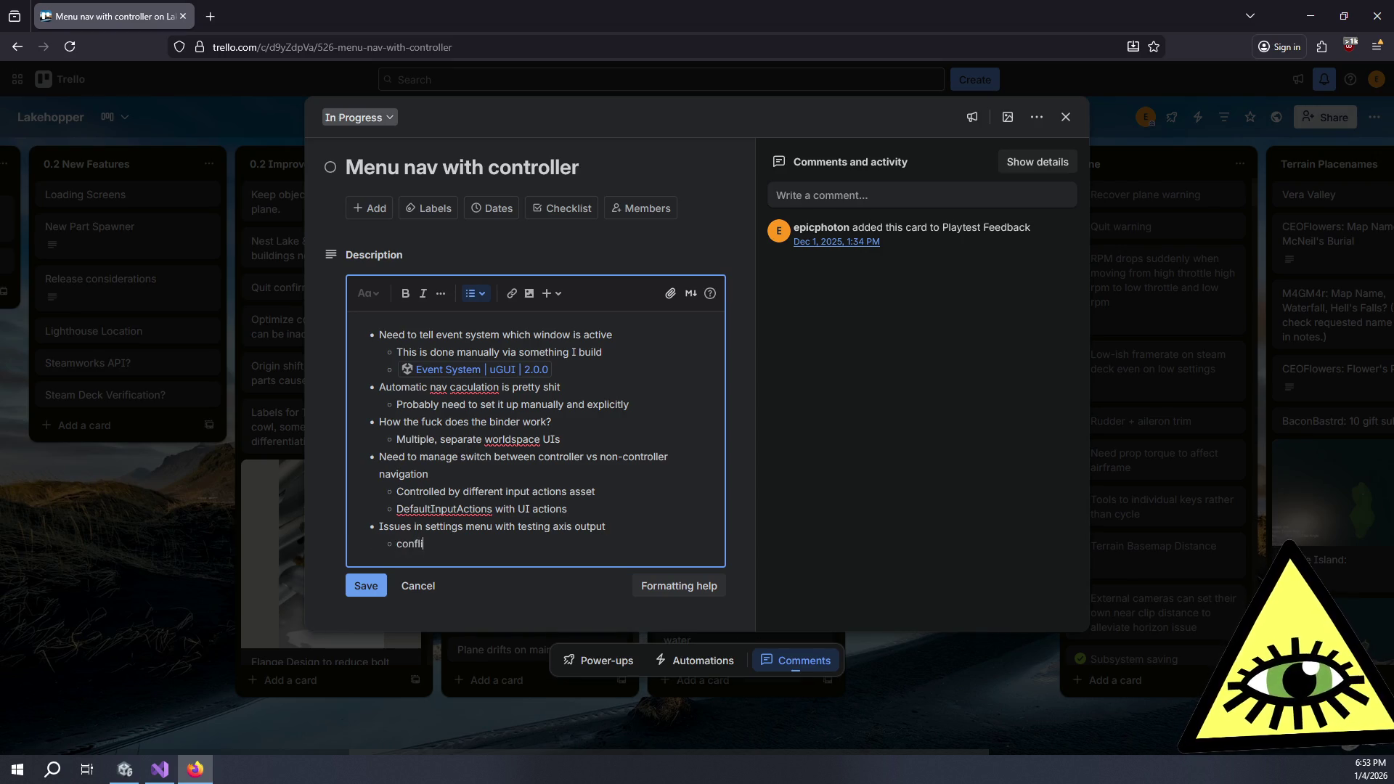
text(cts with UI inp)
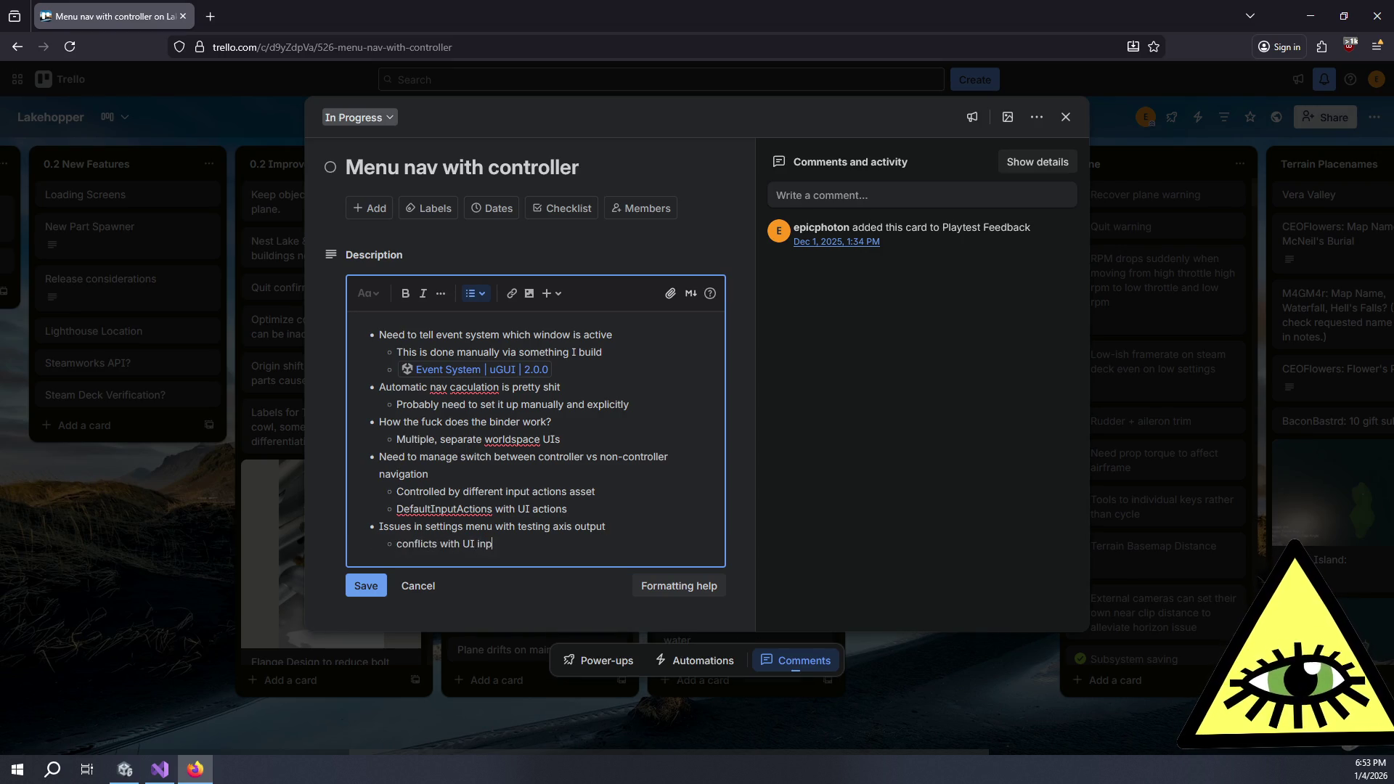
text(uts, cause)
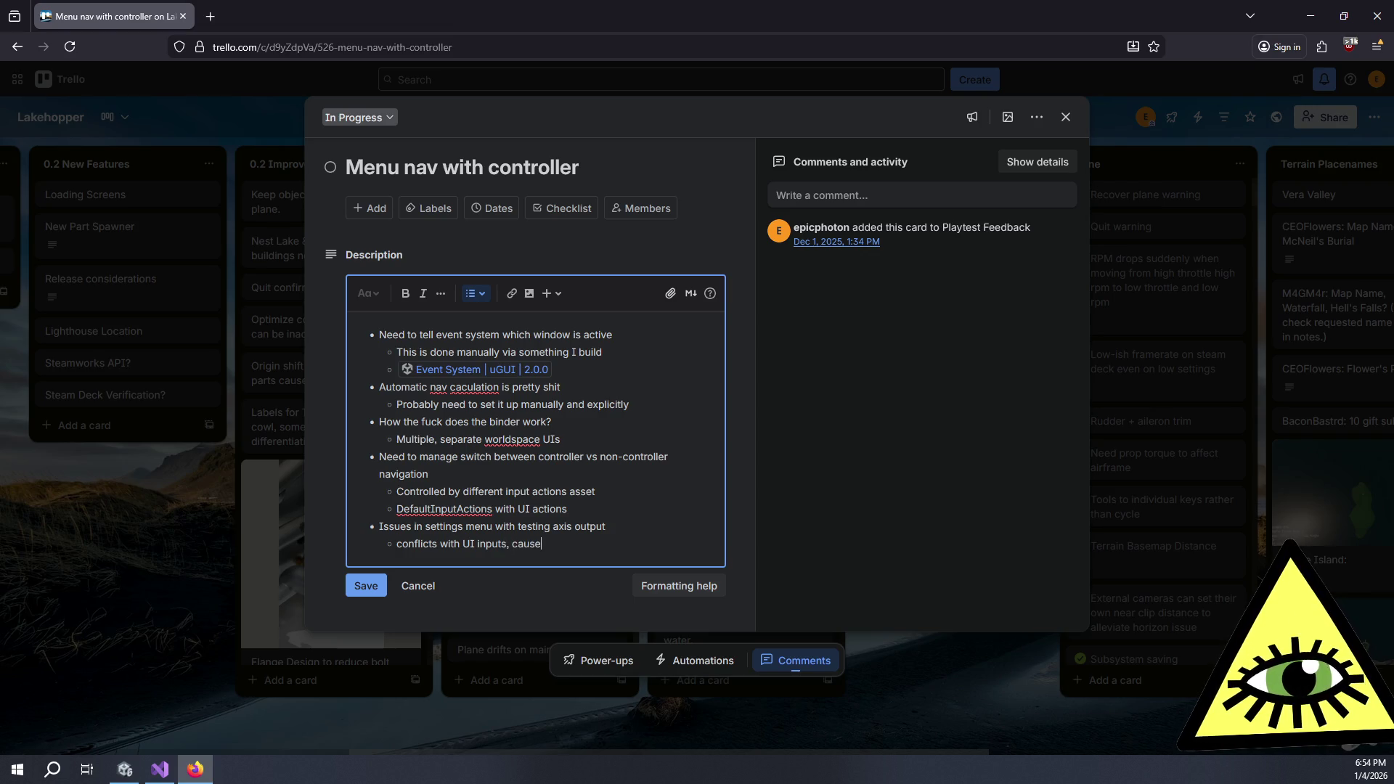
text(s unintentional )
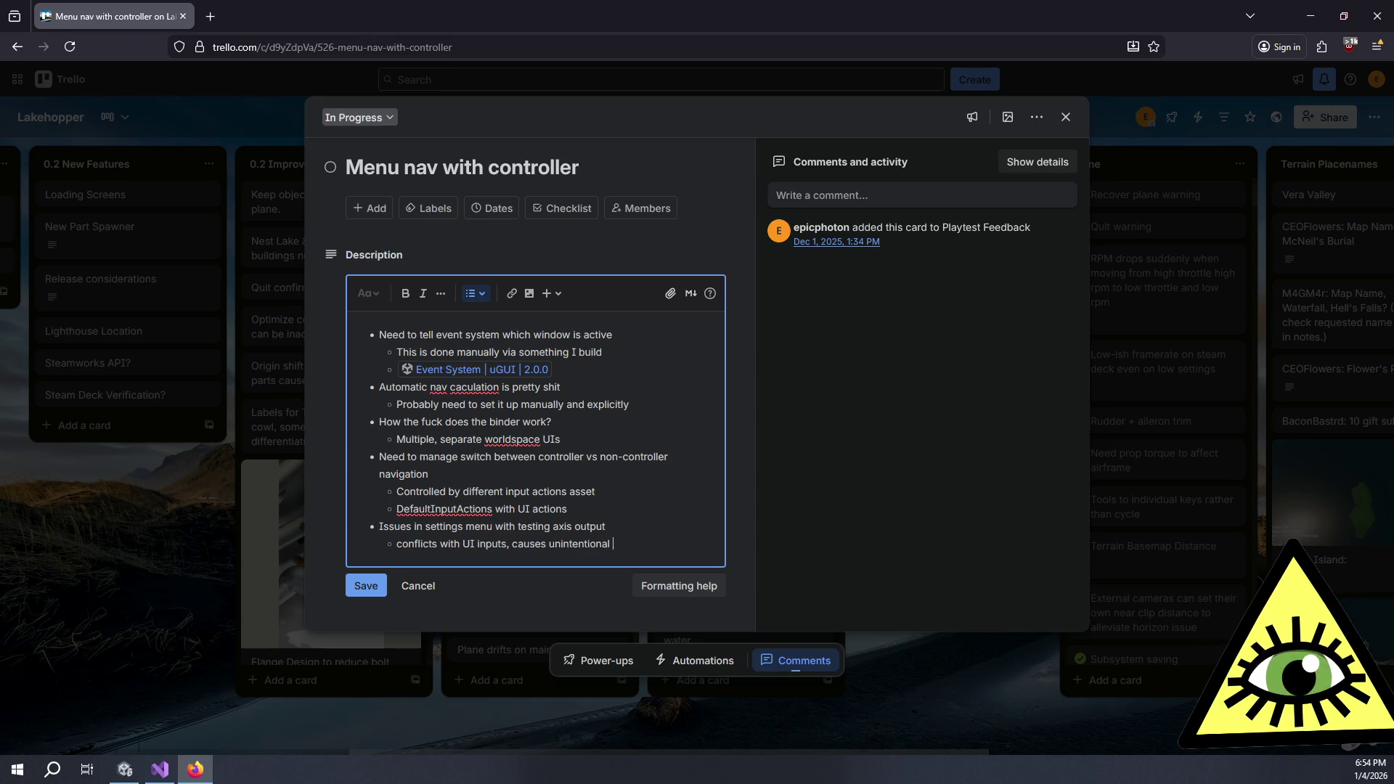
text(user sett)
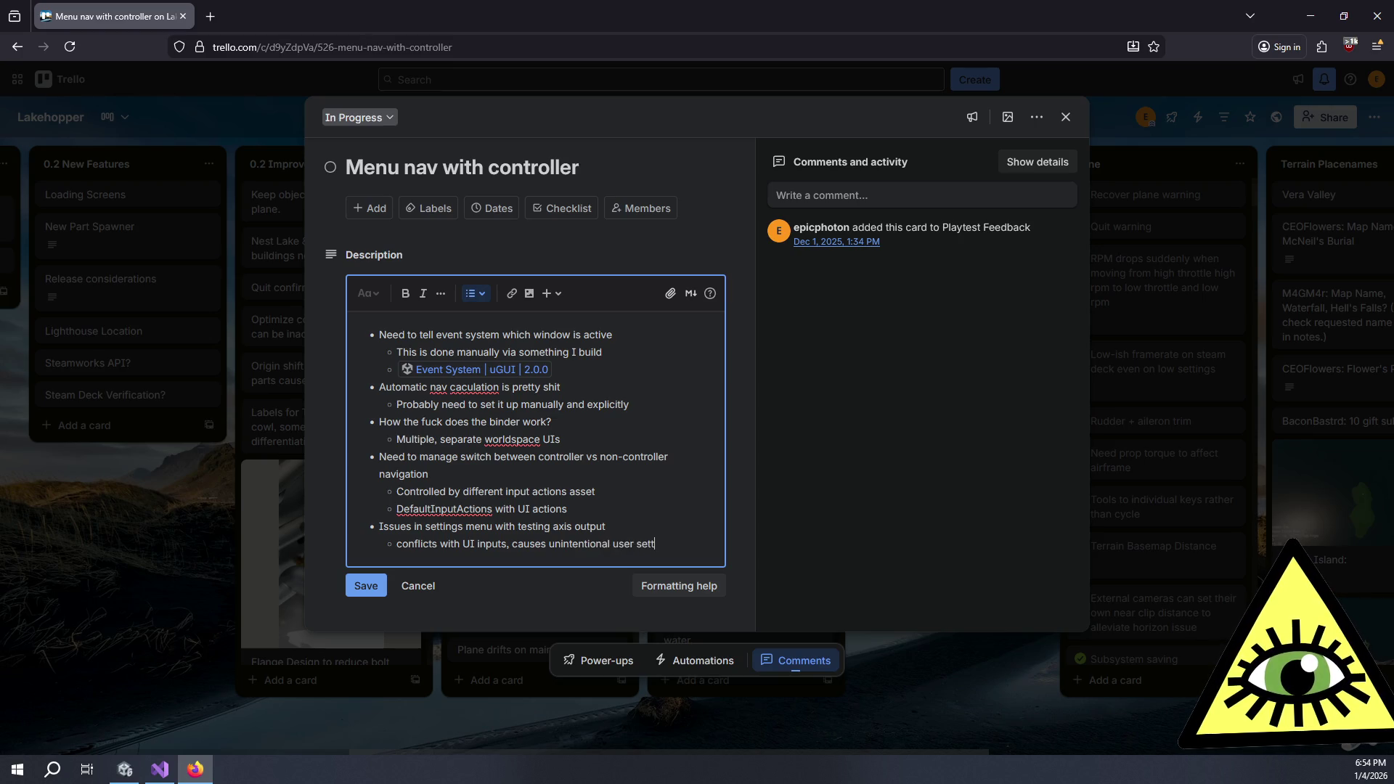
text(ings changes)
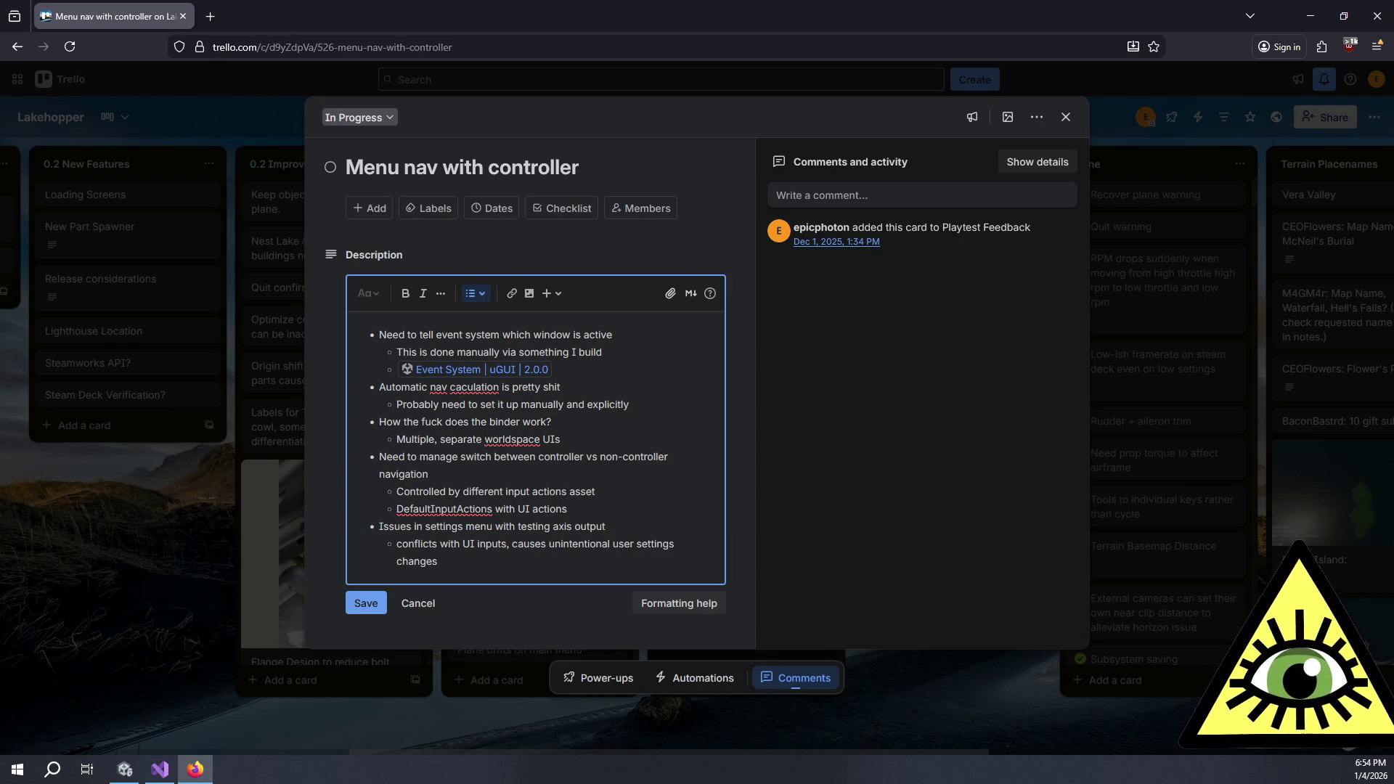
click(366, 603)
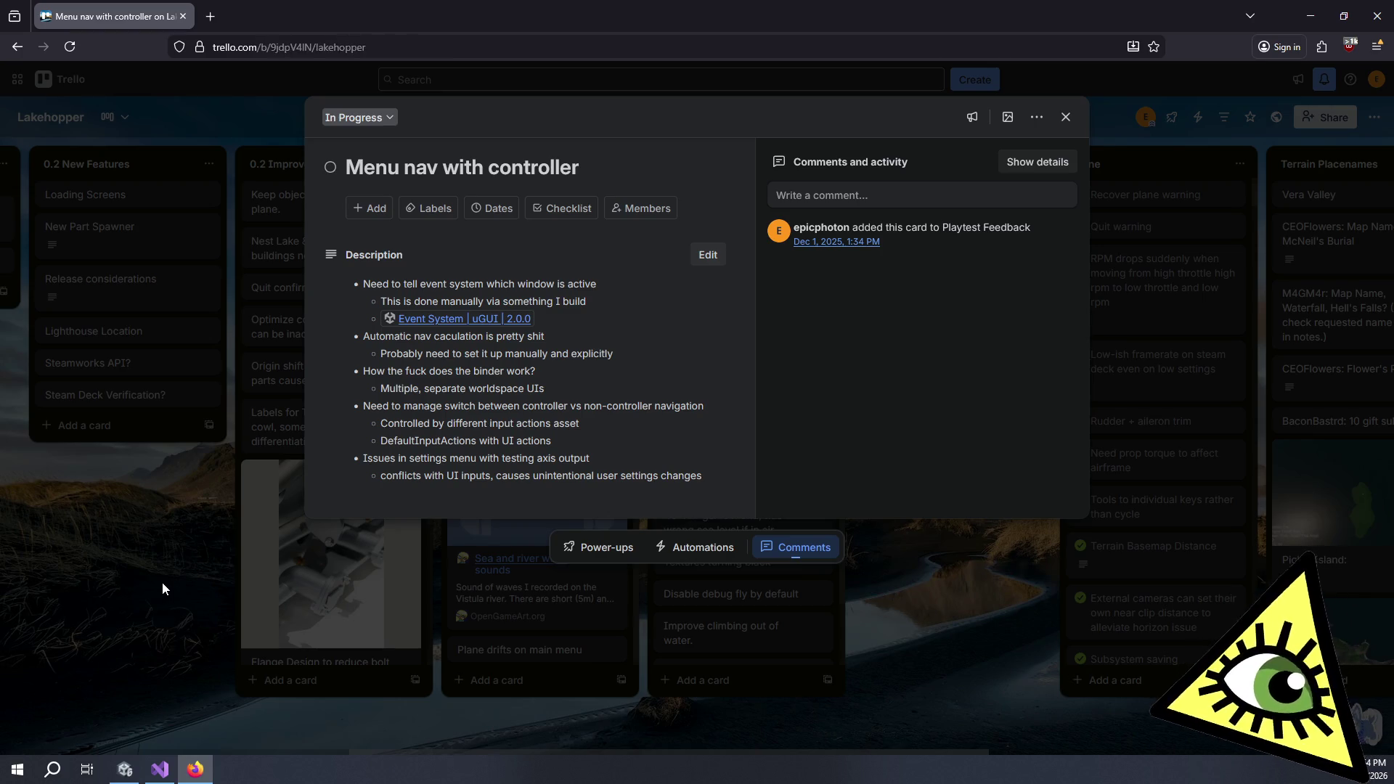
Reopen the Menu nav with controller card's description and add a 'For visuals' bullet
click(162, 583)
click(946, 213)
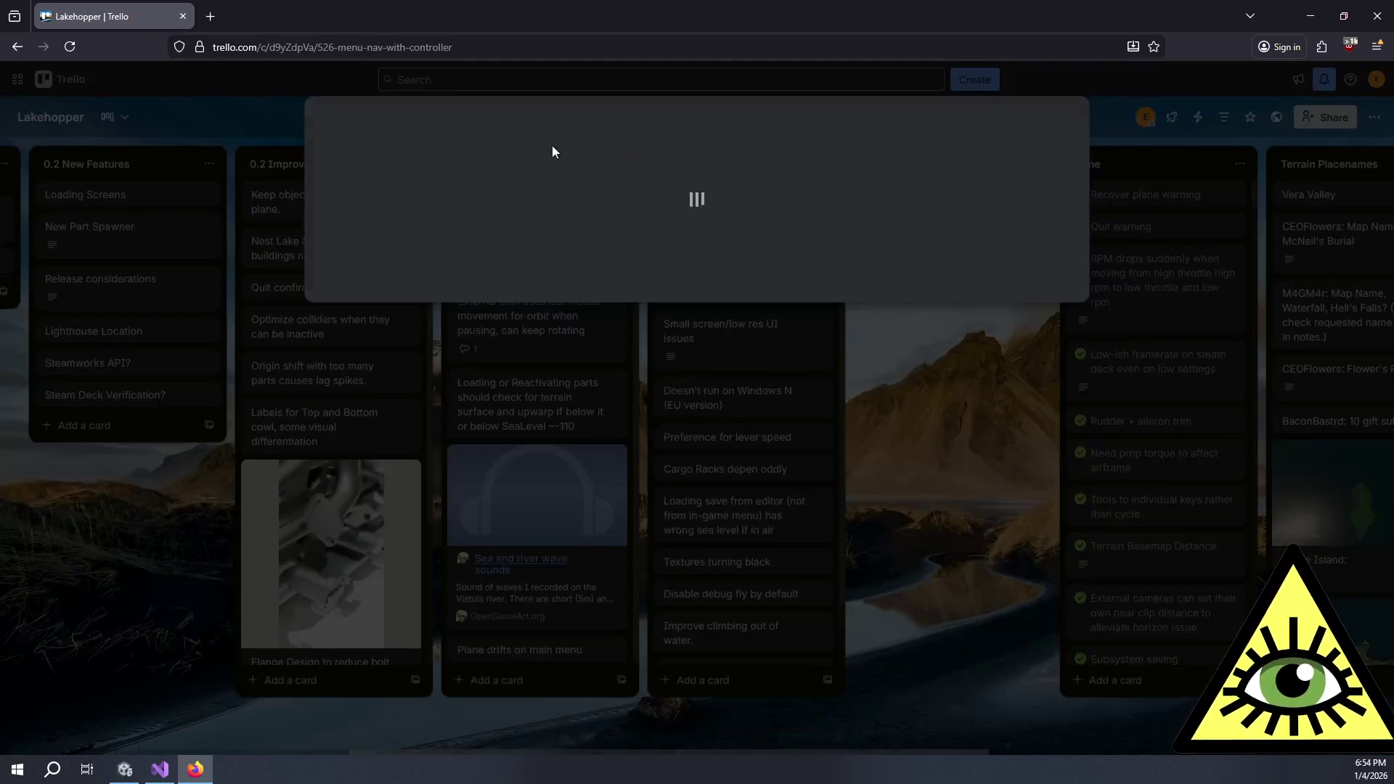
click(616, 473)
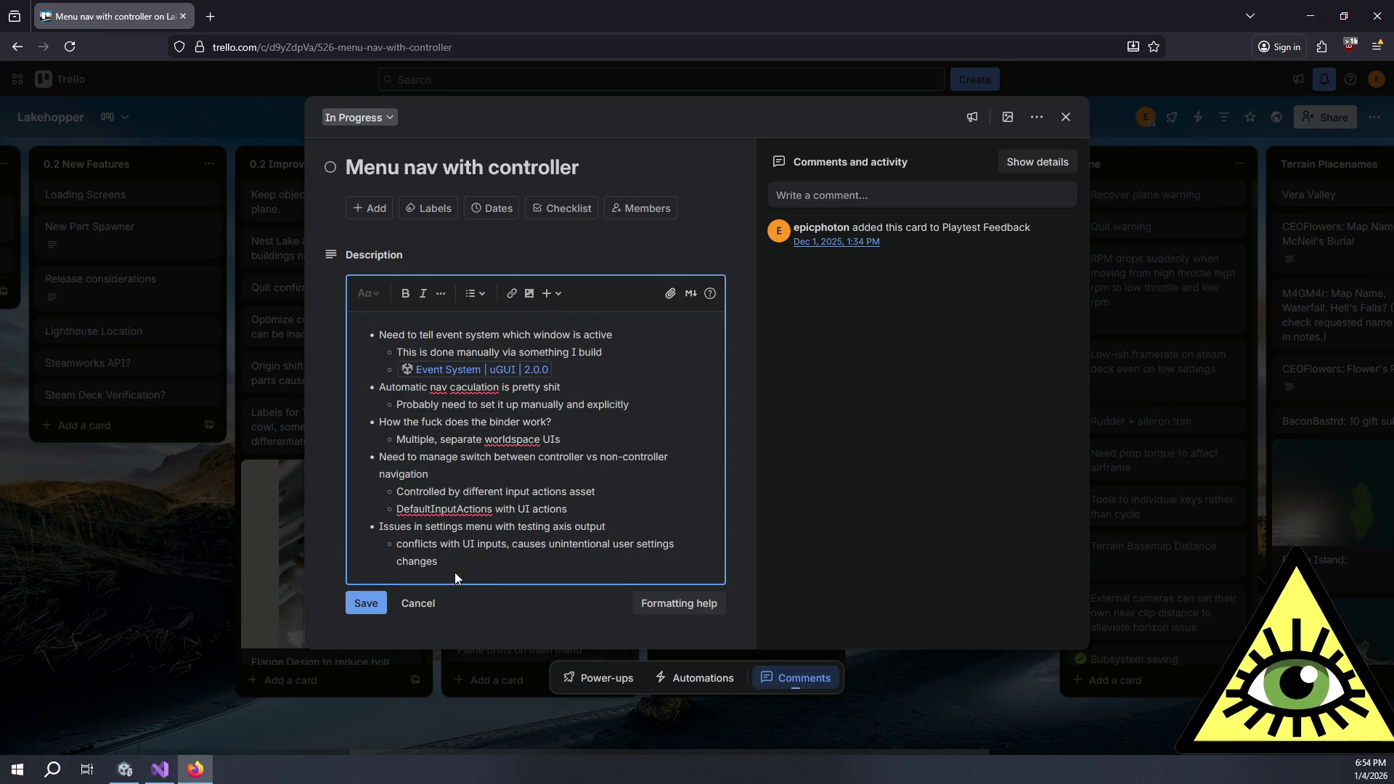
key(Return)
key(Return)
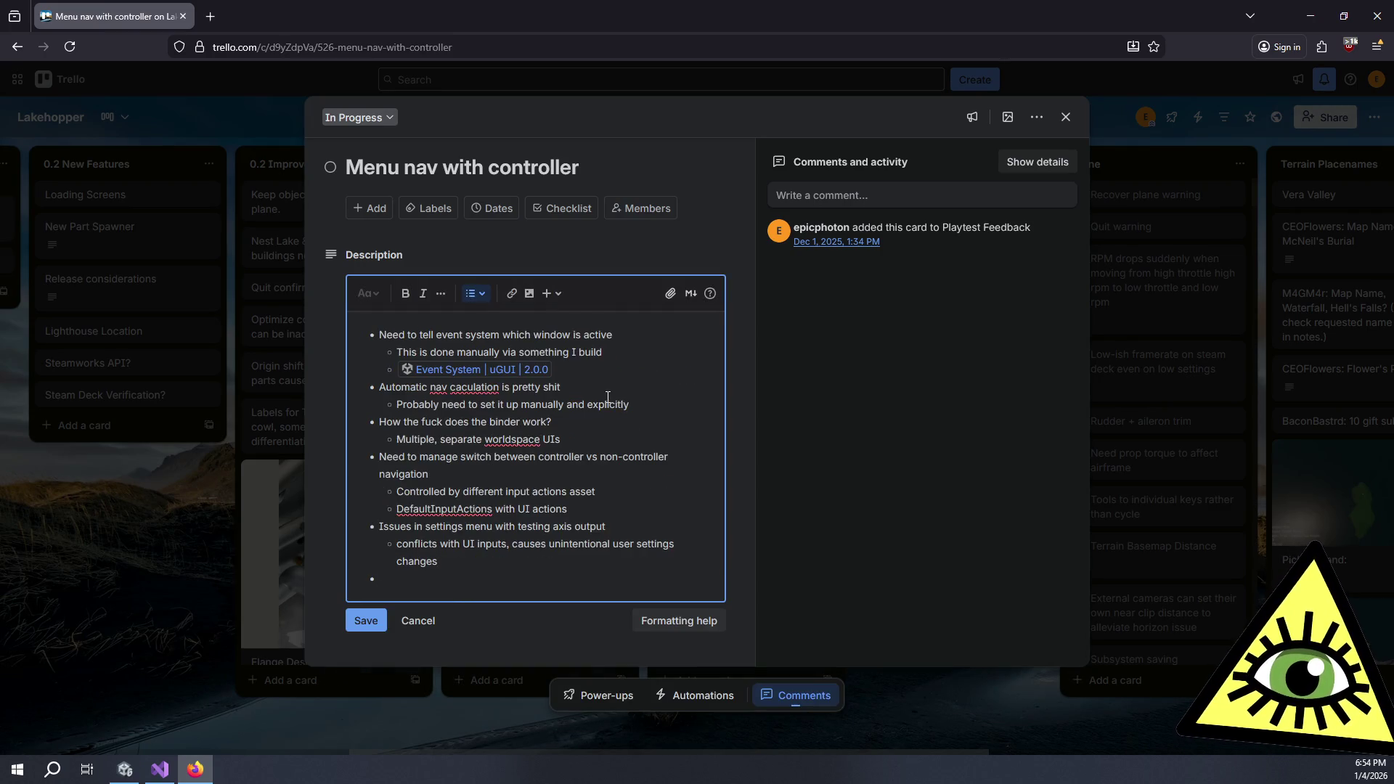
text(For appearnc)
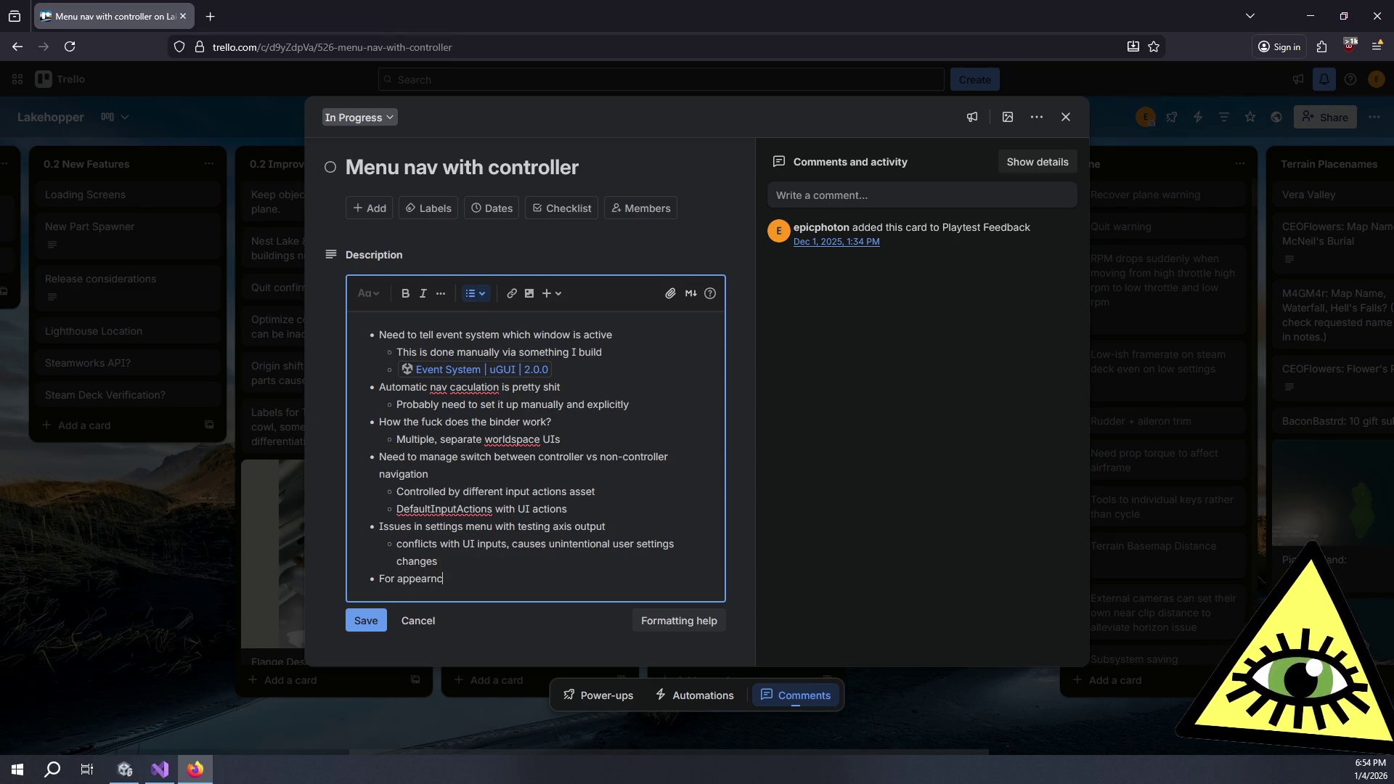
key(BackSpace)
key(BackSpace)
text(ance)
key(ctrl+BackSpace)
text(visuals)
Add sub-bullets 'Try to avoid using animator' and 'Tint is only gonna tint Images, not text'
key(Return)
key(Tab)
text(Try to avoid using animator)
key(Return)
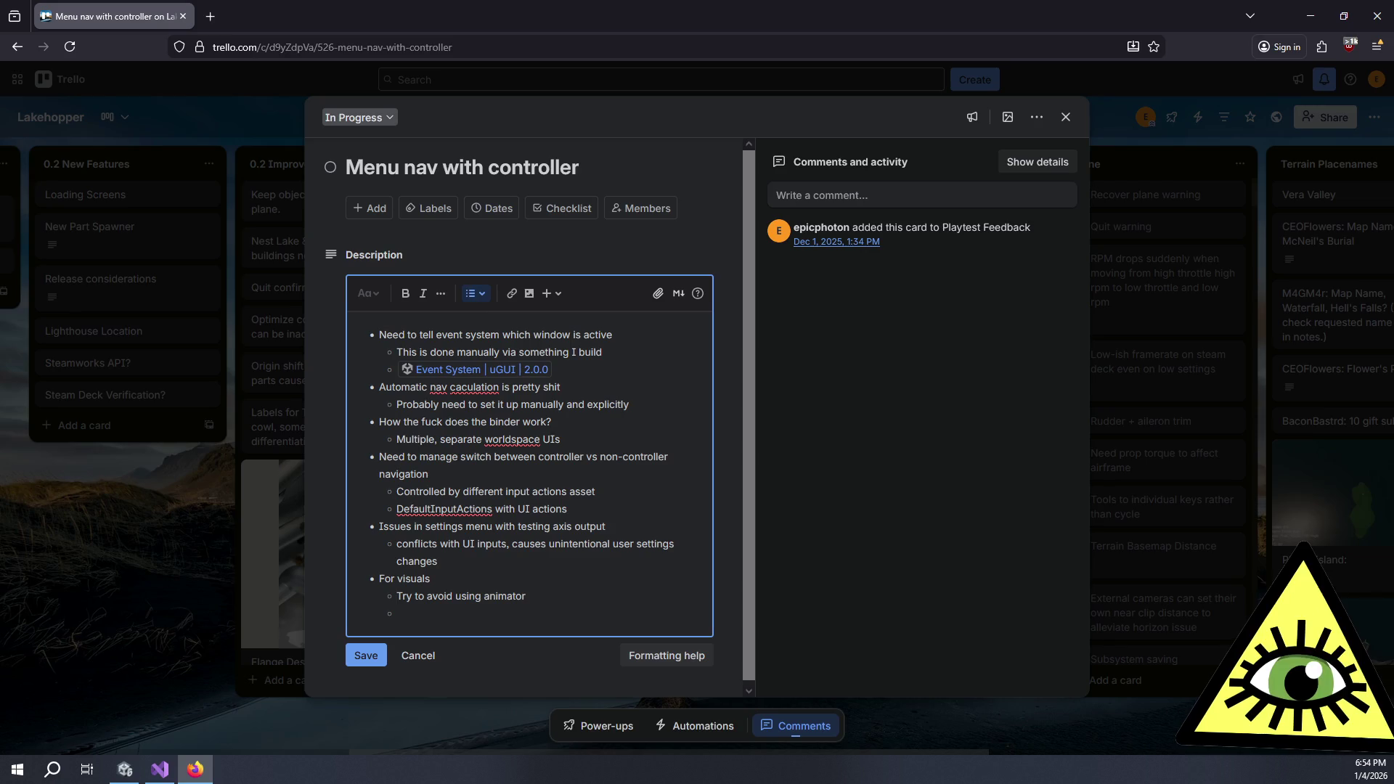
text(Tint)
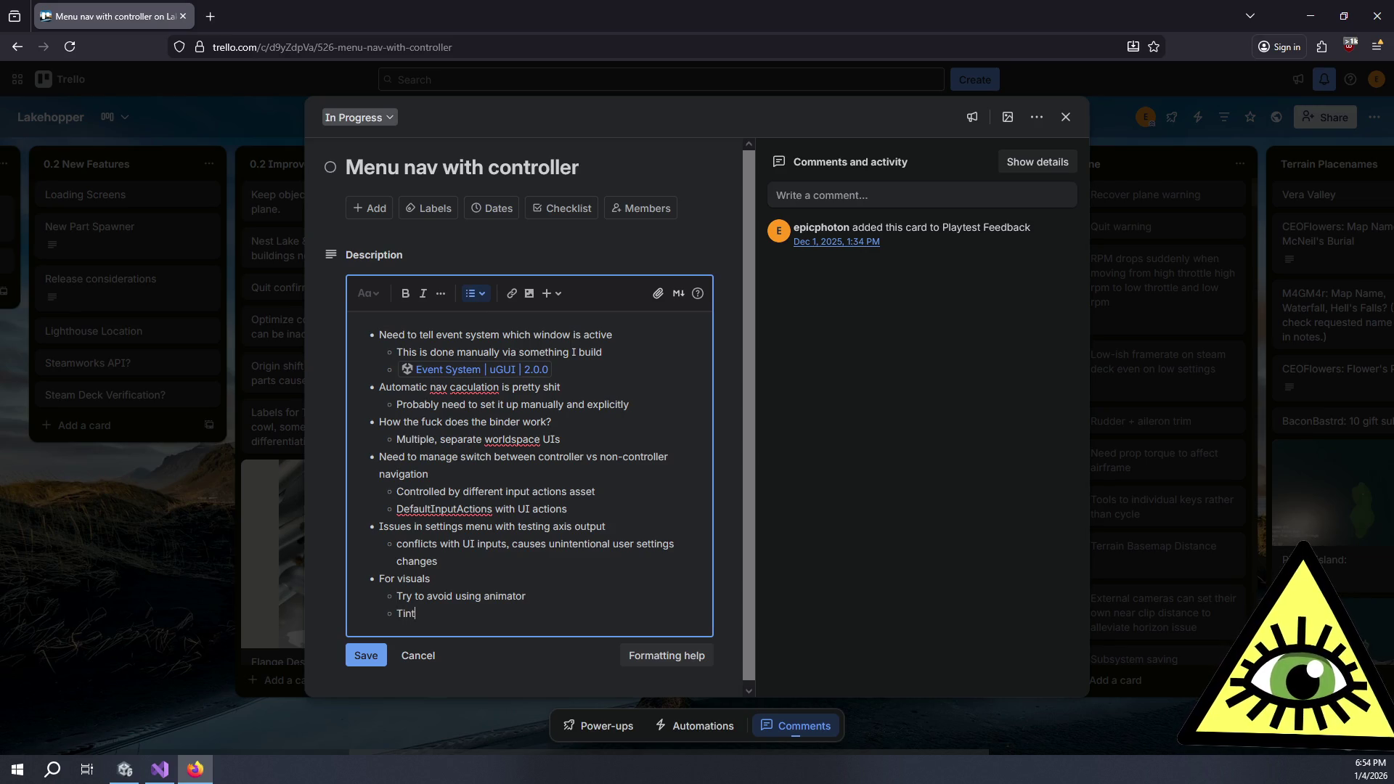
text( is only gonna tint)
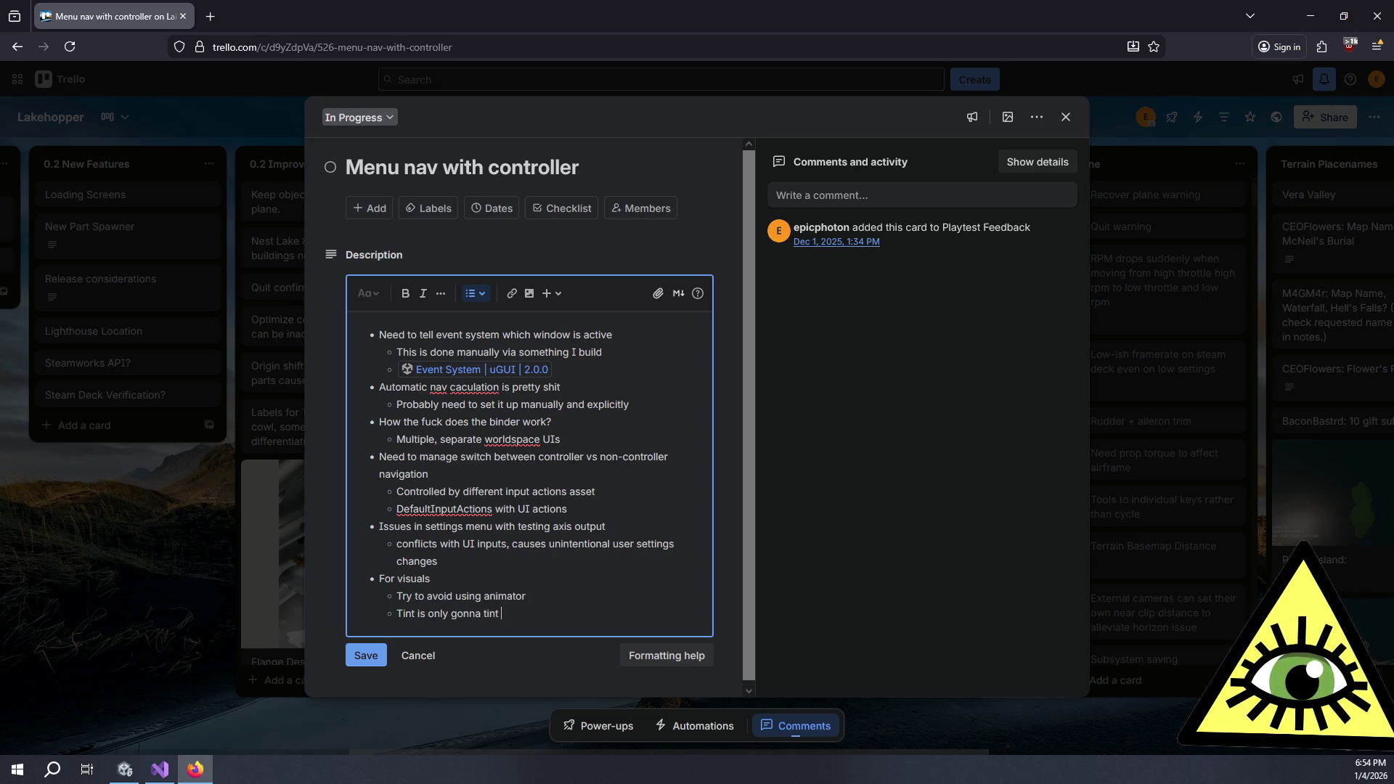
text(Image,s)
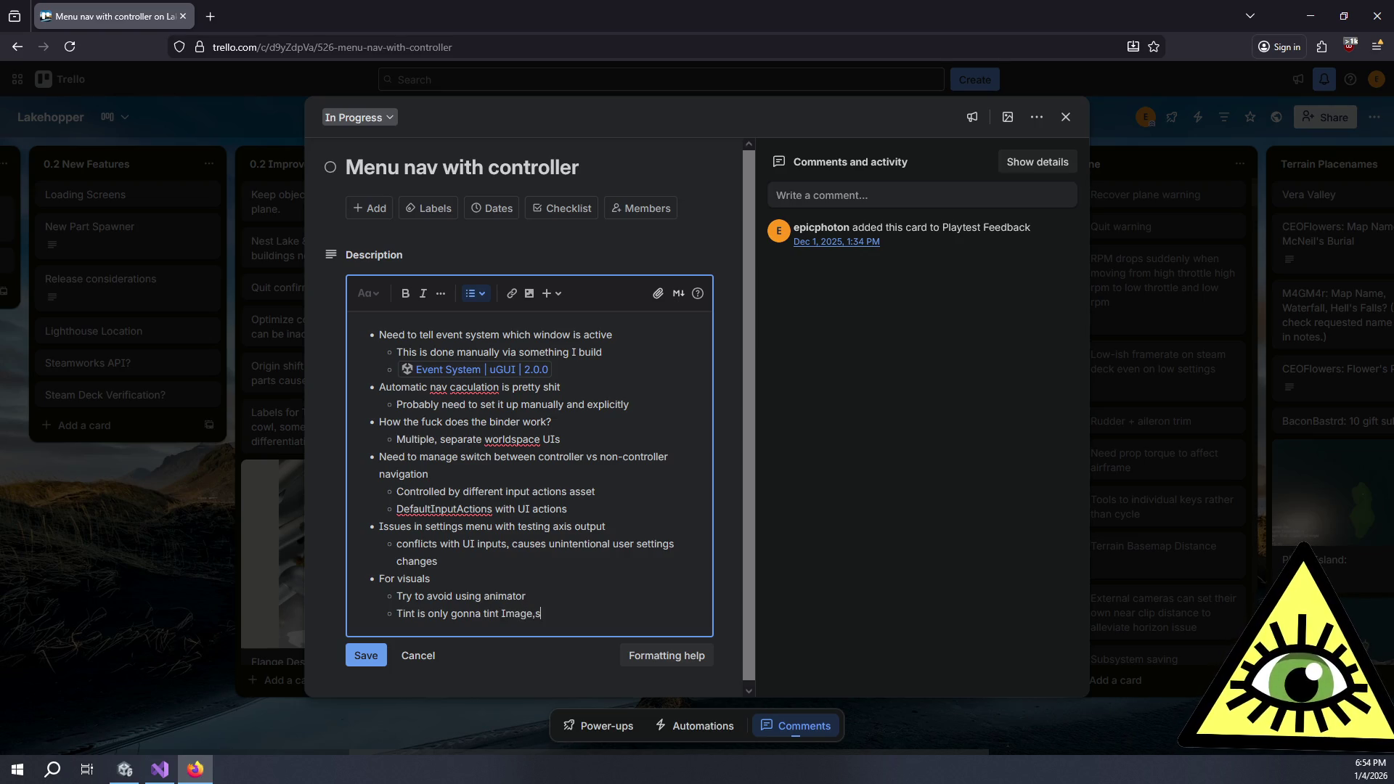
key(BackSpace)
key(BackSpace)
text(s, not)
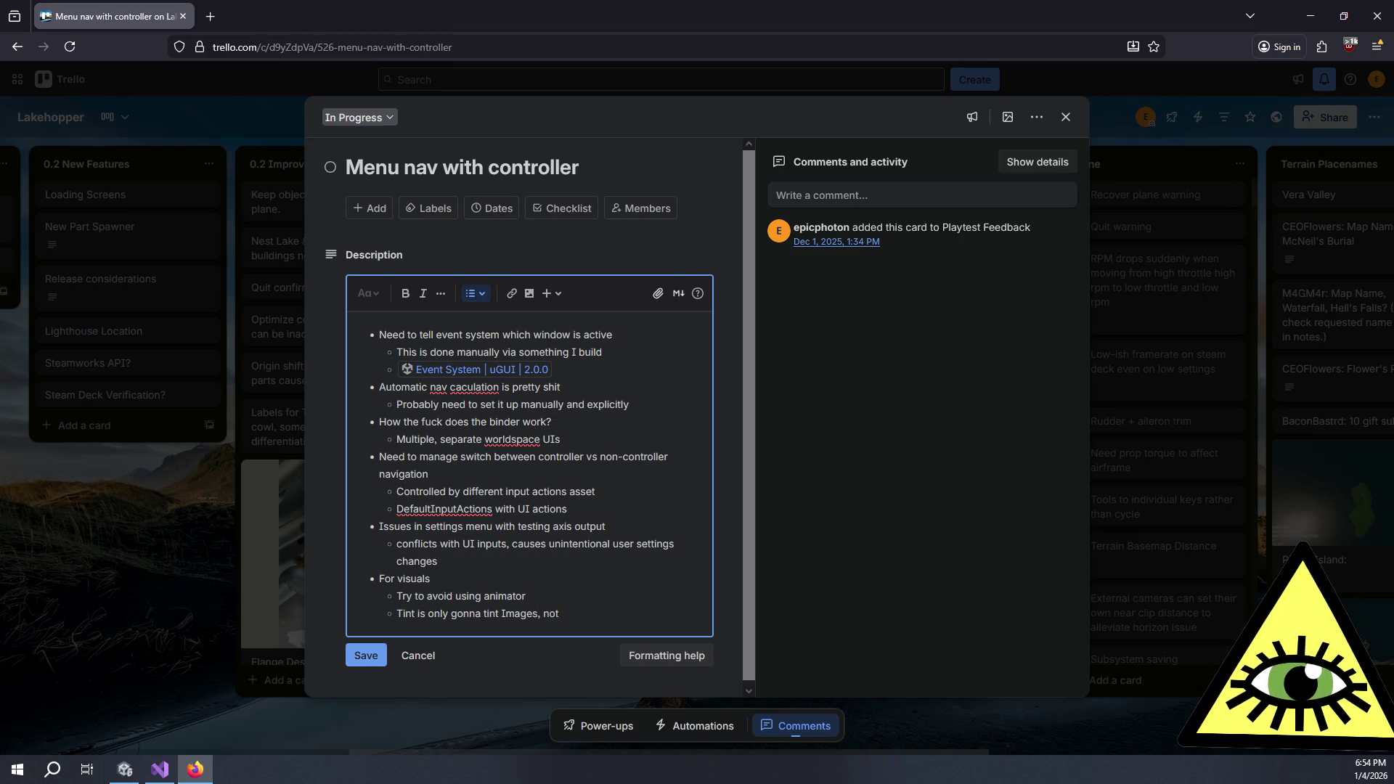
text( text)
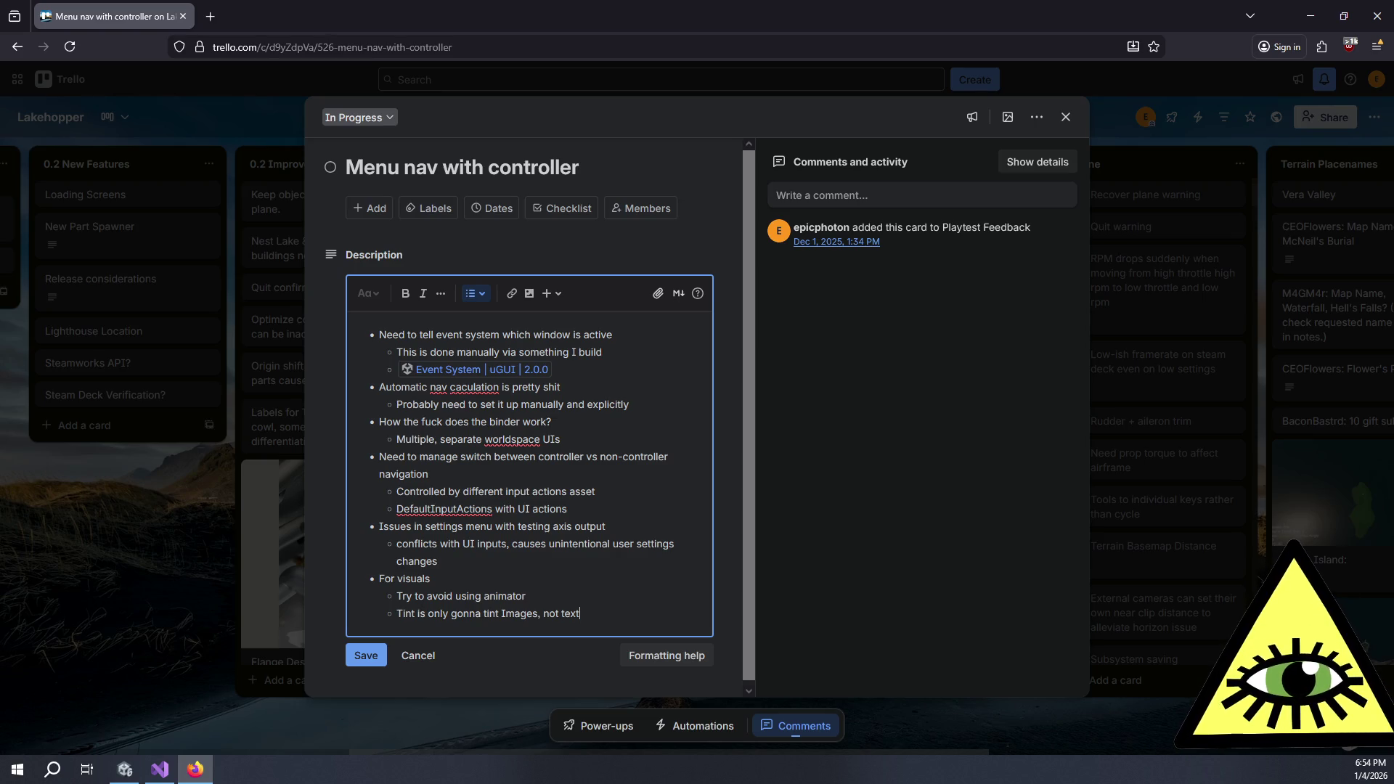
Note 'Might need some other animation solution' with nested options dotween and leantween, then close the card
key(Return)
text(Might need some other animation solution)
key(Return)
key(Tab)
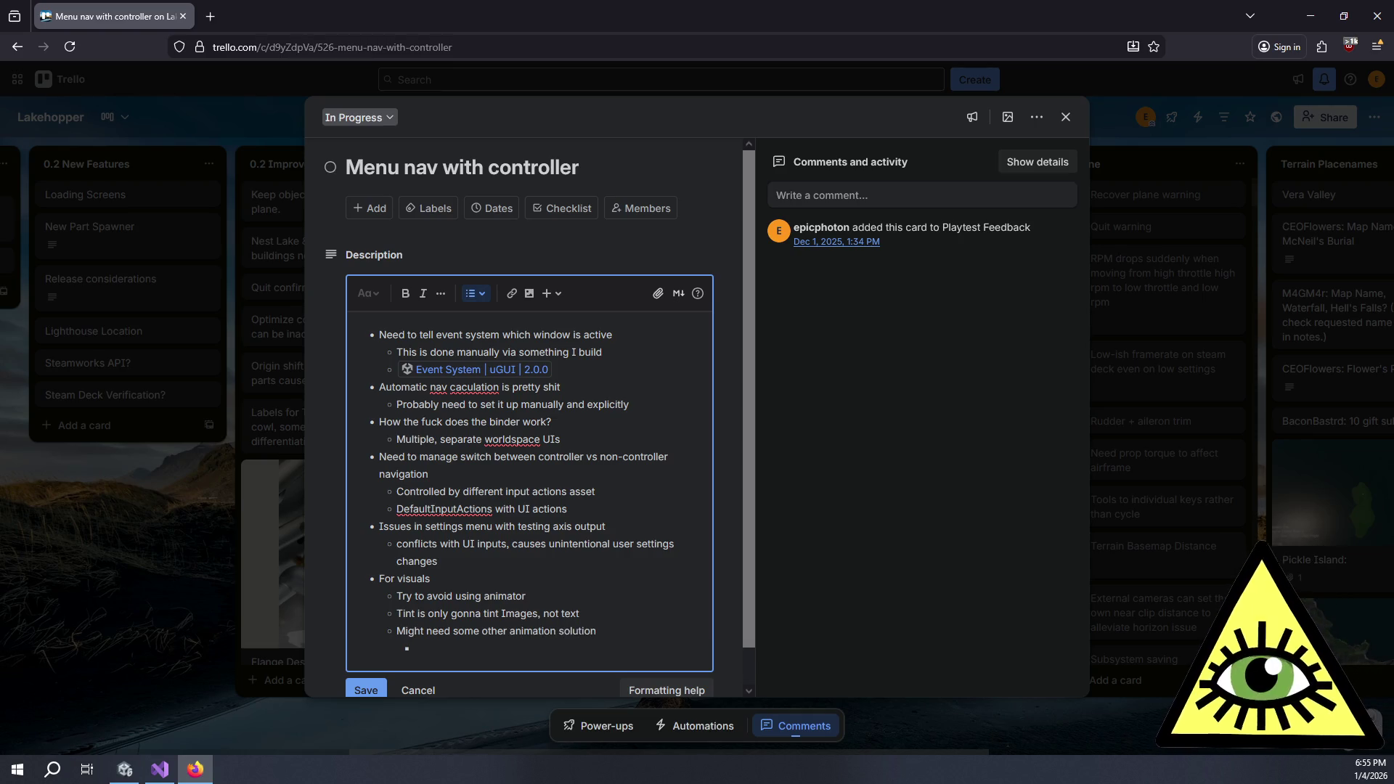
text(dotween)
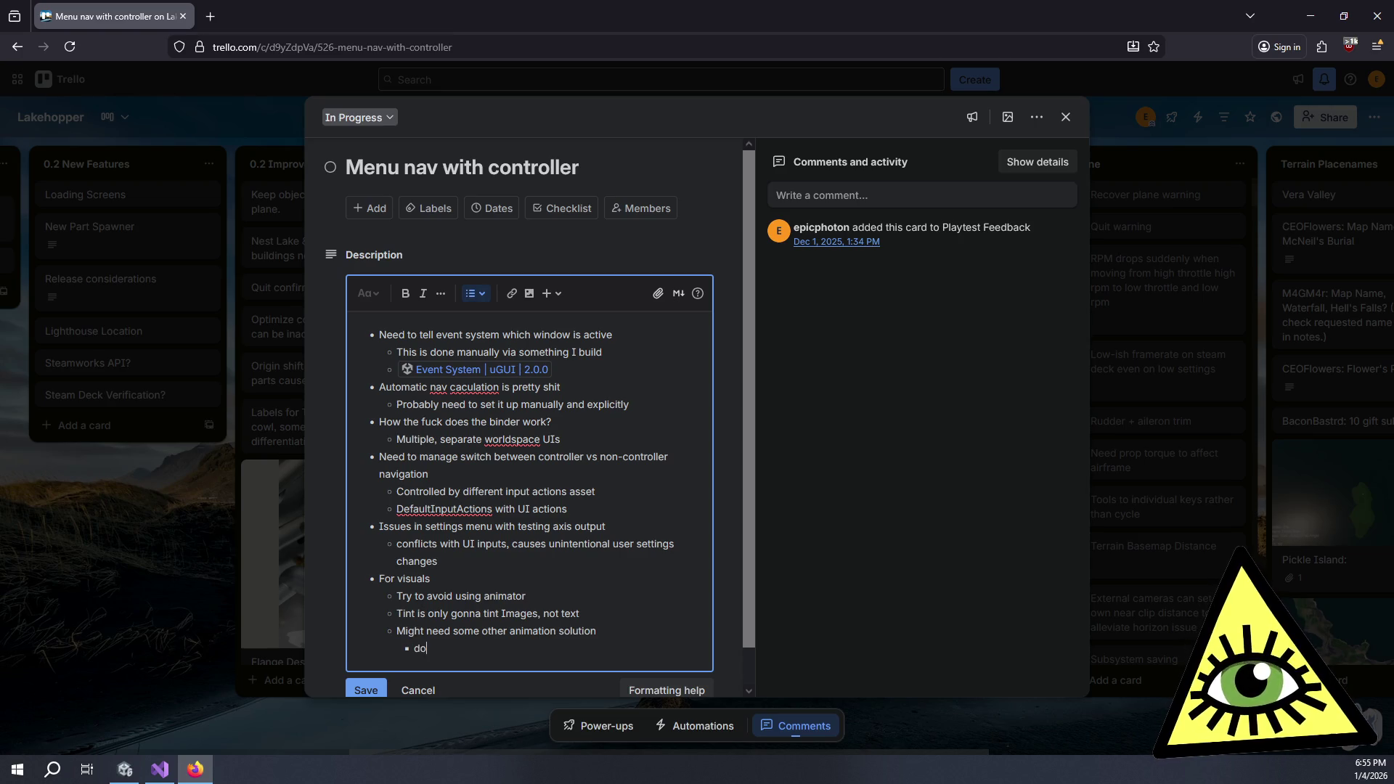
key(Return)
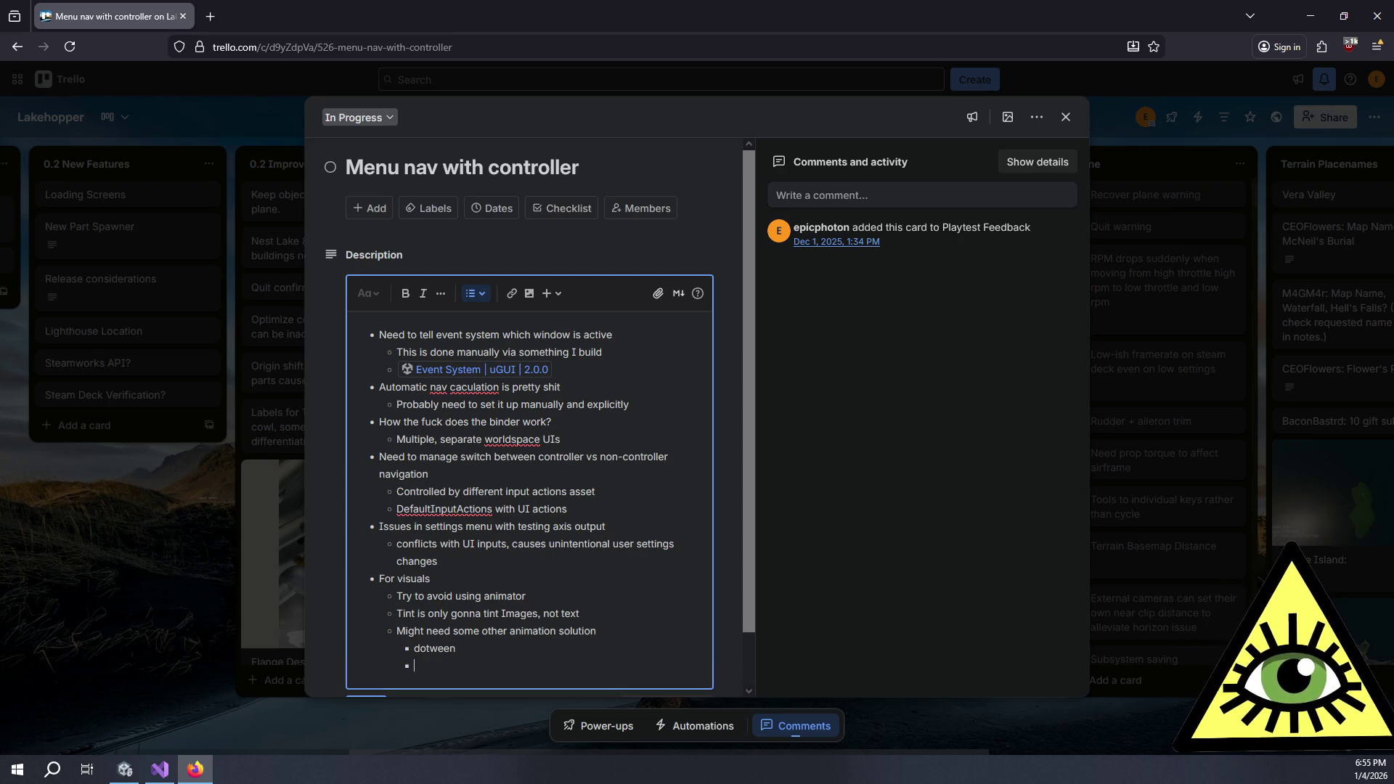
text(leantween)
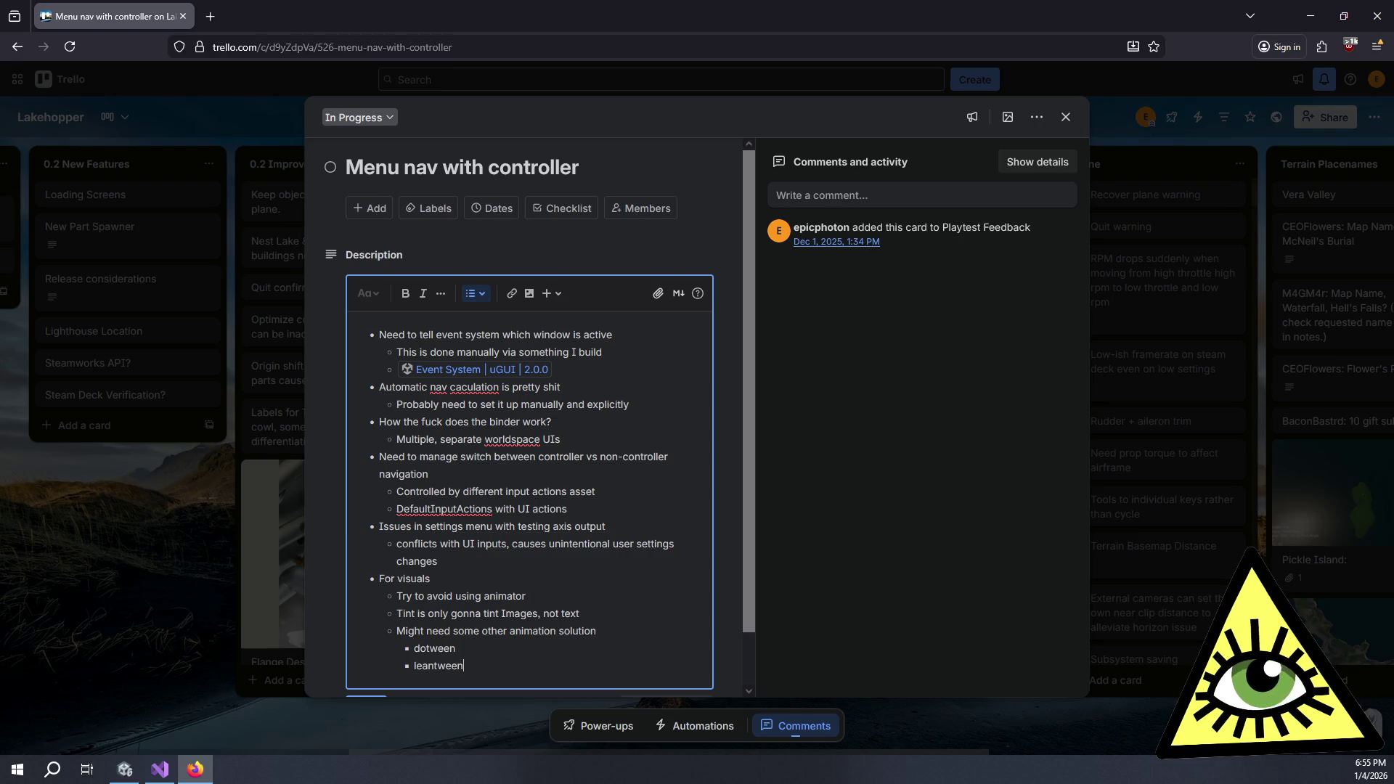
click(189, 688)
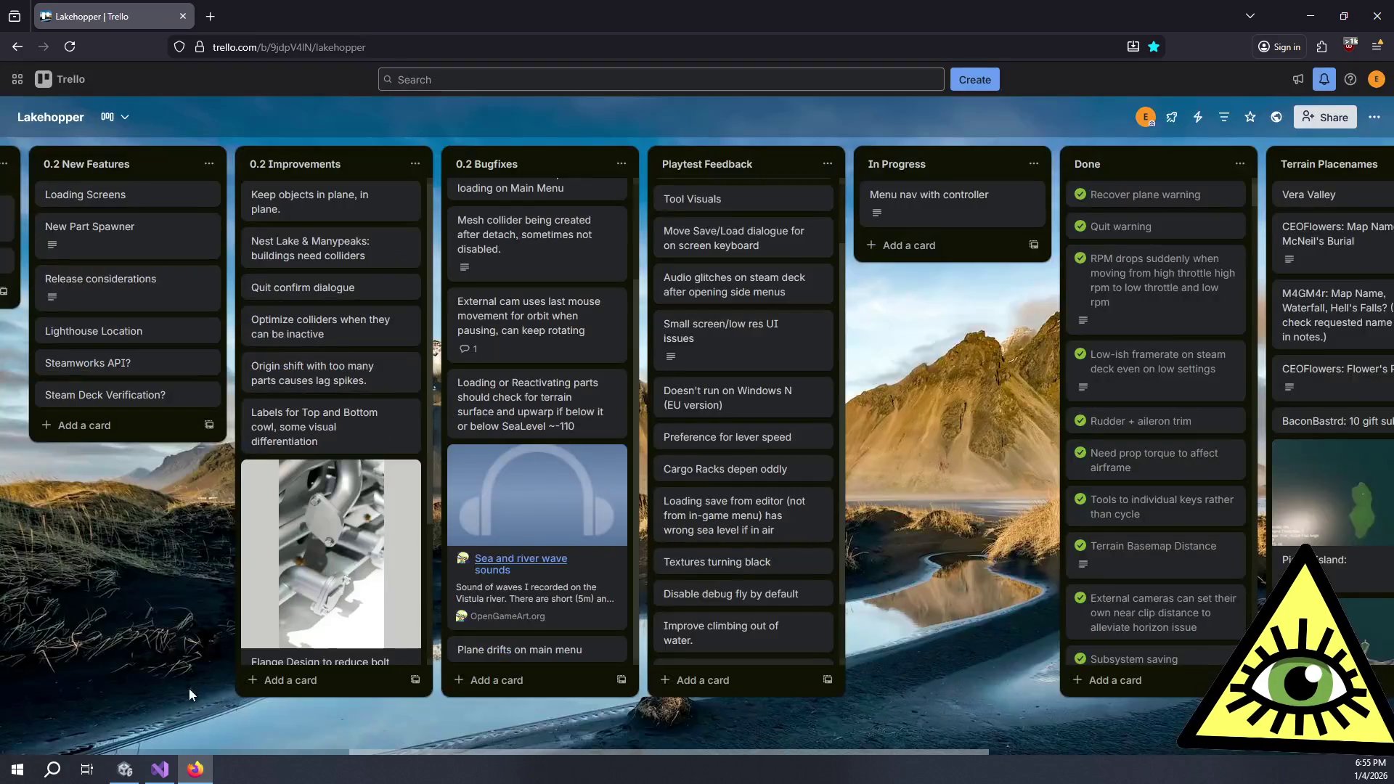
Select the Resume button under PauseMenu > PauseWindow > Panel > MainStack in the Hierarchy
click(160, 769)
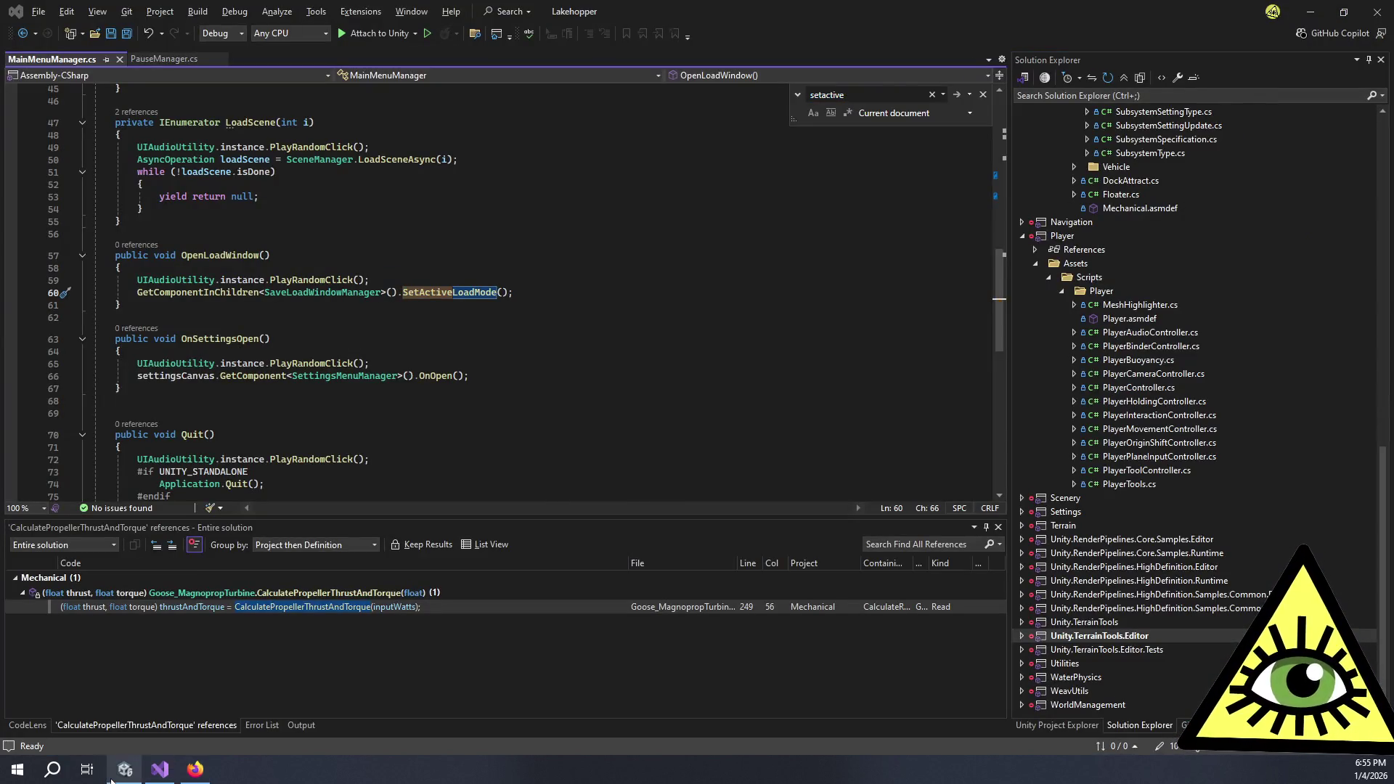
click(125, 769)
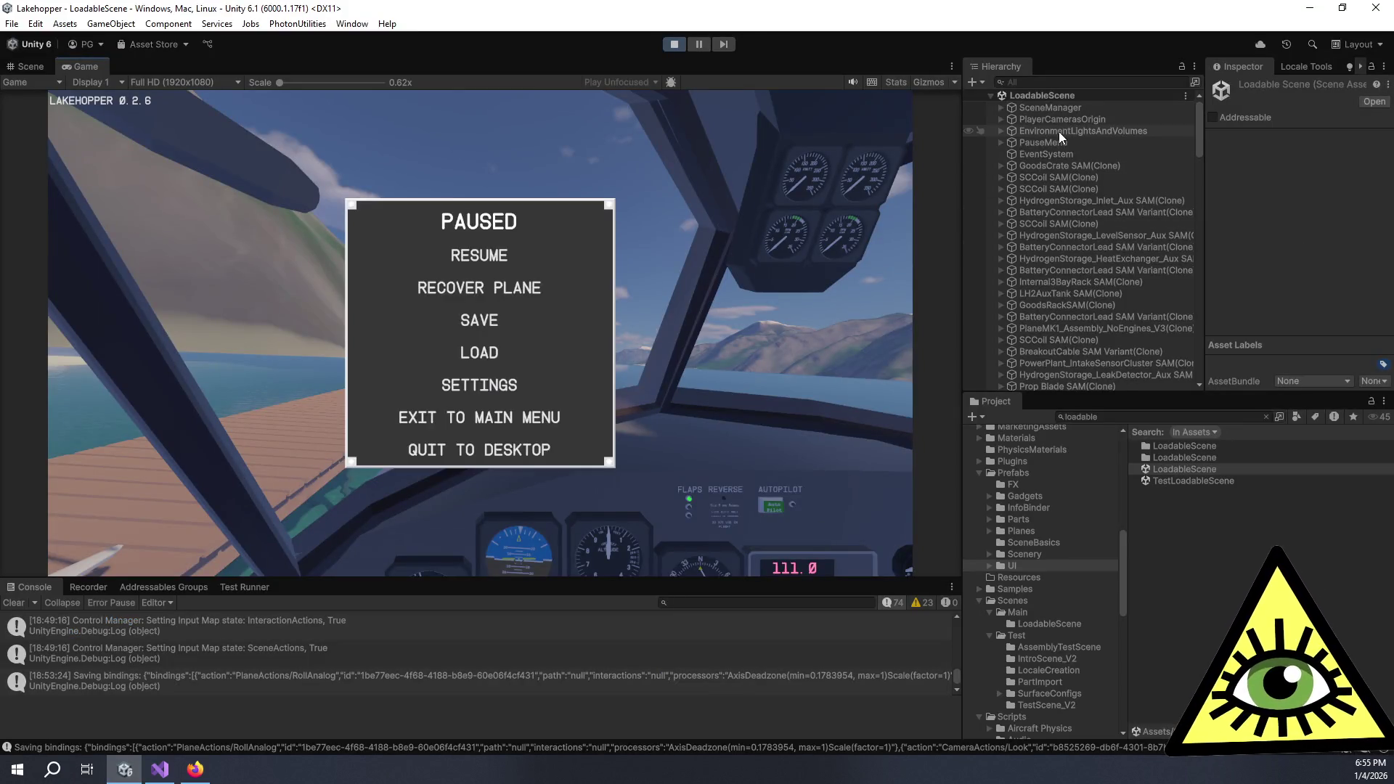
click(1021, 143)
drag(965, 198, 761, 198)
click(788, 142)
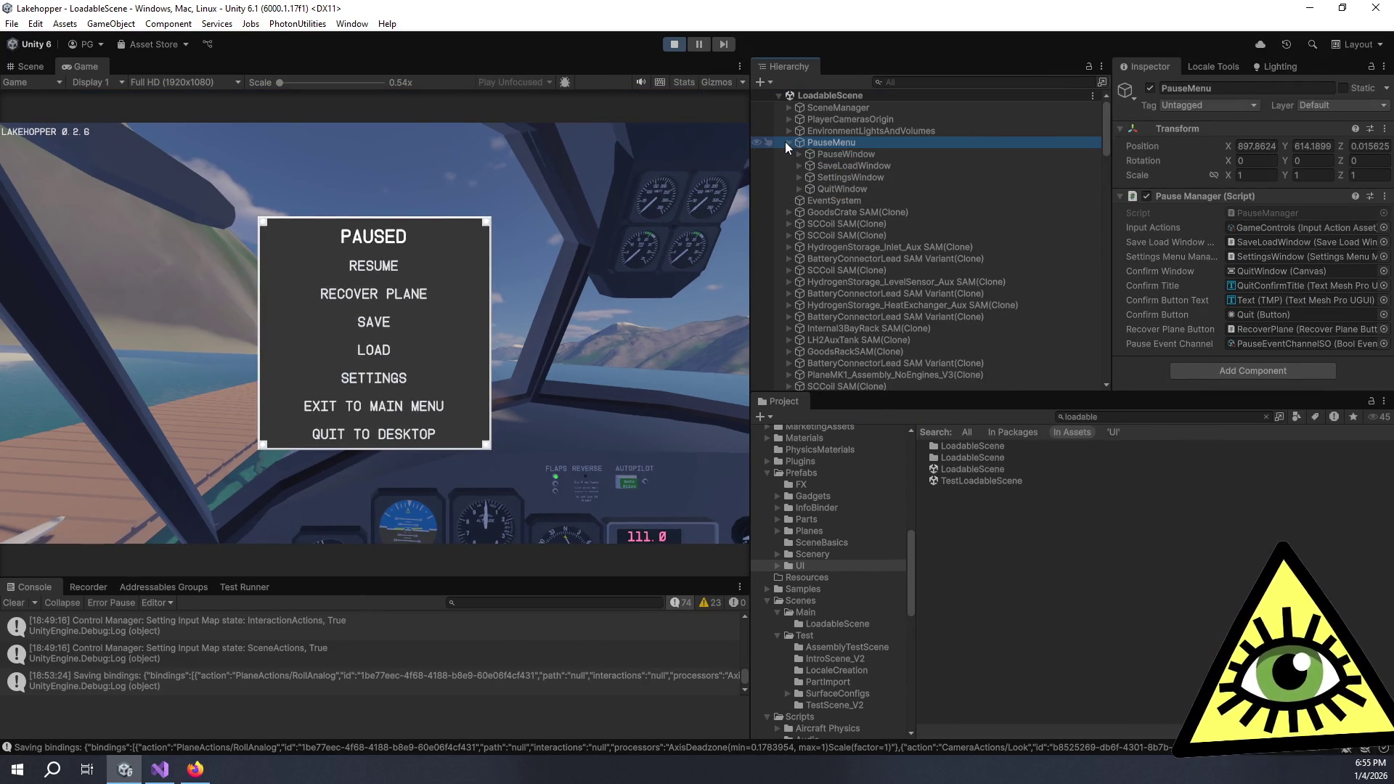
click(831, 153)
scroll(1191, 218, down, 5)
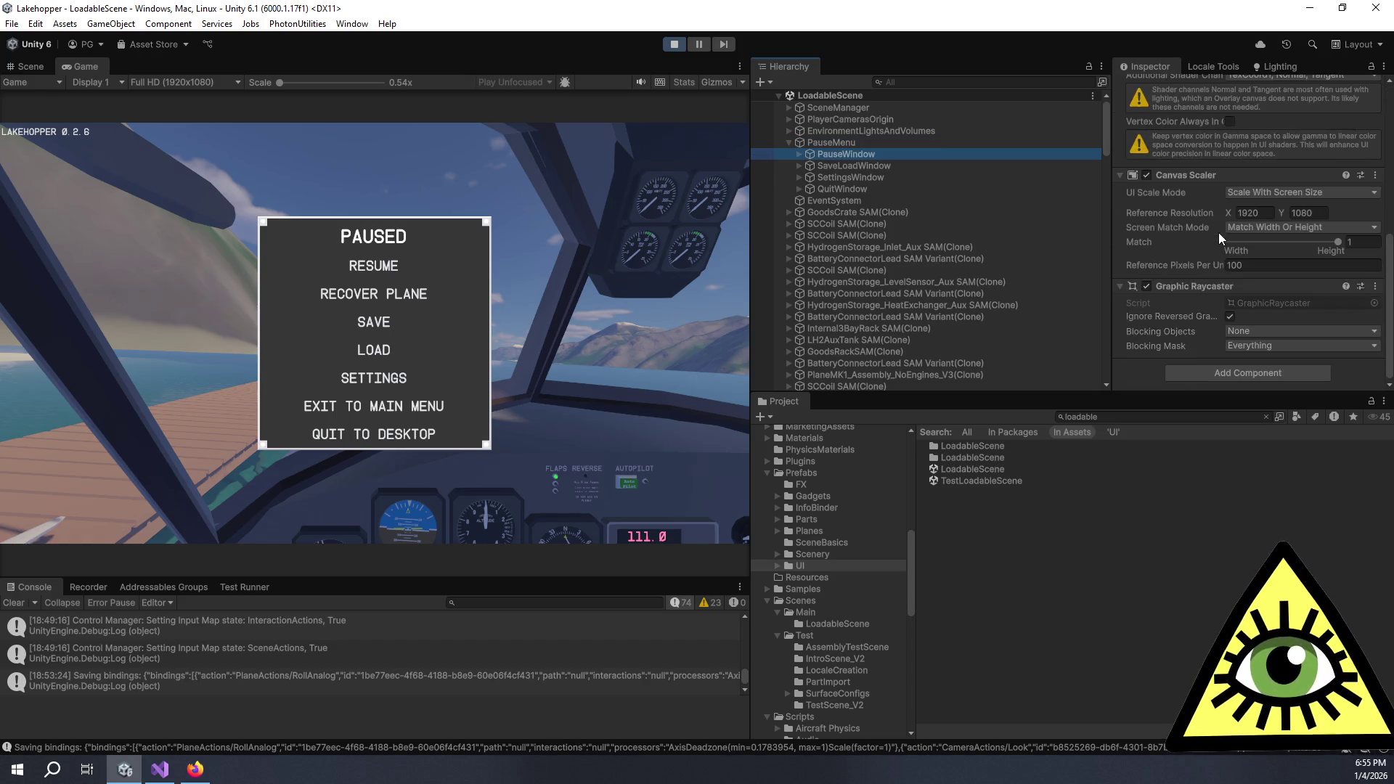
click(800, 154)
click(810, 165)
click(827, 177)
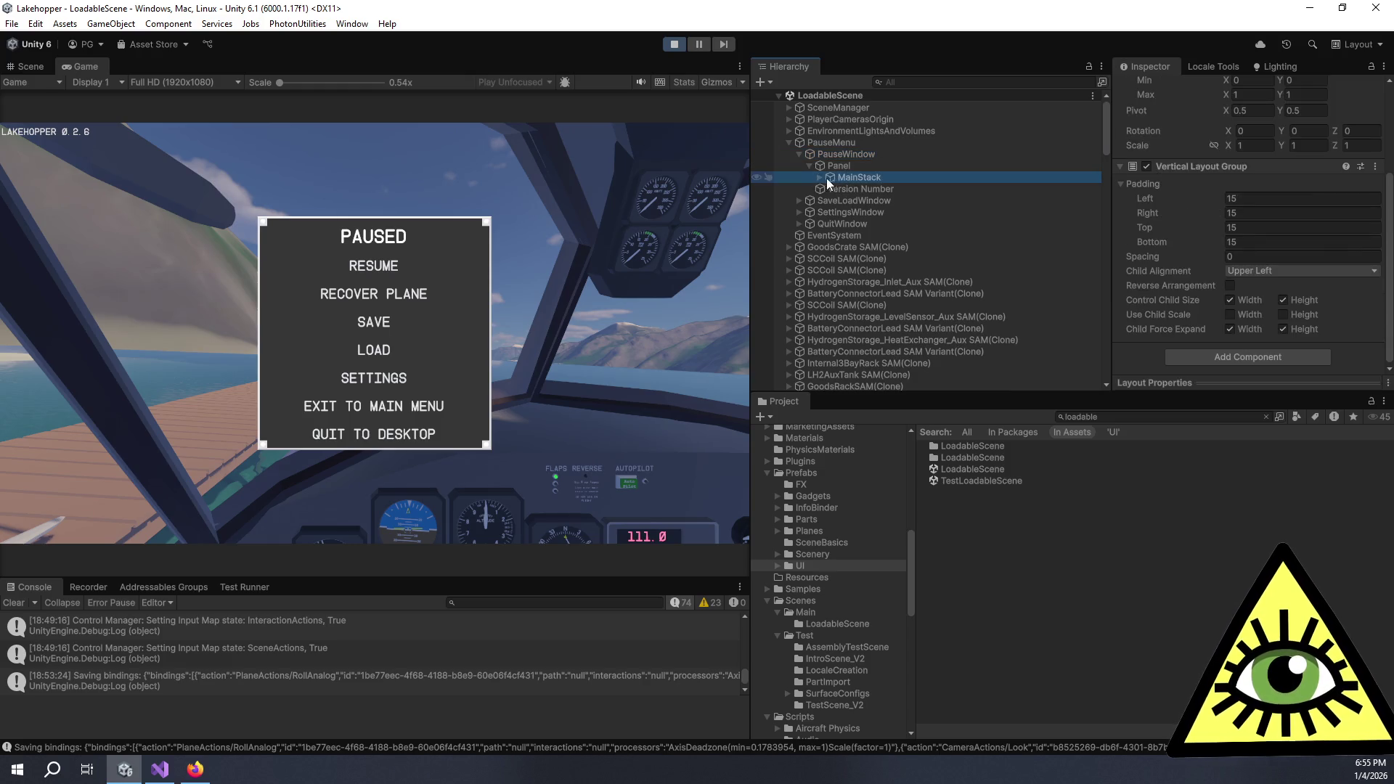
click(823, 178)
click(865, 202)
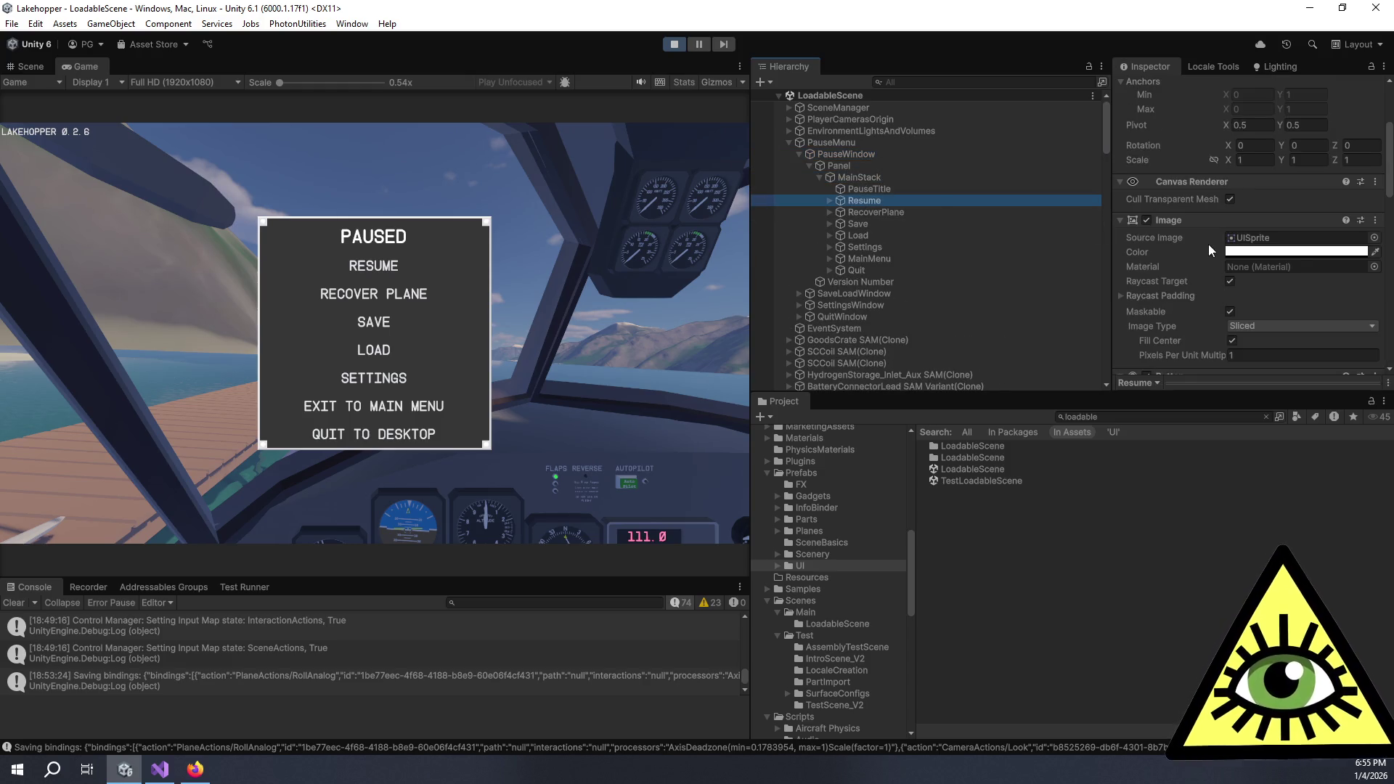
Set the Resume button's Transition to Color Tint with Text (TMP) as the Target Graphic
scroll(1210, 245, down, 2)
scroll(1211, 244, down, 3)
scroll(1210, 240, down, 2)
scroll(1211, 239, up, 2)
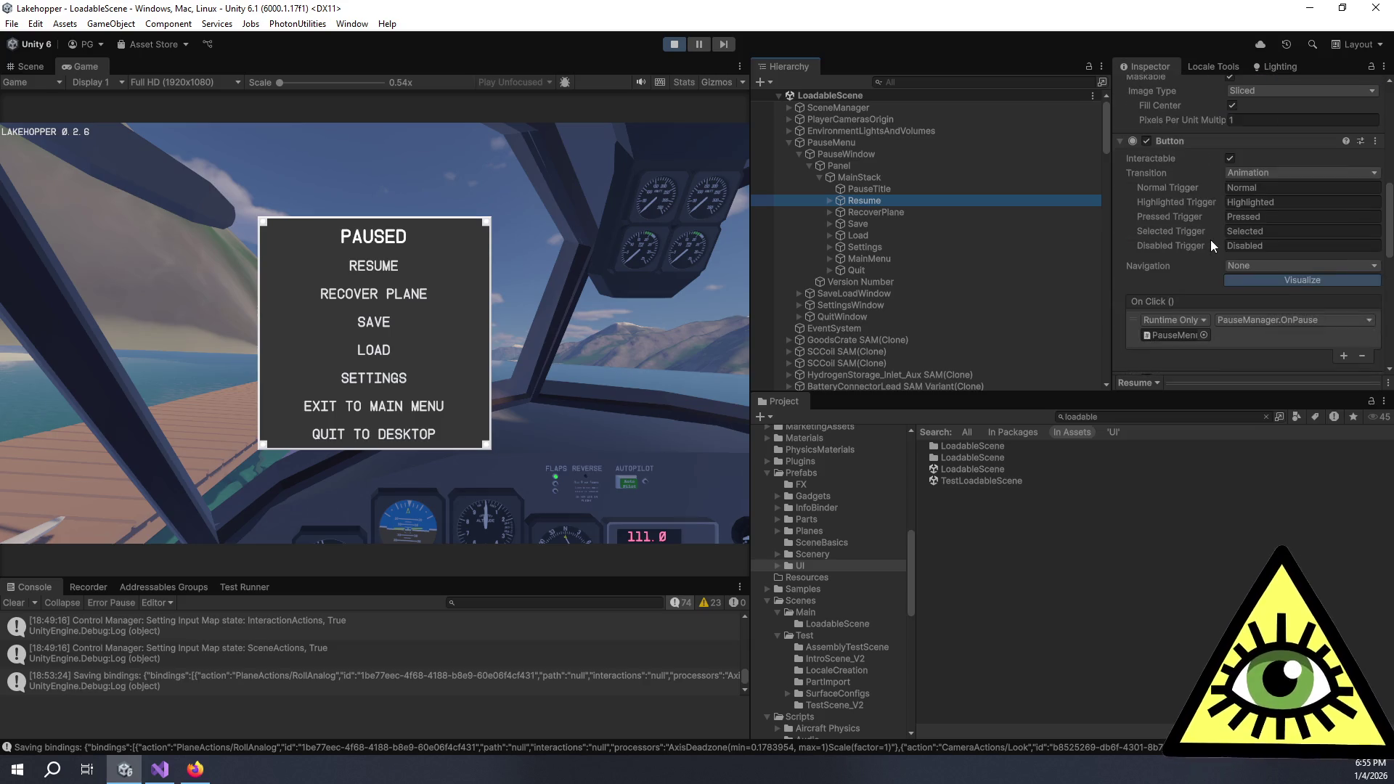
click(1243, 172)
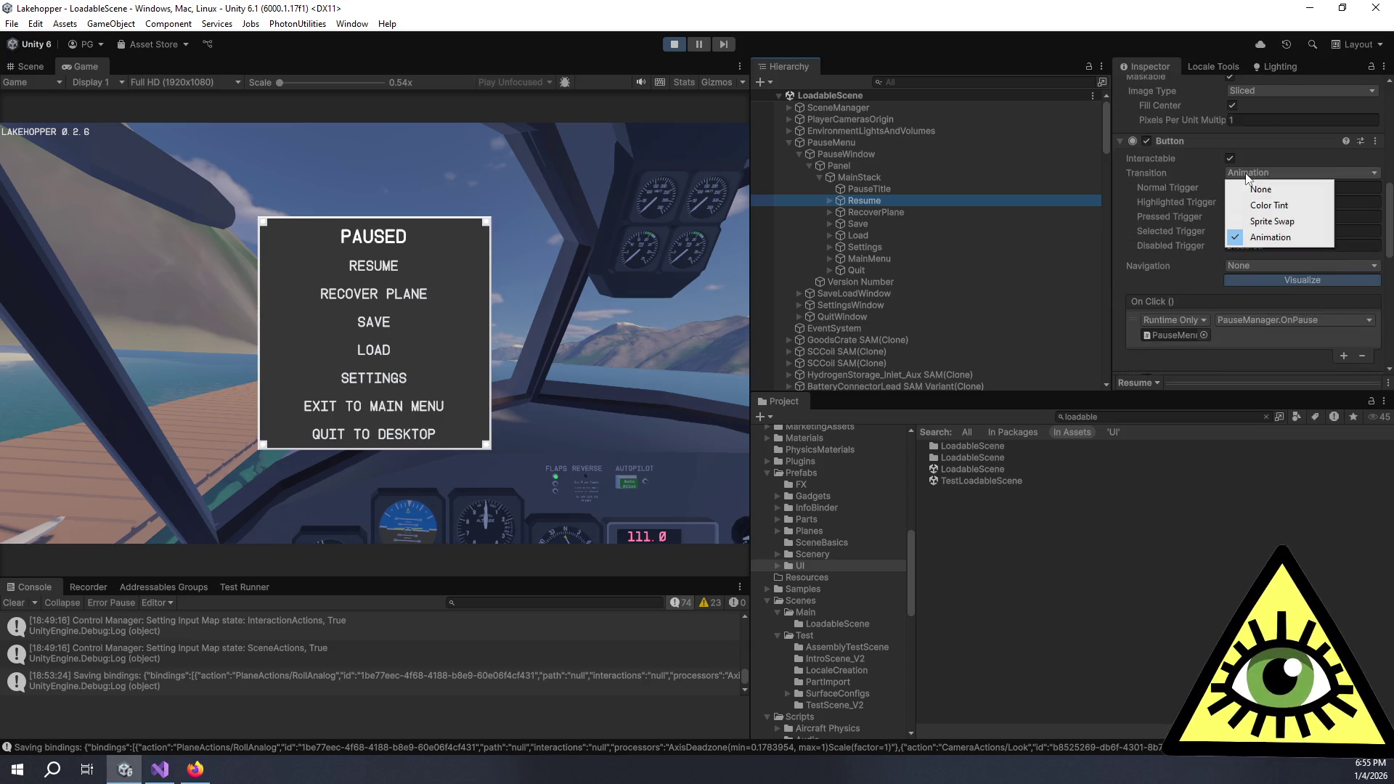
click(1267, 211)
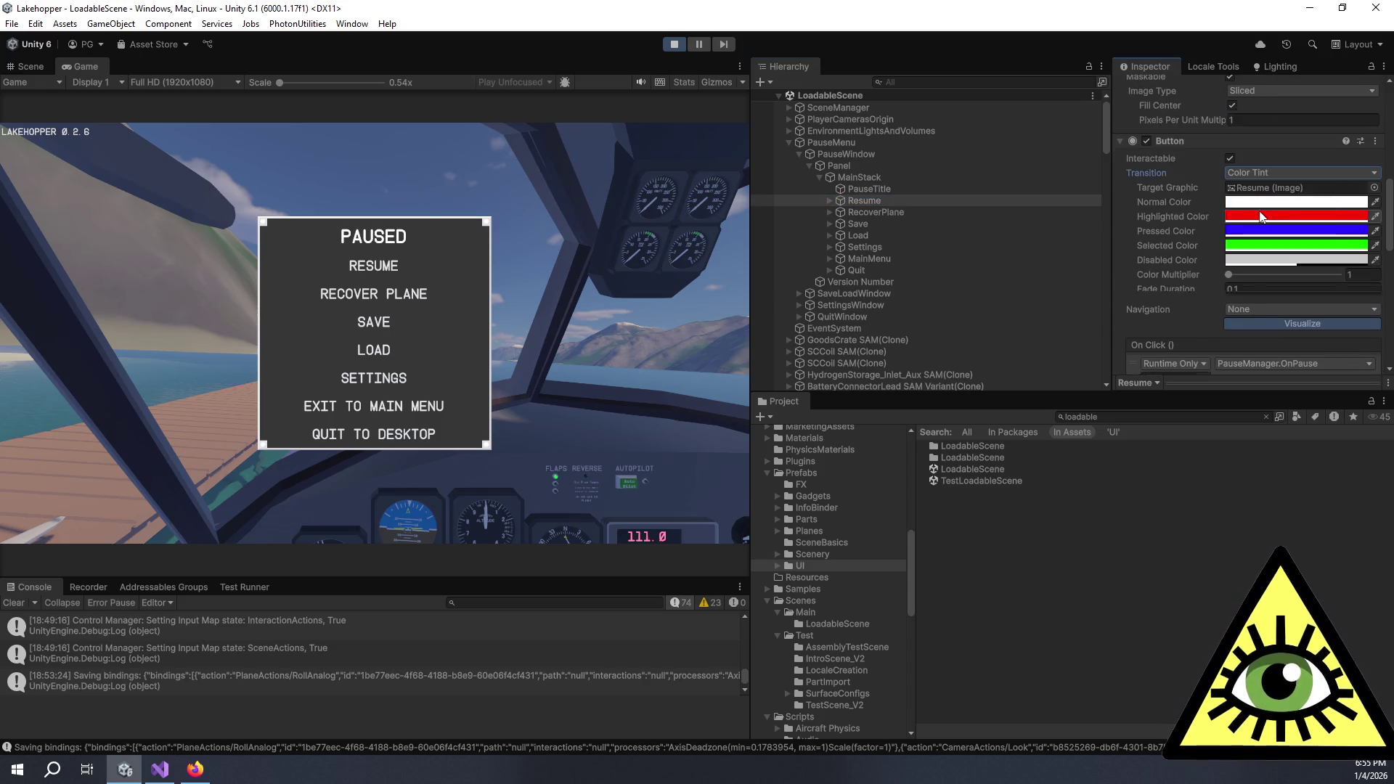
click(830, 201)
mouse_move(861, 214)
mouse_down()
mouse_move(1263, 207)
mouse_move(1279, 190)
mouse_move(1271, 236)
mouse_move(1279, 191)
mouse_up()
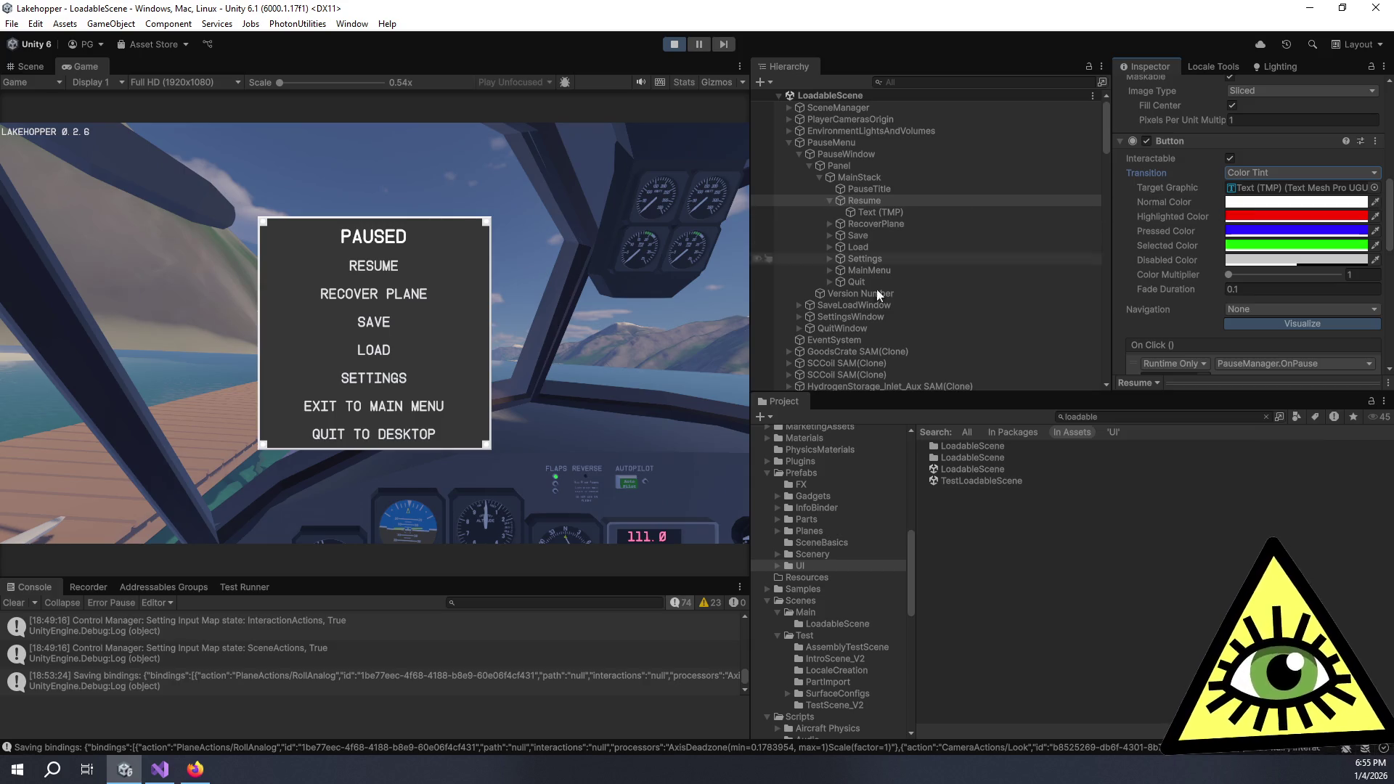
key(alt+Tab)
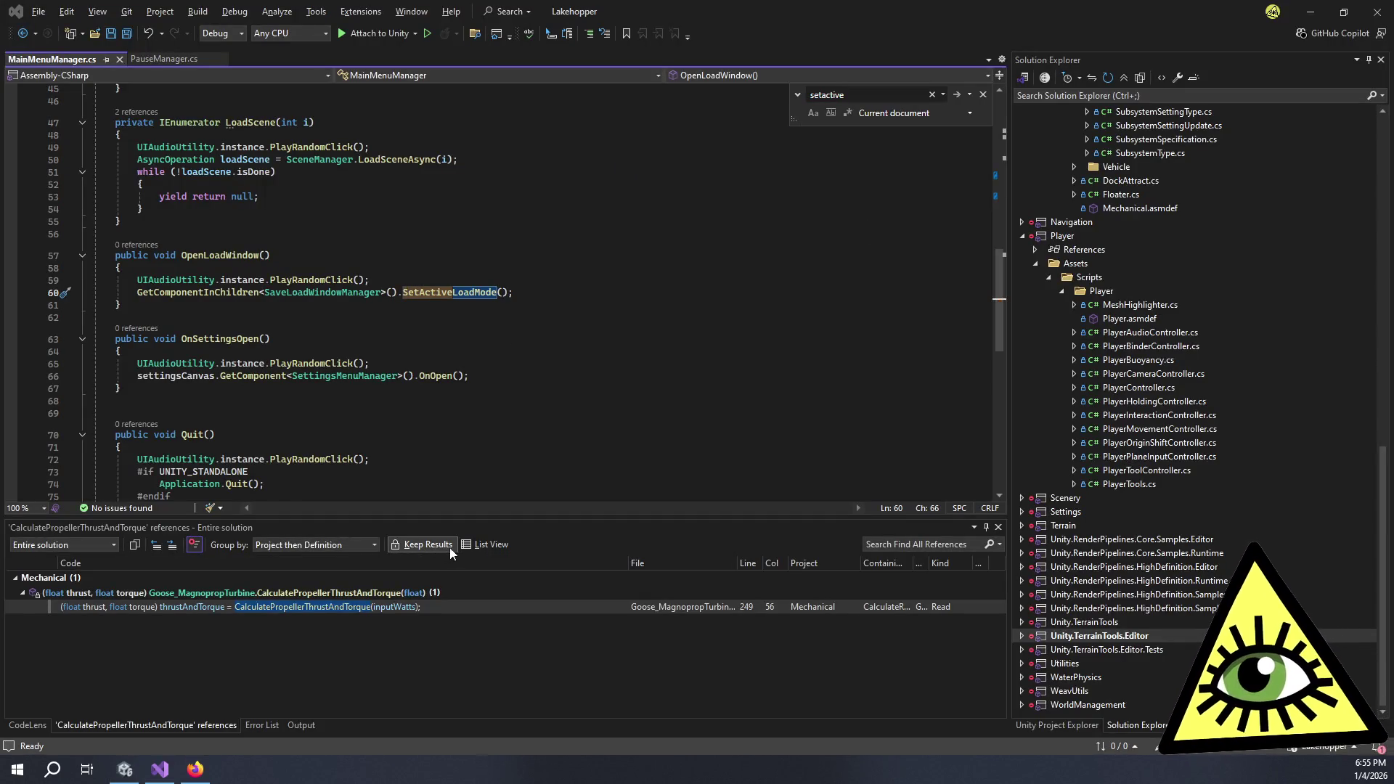
Open the Menu nav with controller card in Trello to check its notes
key(alt+Tab)
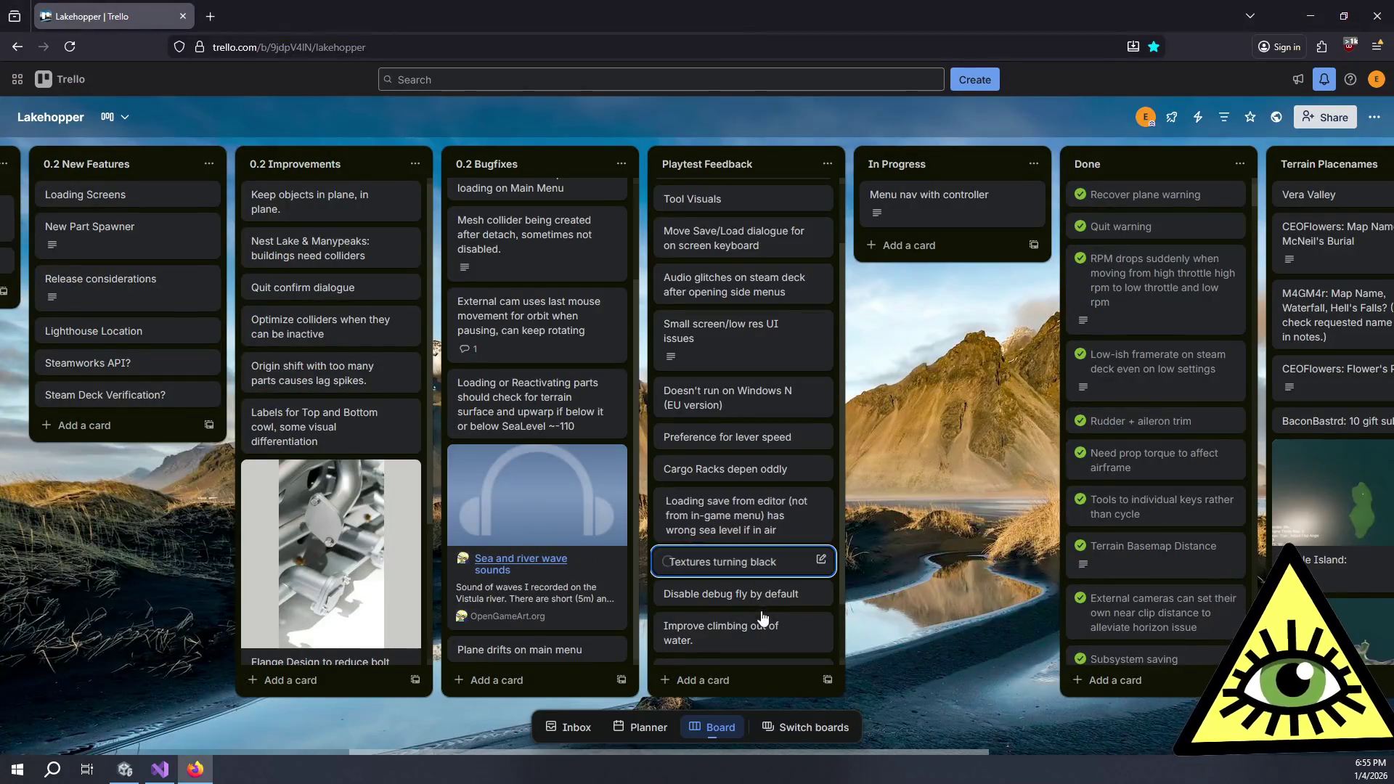
click(951, 211)
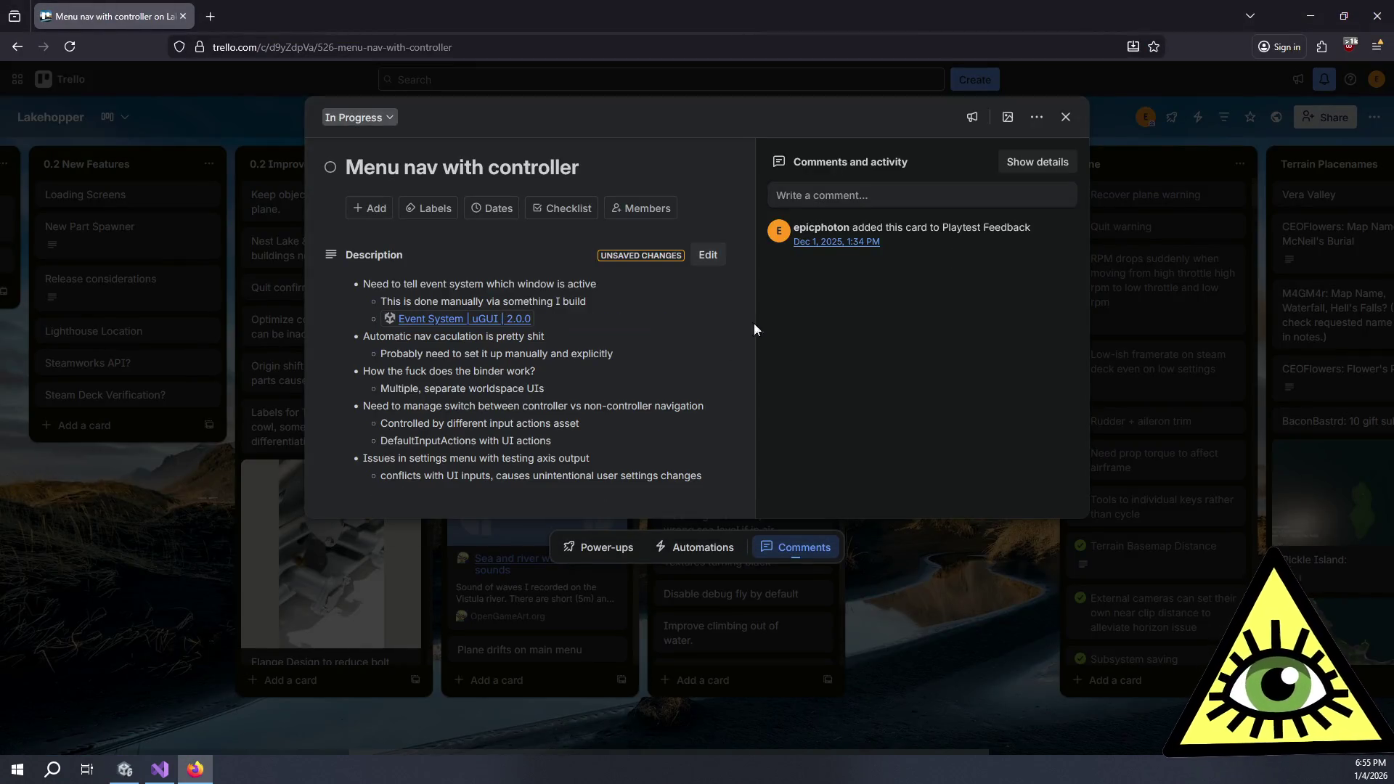
key(alt+Tab)
key(alt+Tab)
key(alt+Tab)
key(alt+Tab)
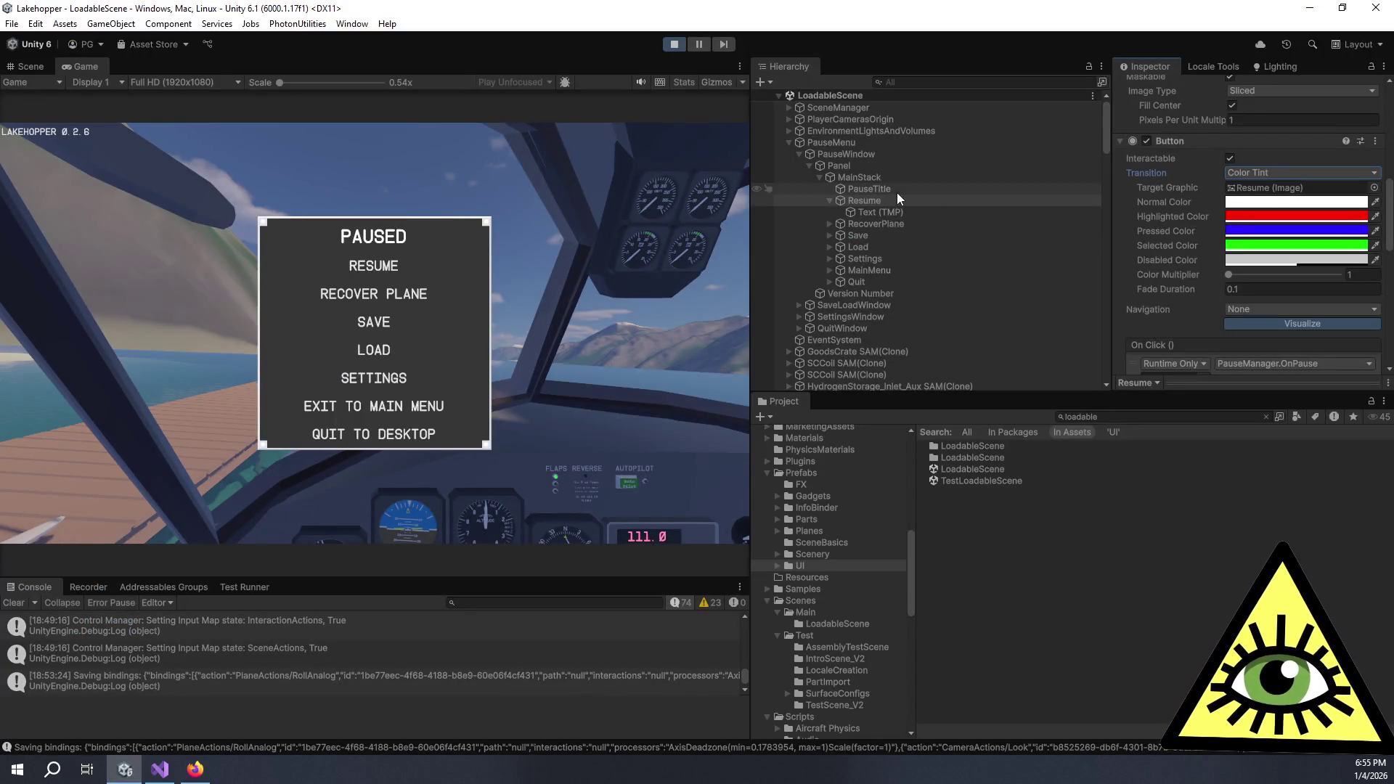
Test a Text (TMP) colour tint on RESUME in play mode, then revert the Transition to Animation
drag(883, 215, 1279, 192)
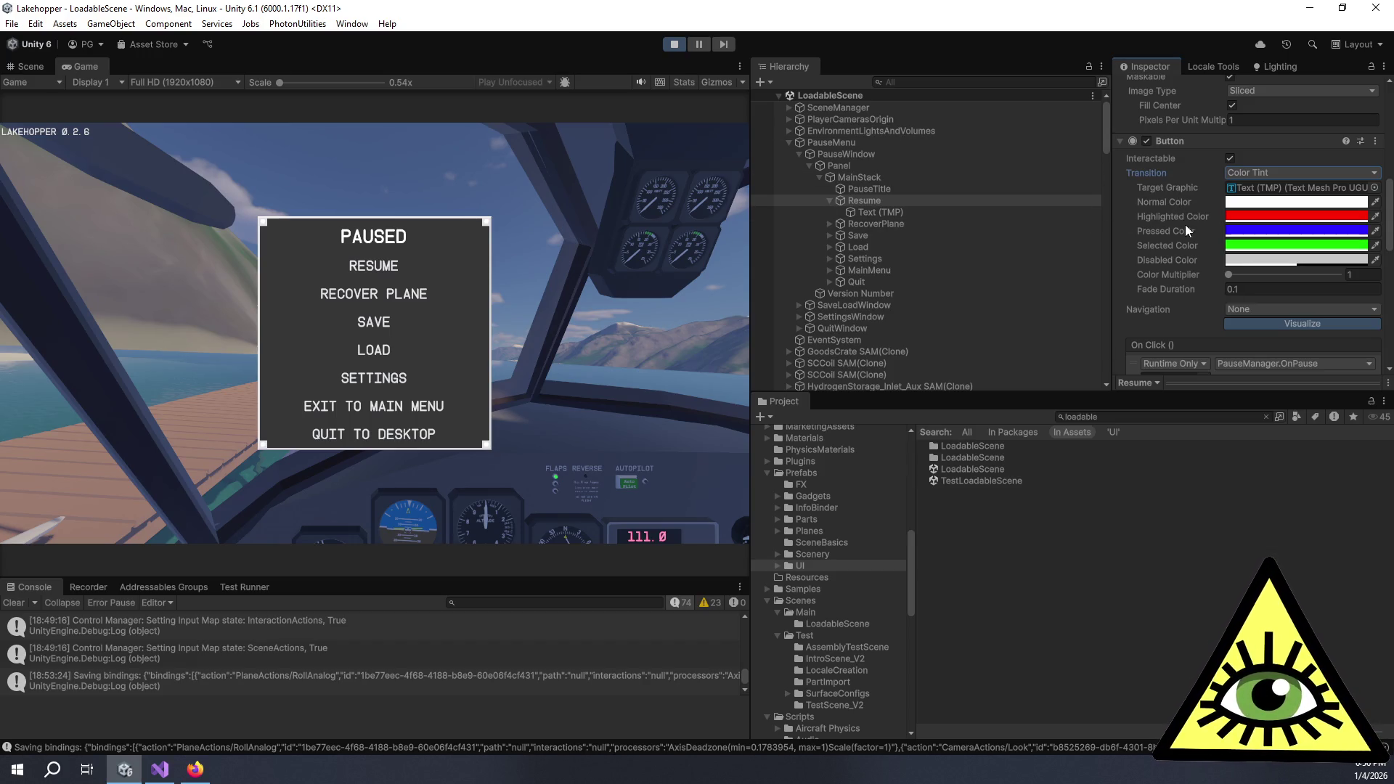
click(389, 267)
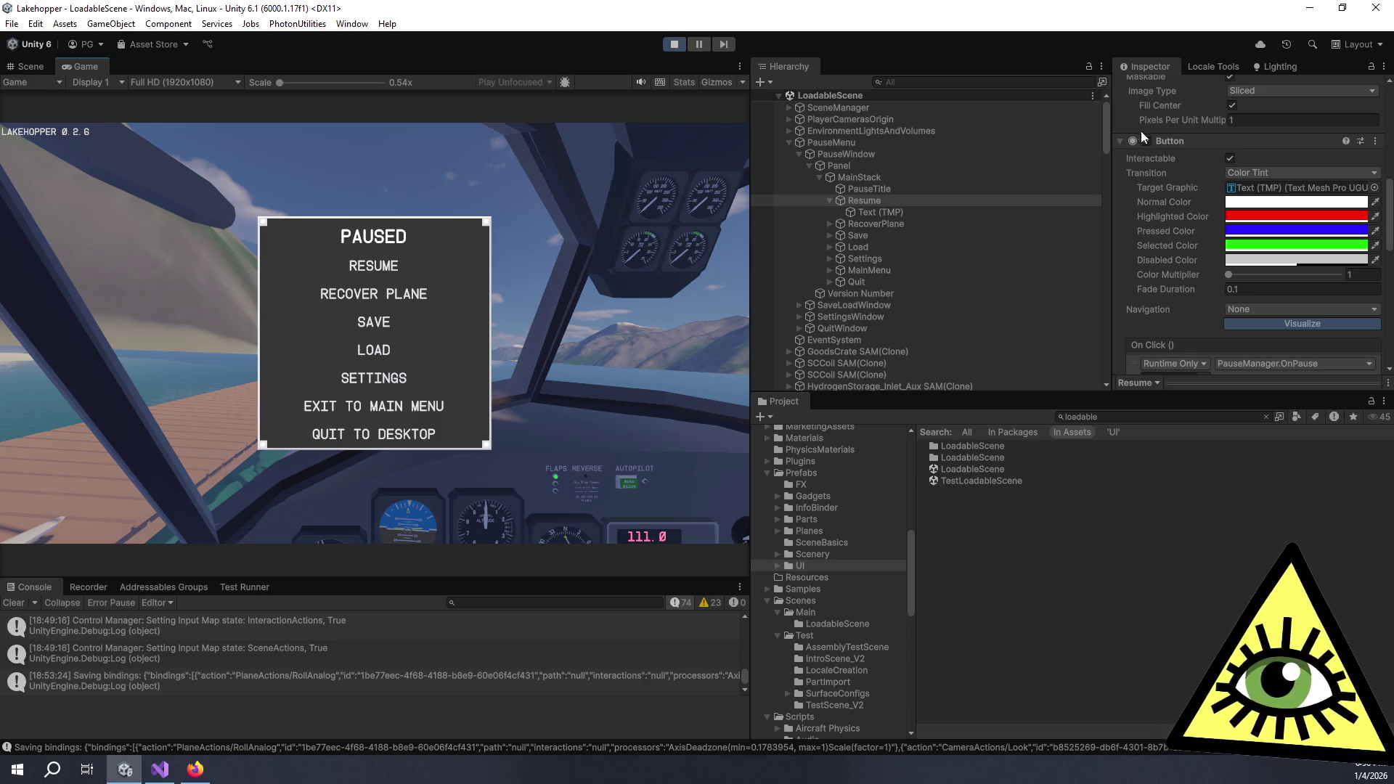
click(1236, 177)
click(1253, 234)
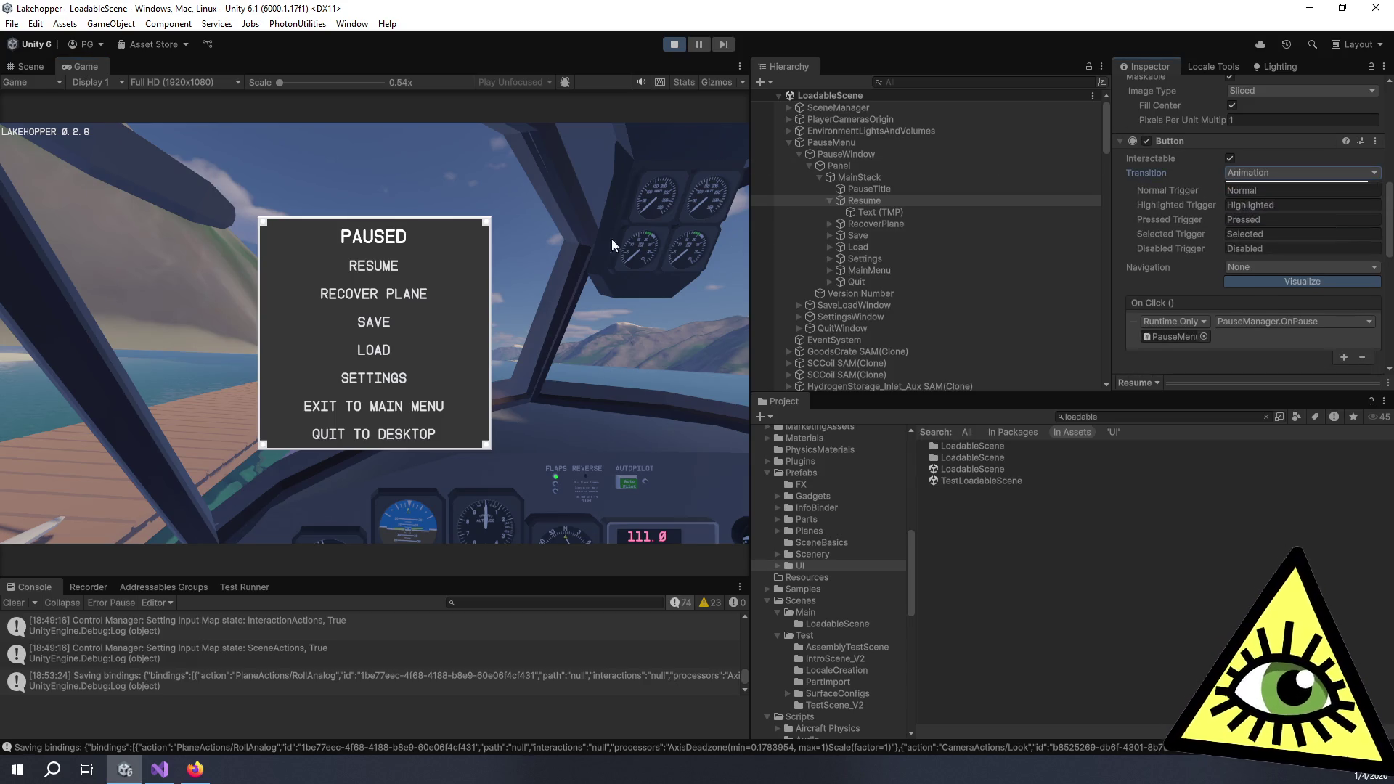
click(450, 230)
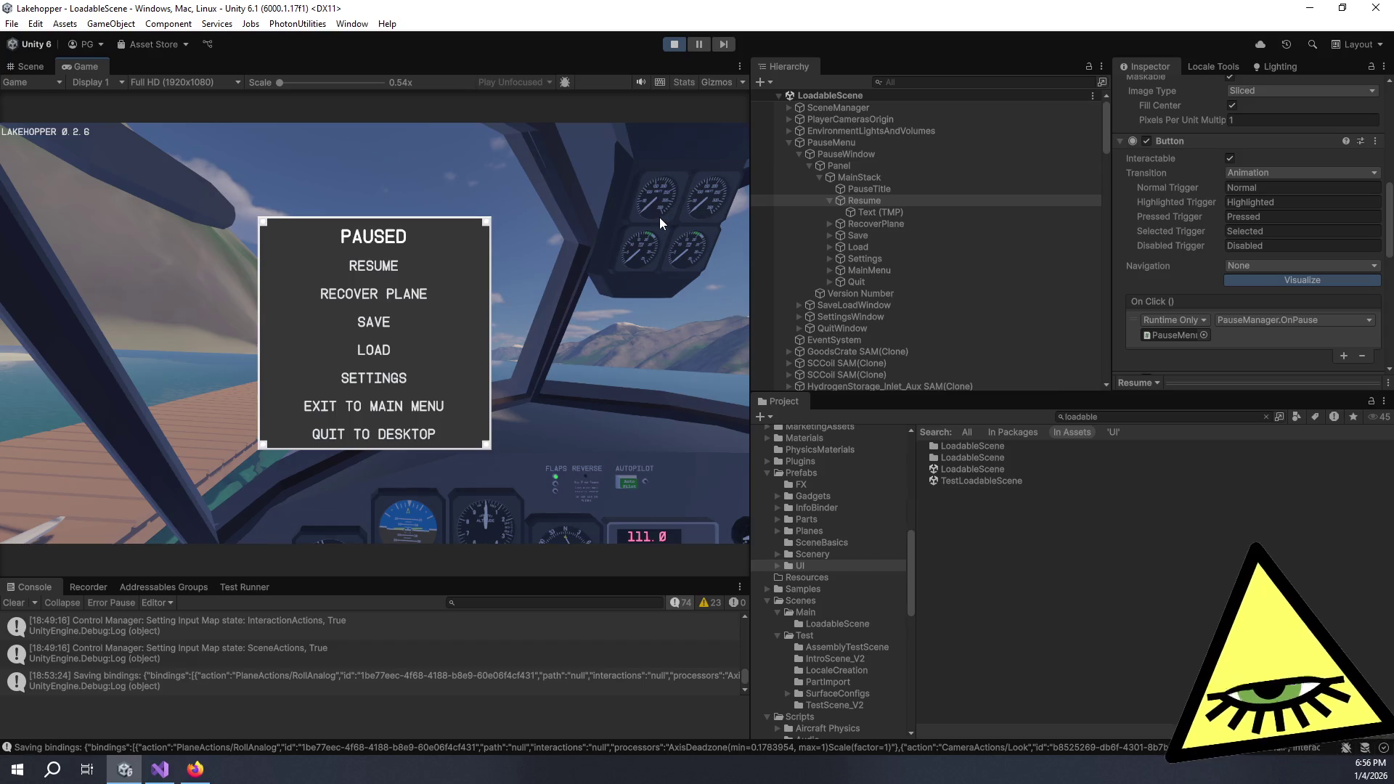
key(alt+Tab)
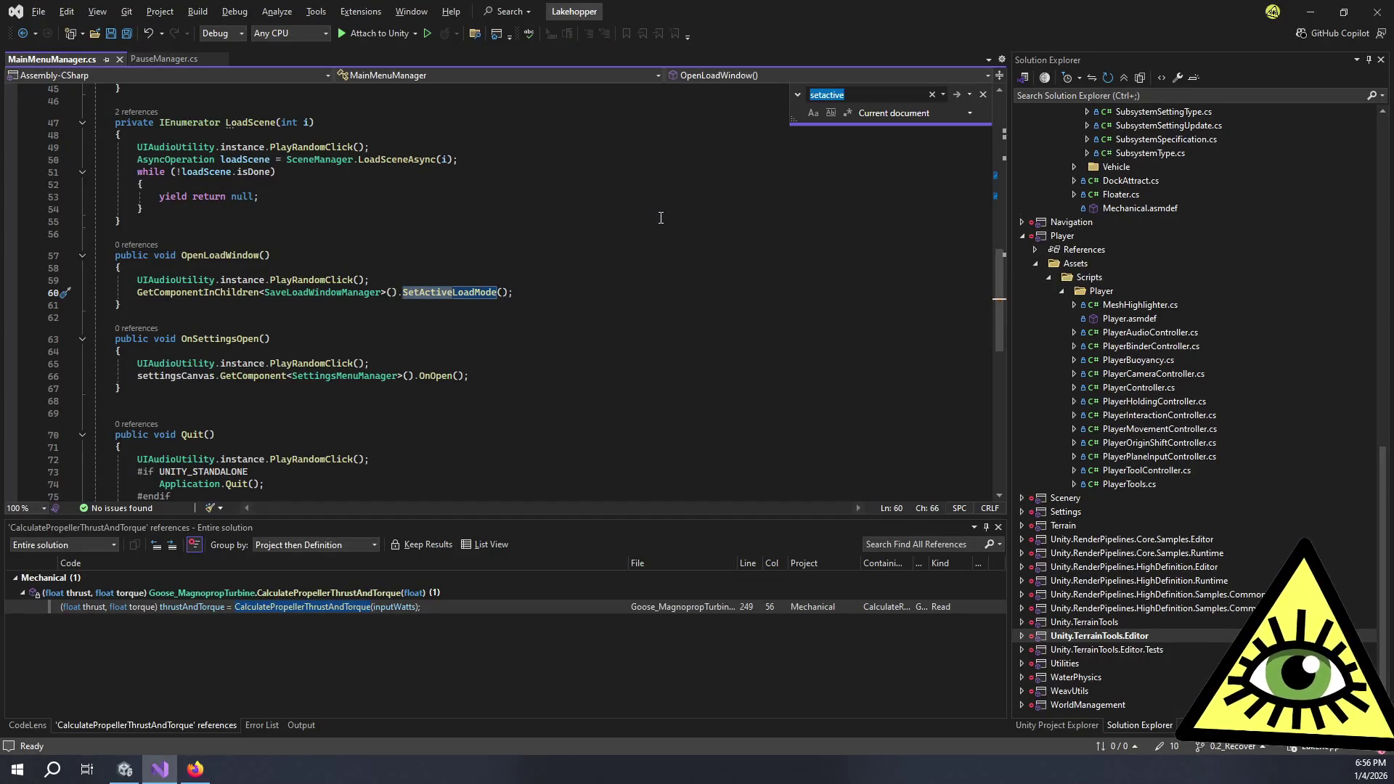
Replace the 'Tint is only gonna tint Images' note with 'Tint can change TMP colors', save, and close the card
key(alt+Tab)
click(614, 448)
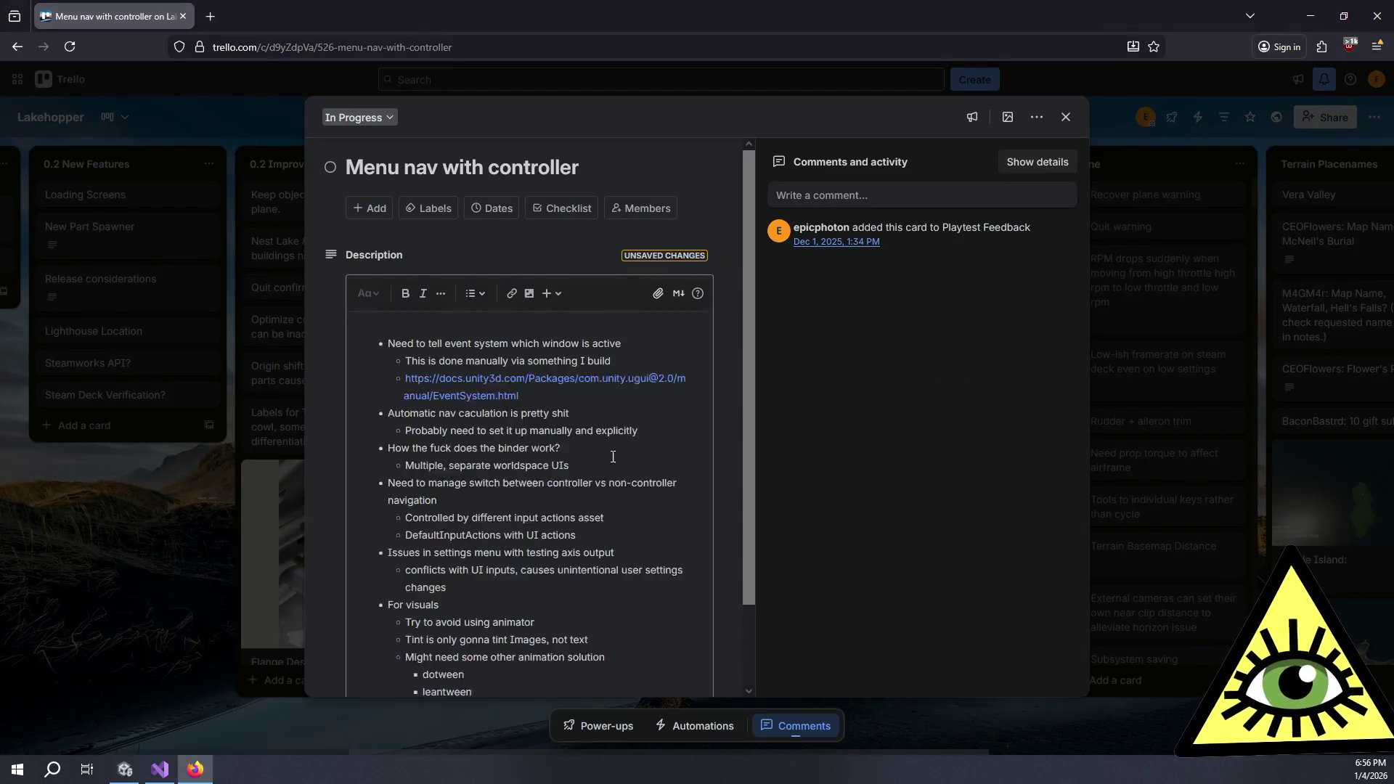
scroll(525, 639, down, 2)
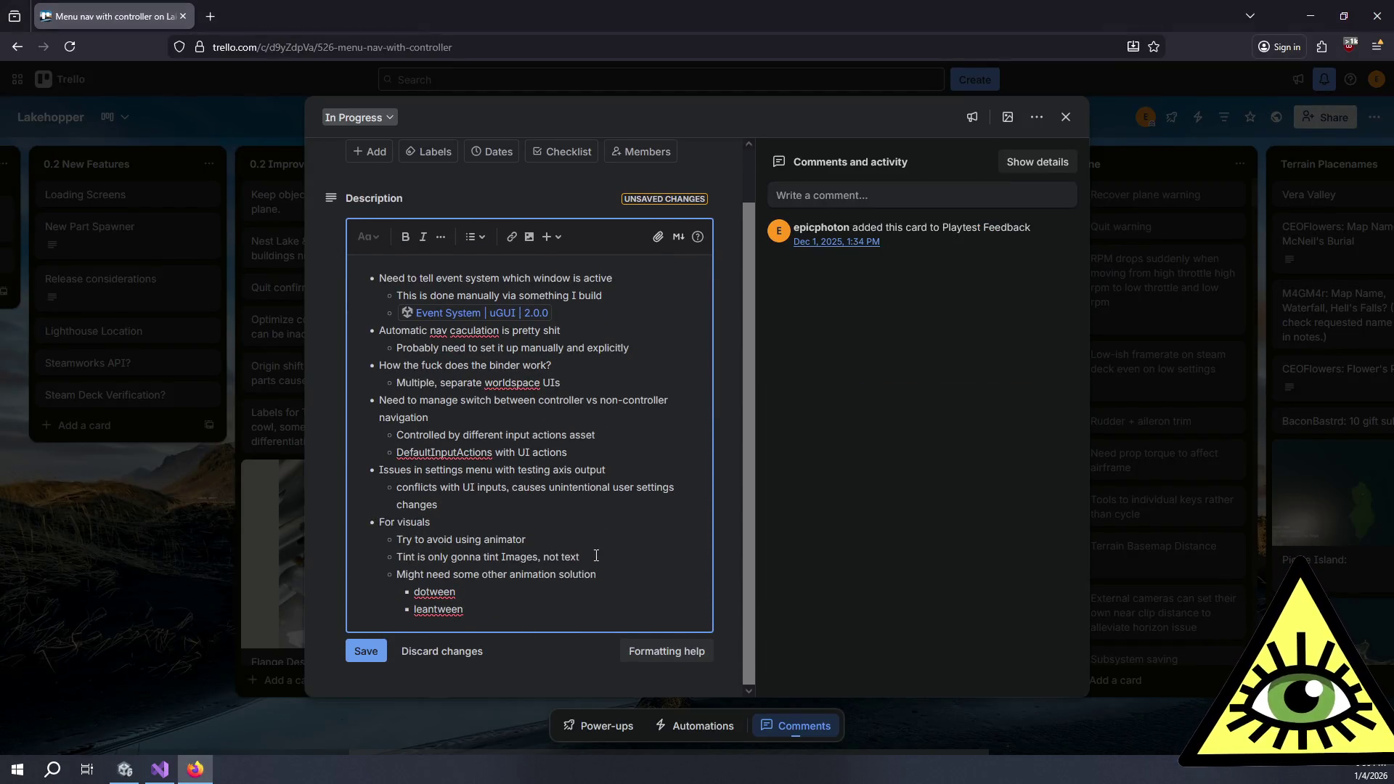
drag(591, 557, 270, 555)
key(BackSpace)
key(BackSpace)
key(BackSpace)
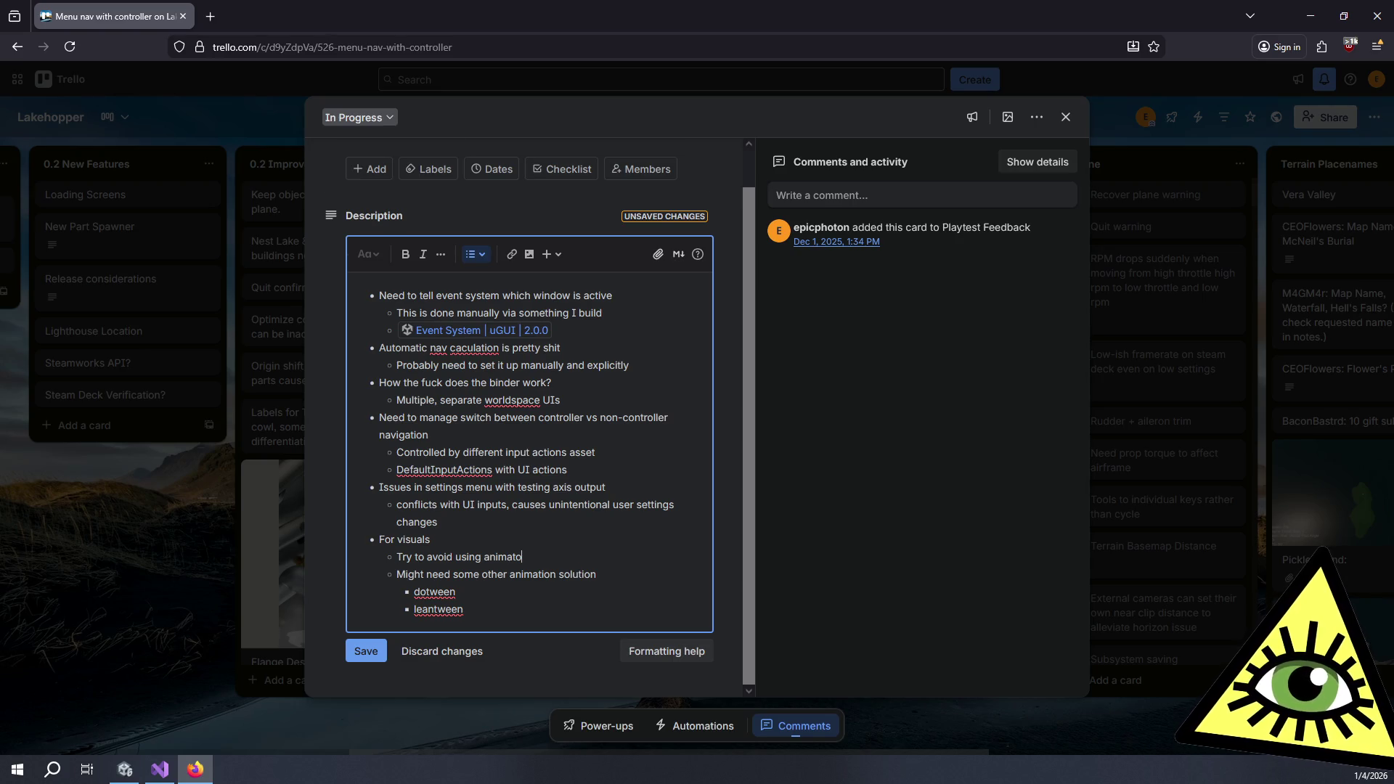
text(r)
key(Return)
text(Tint can change TMP colors)
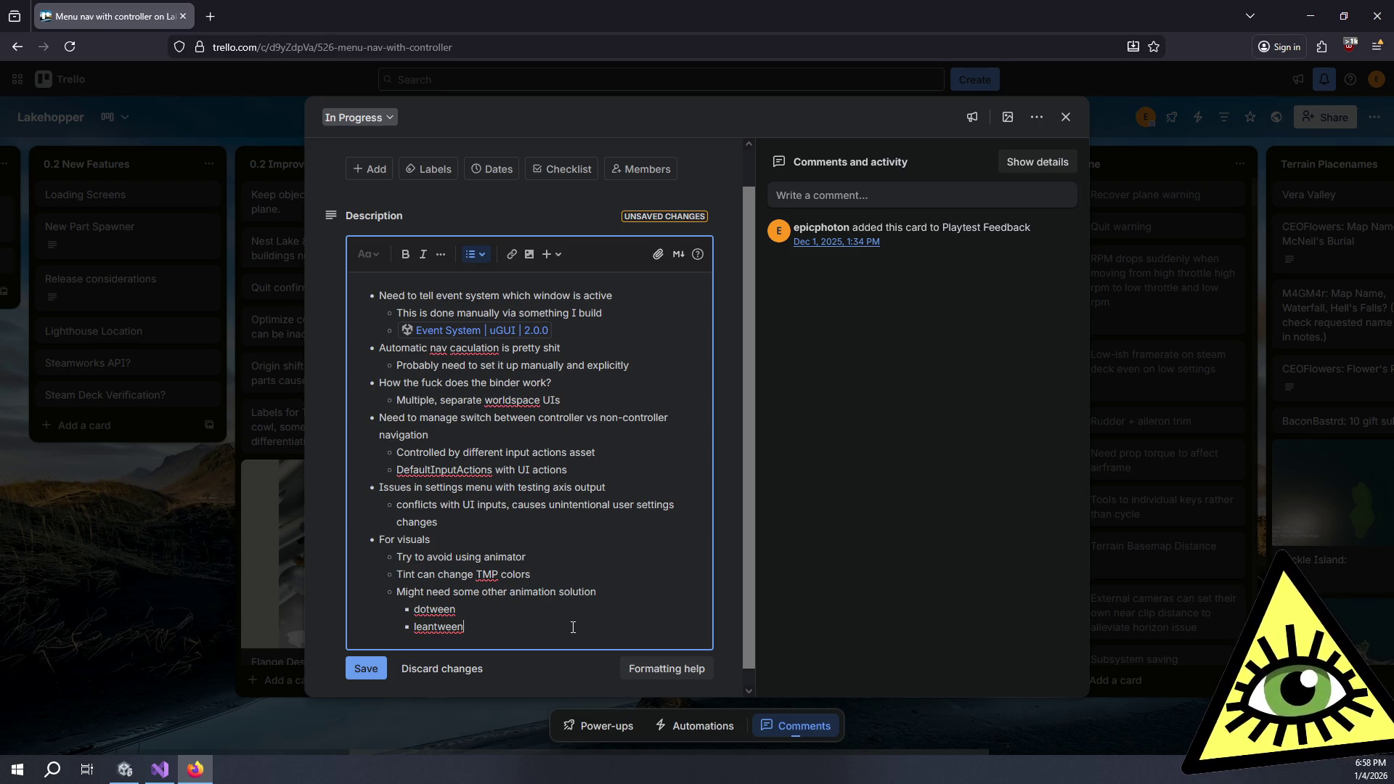
scroll(559, 632, down, 1)
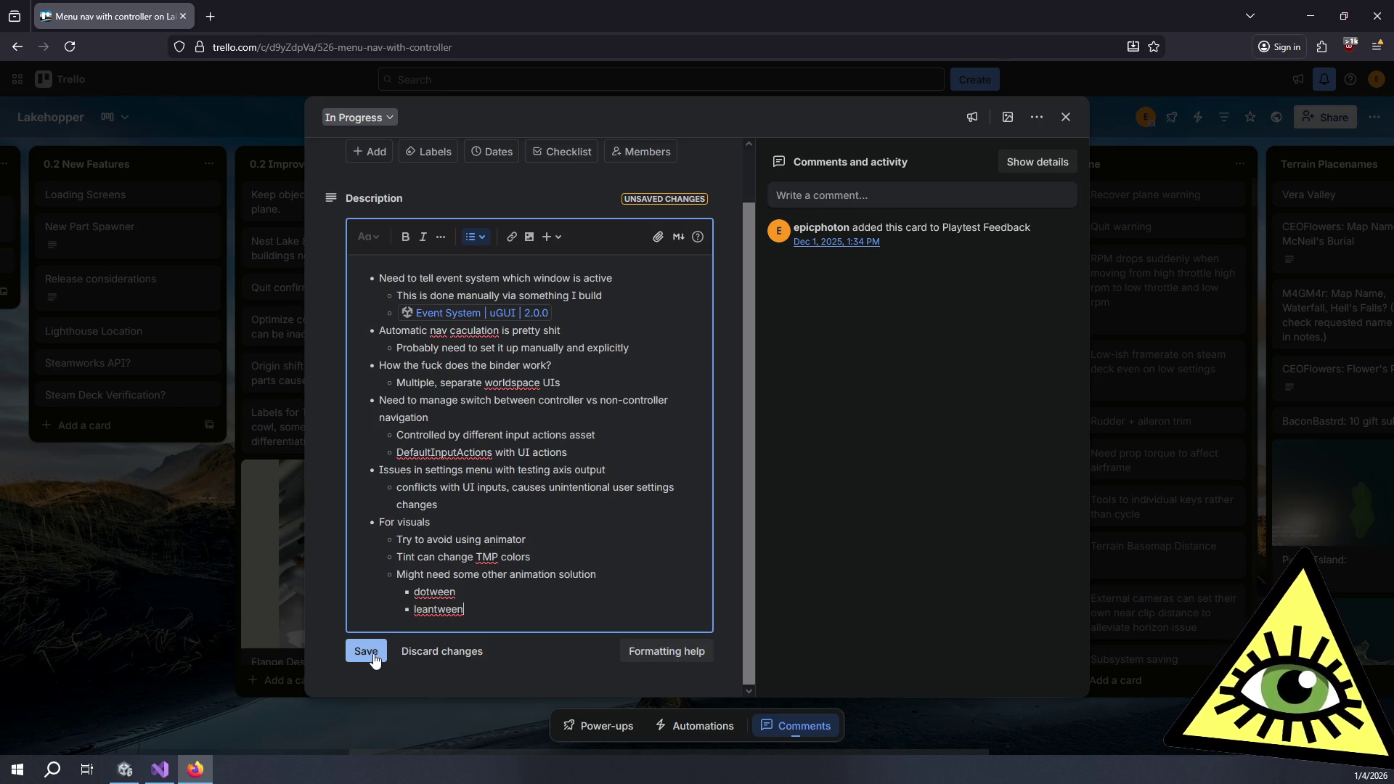
click(366, 652)
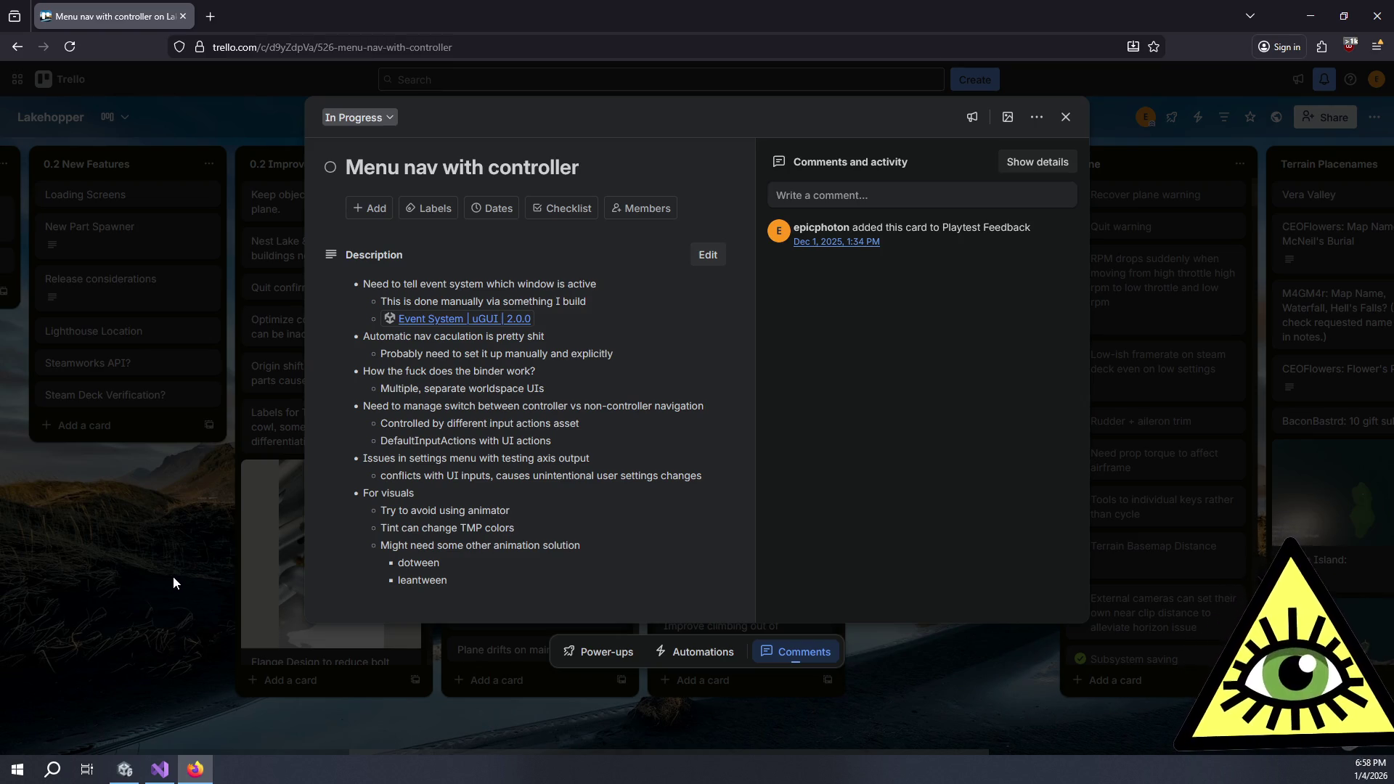
click(218, 551)
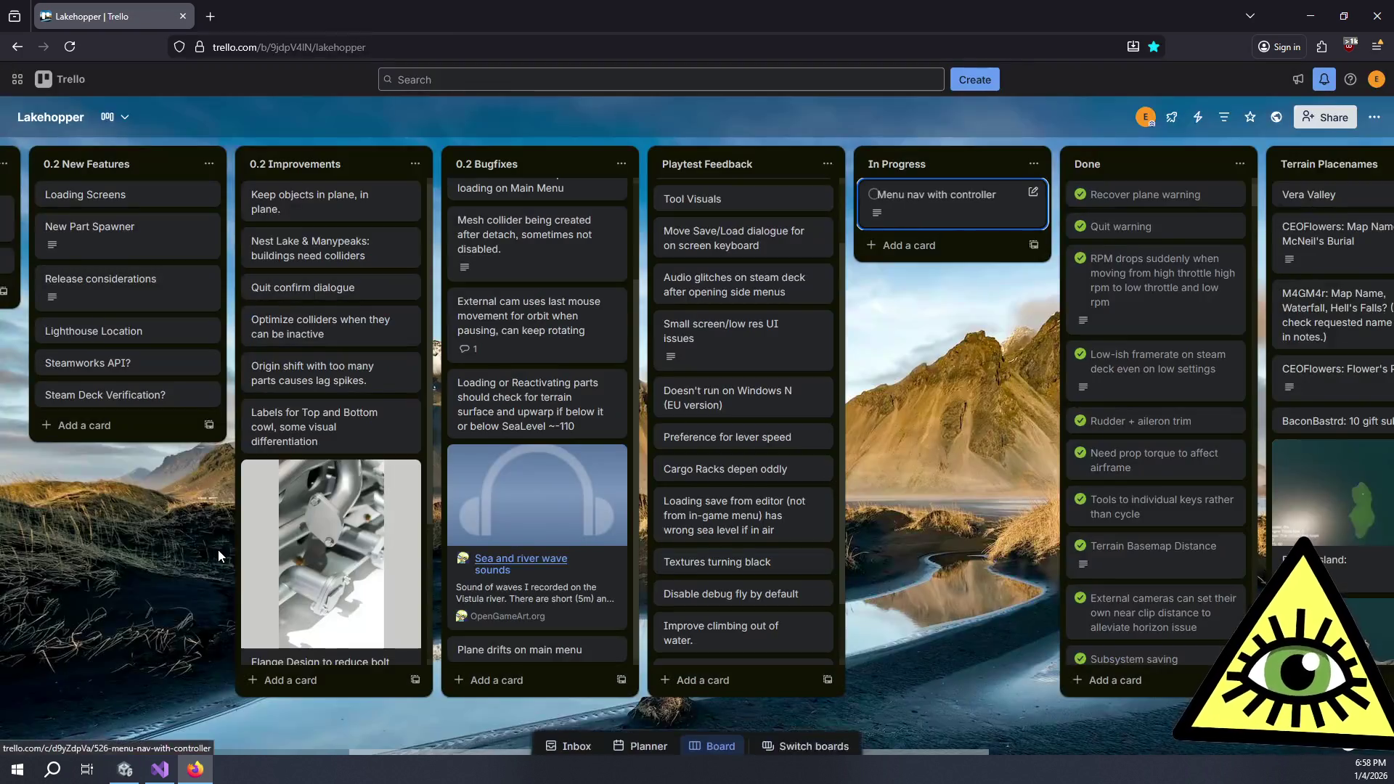
Move Menu nav to 0.2 Improvements, Audio glitches to 0.2 Bugfixes, and Small screen/low res UI issues to In Progress
mouse_move(908, 195)
mouse_down()
mouse_move(164, 147)
mouse_move(345, 195)
mouse_up()
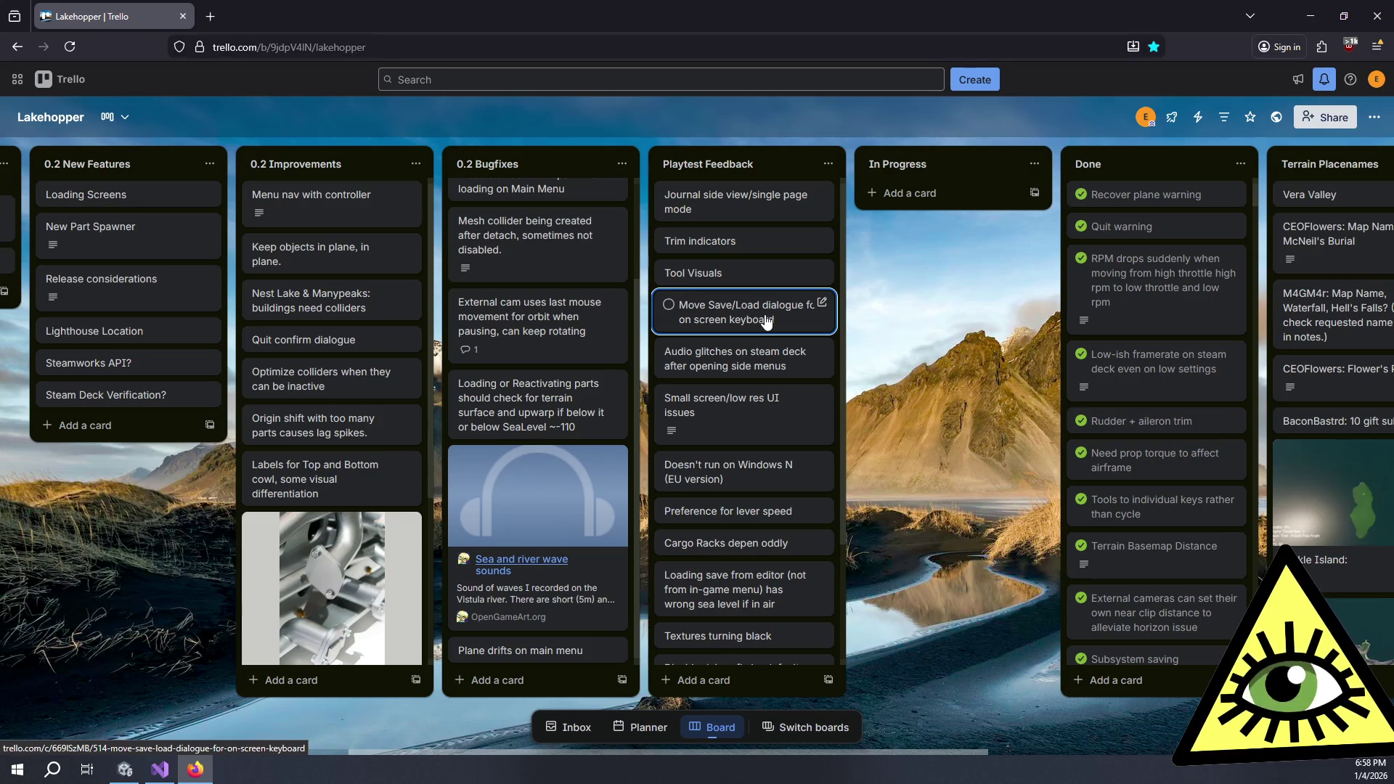
mouse_move(799, 387)
mouse_down()
mouse_move(512, 238)
mouse_move(579, 189)
mouse_move(581, 225)
mouse_move(579, 181)
mouse_up()
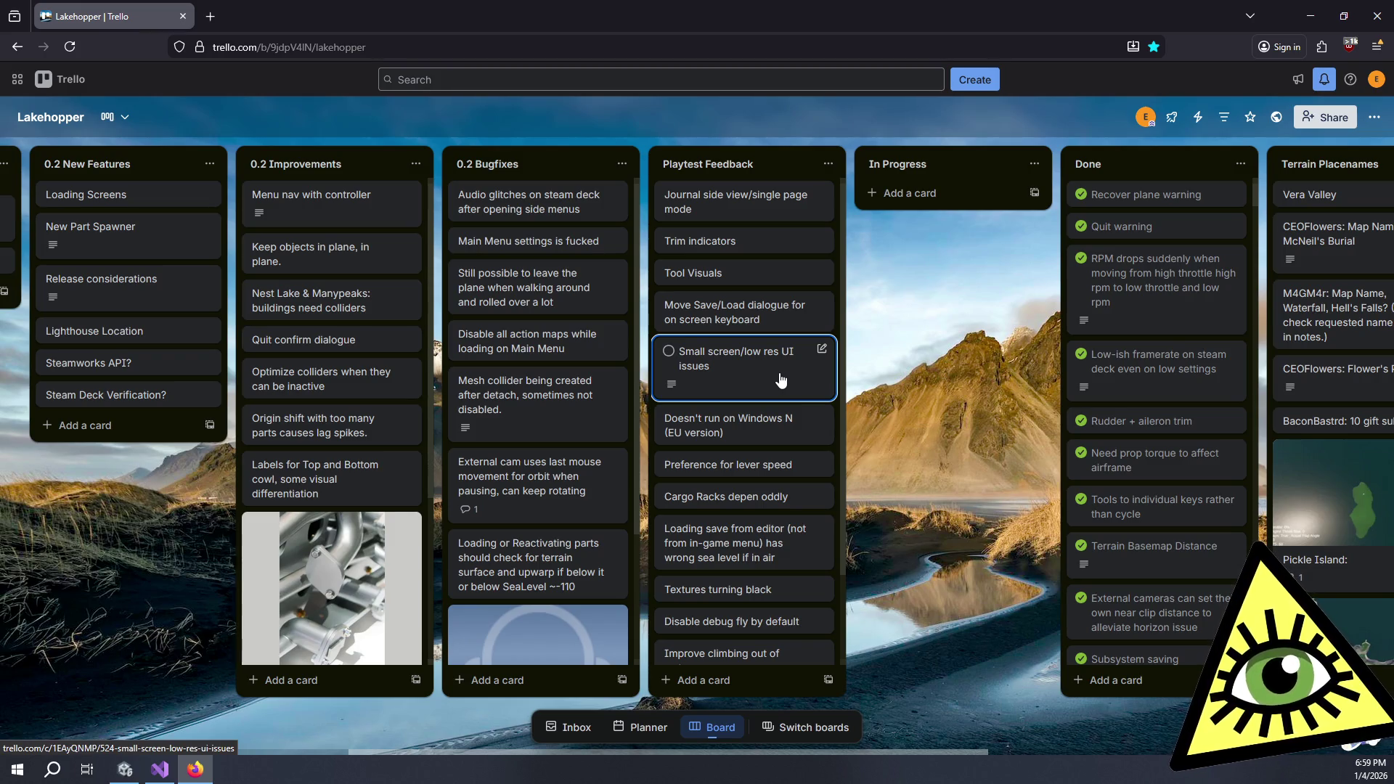
mouse_move(780, 379)
mouse_down()
mouse_move(973, 193)
mouse_move(966, 203)
mouse_up()
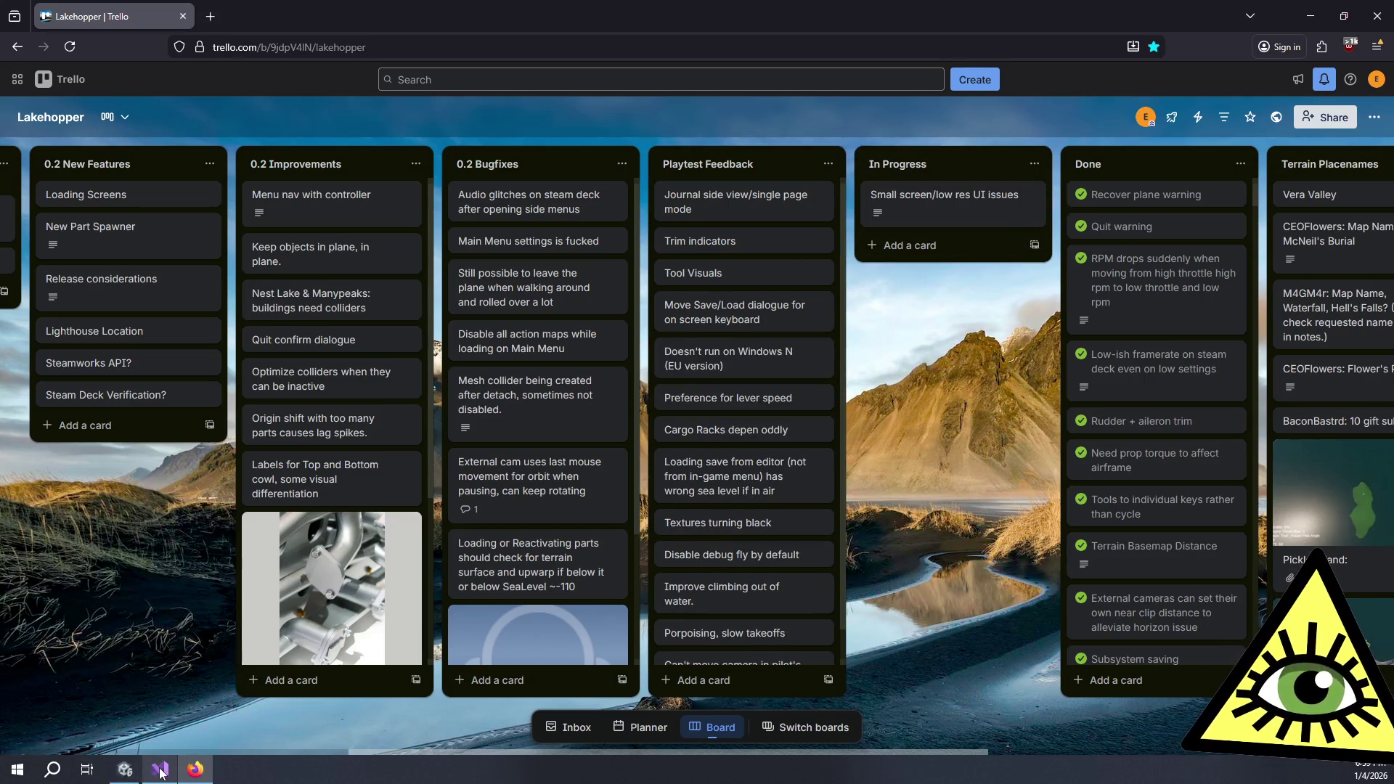